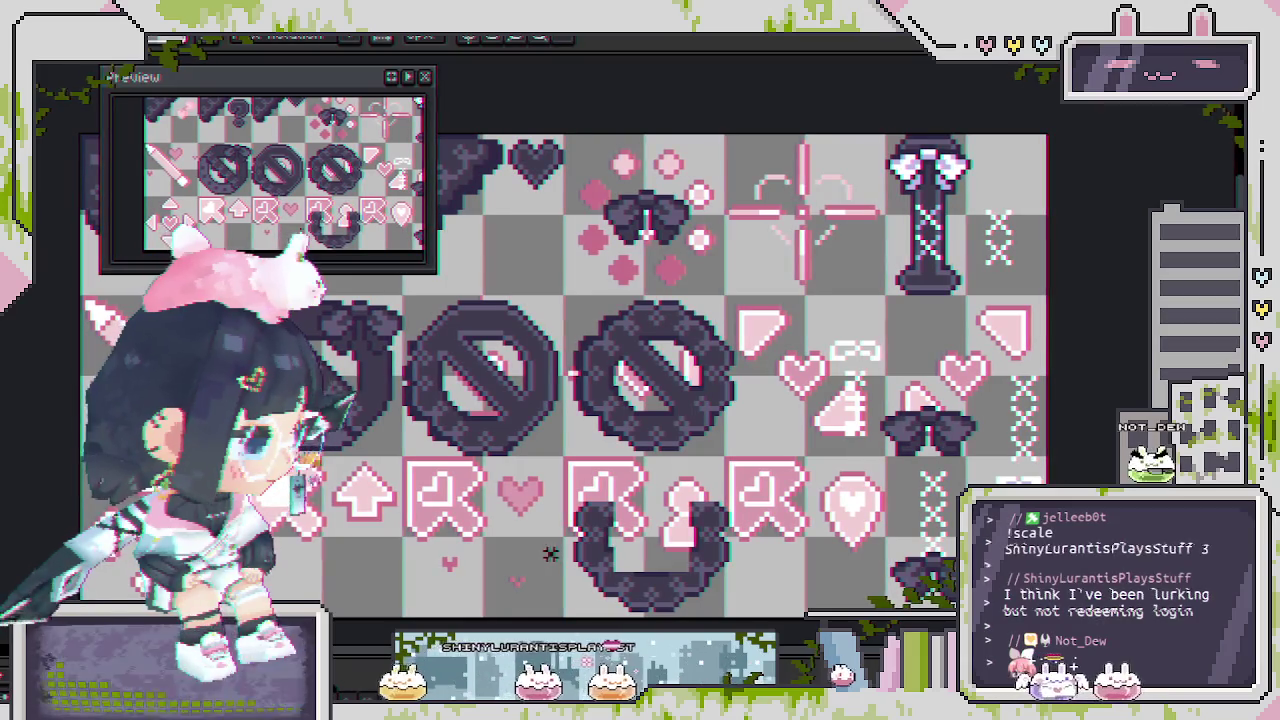
Move the dark U-shaped sprite at the bottom up into a ring and zoom in.
{"action": "left_click_drag", "start_coordinate": [544, 555], "coordinate": [748, 482]}
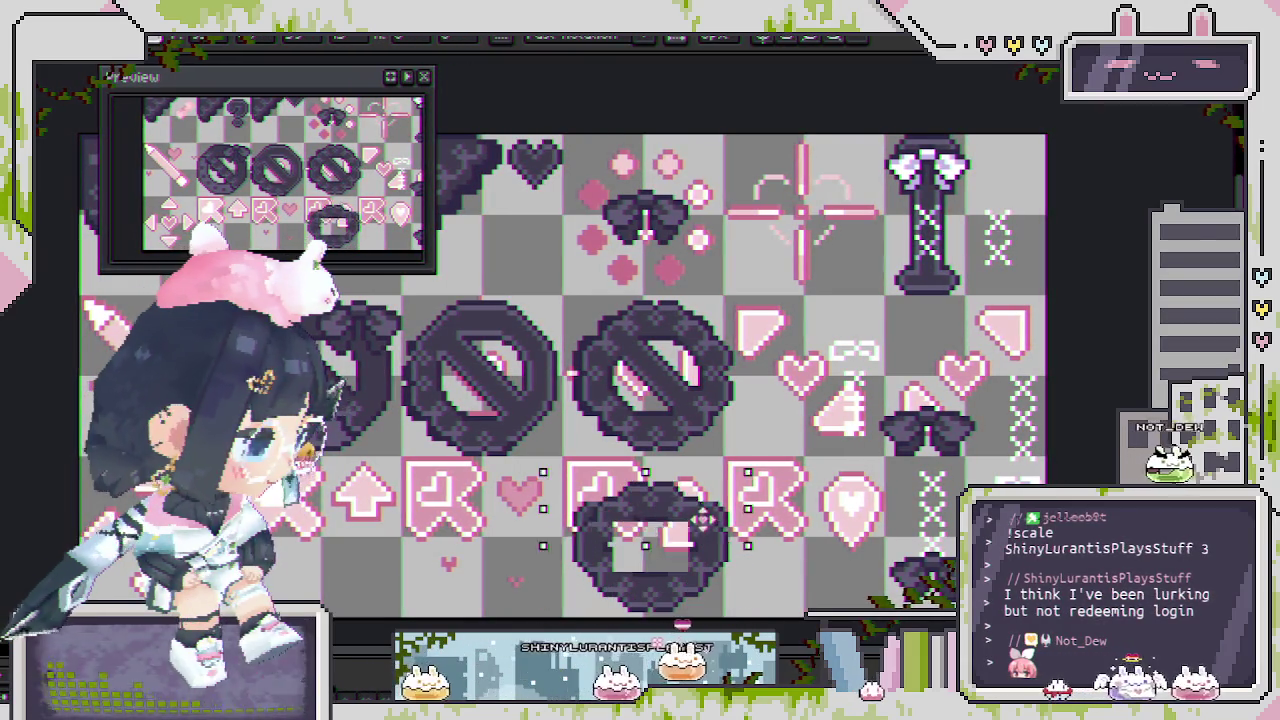
{"action": "left_click_drag", "start_coordinate": [700, 522], "coordinate": [707, 486]}
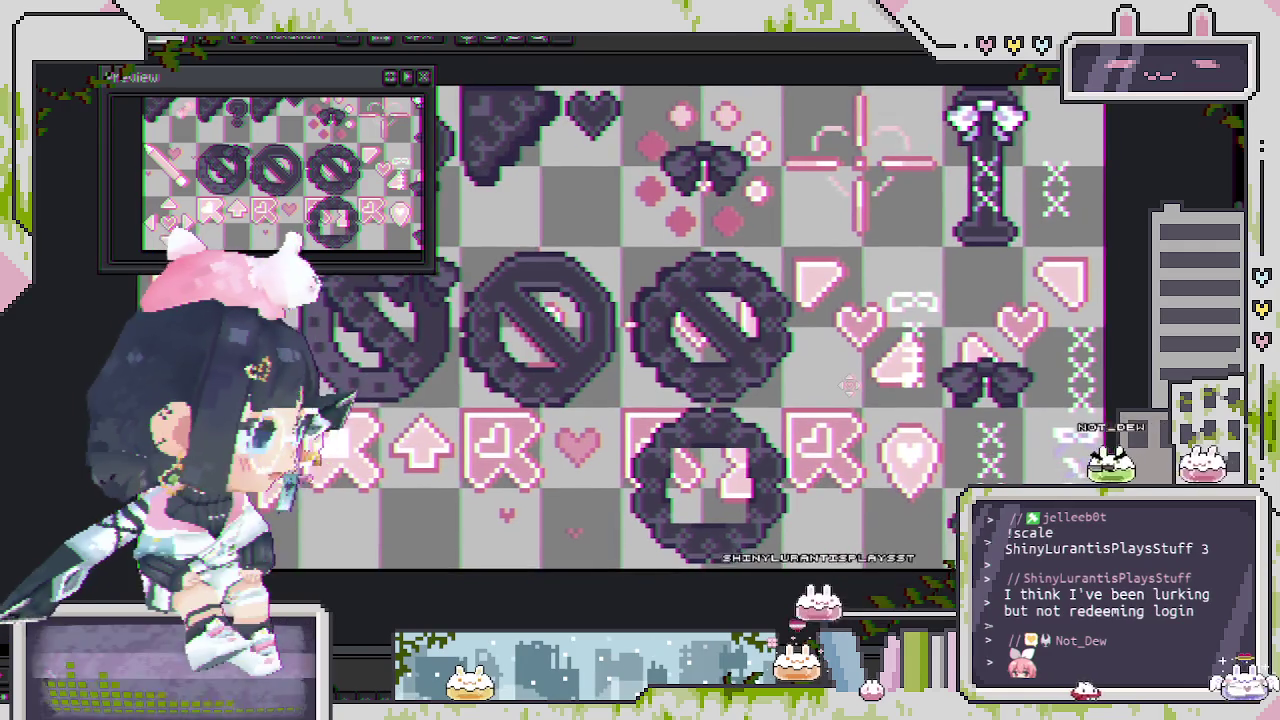
{"action": "scroll", "coordinate": [845, 400], "scroll_direction": "up", "scroll_amount": 2}
{"action": "scroll", "coordinate": [835, 440], "scroll_direction": "up", "scroll_amount": 1}
{"action": "scroll", "coordinate": [832, 470], "scroll_direction": "up", "scroll_amount": 1}
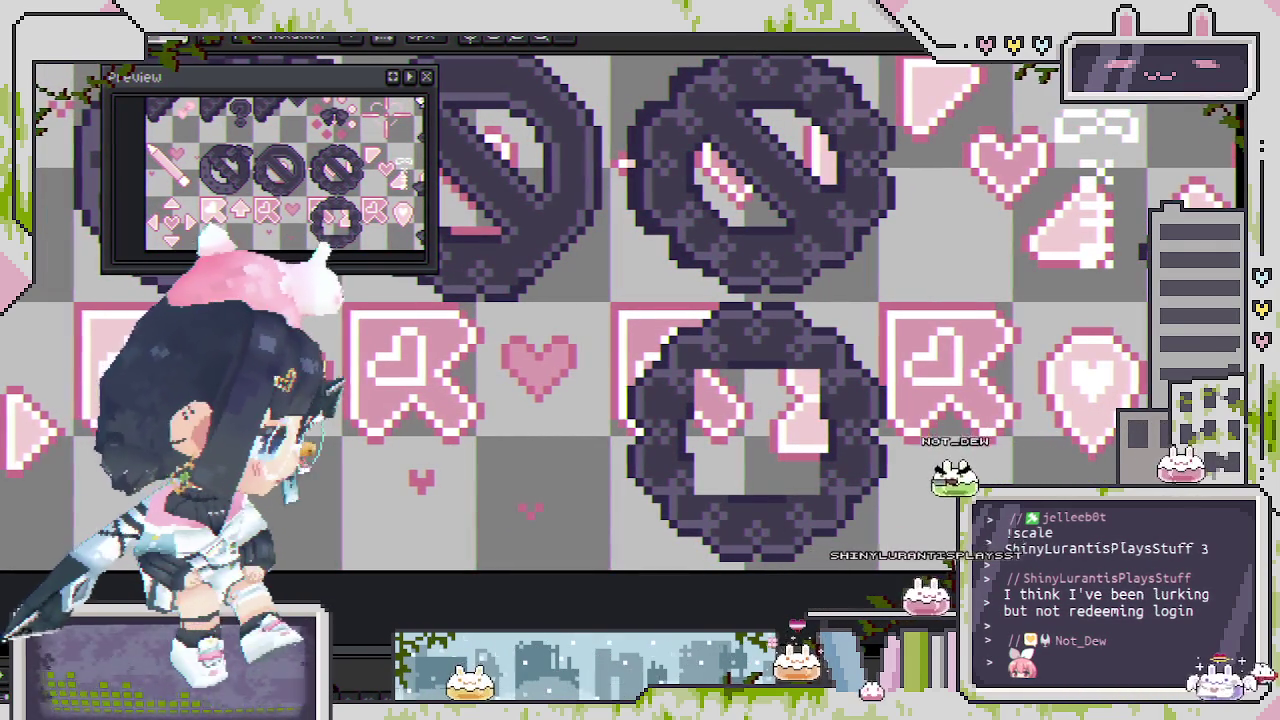
Paint a green square in the ring's centre with an enlarged brush.
{"action": "key", "text": "plus"}
{"action": "left_click", "coordinate": [759, 430]}
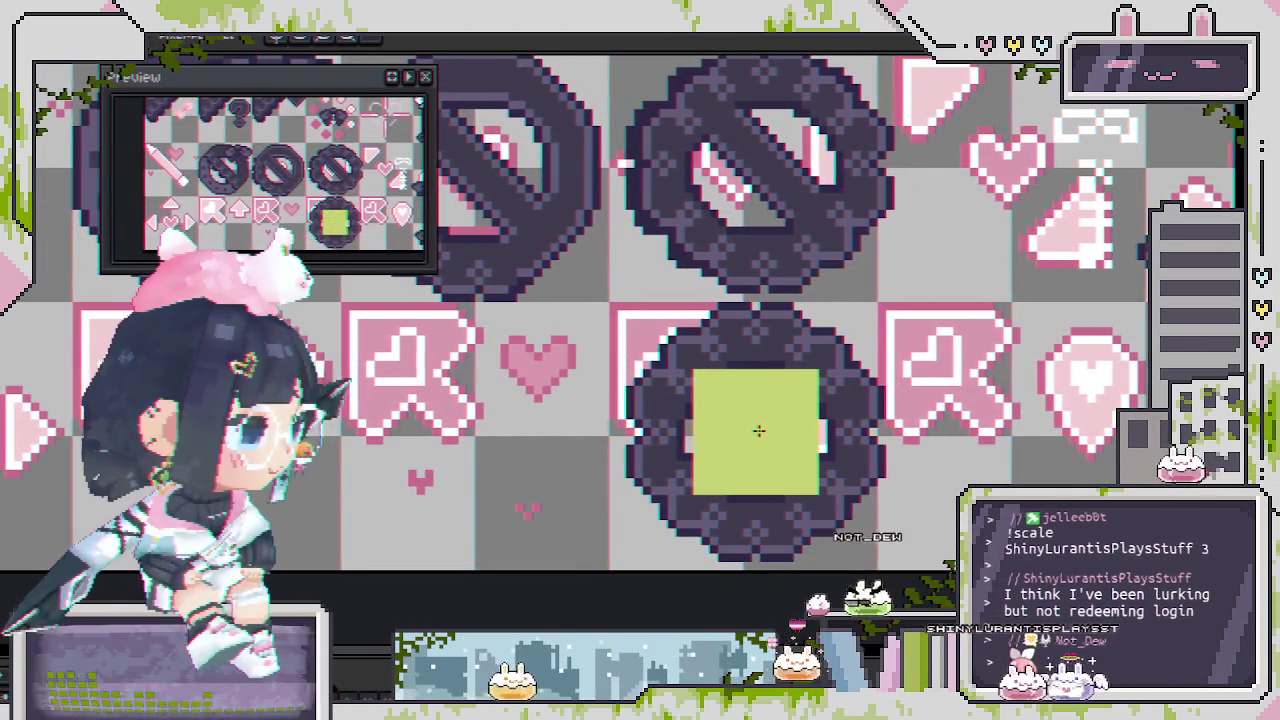
{"action": "key", "text": "ctrl+Tab"}
{"action": "key", "text": "ctrl+Tab"}
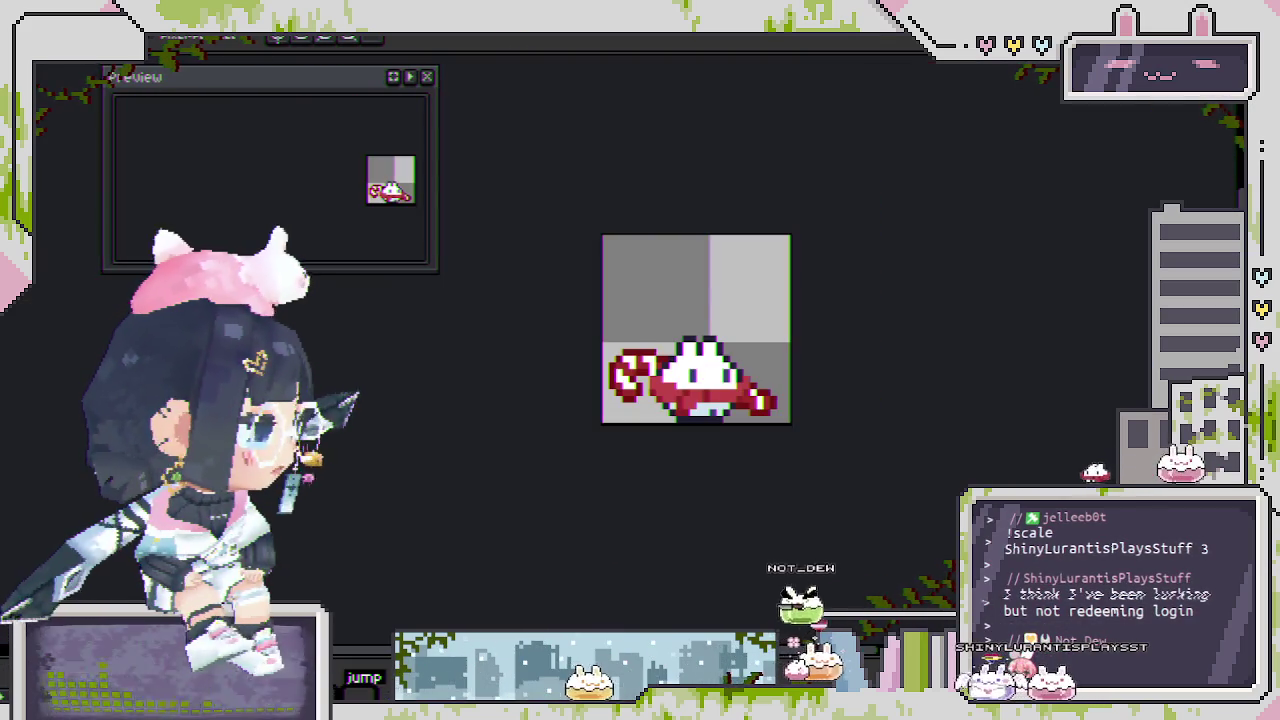
Place the mushroom sprite onto the ring's green square on the icon sheet.
{"action": "left_click_drag", "start_coordinate": [381, 255], "coordinate": [340, 285]}
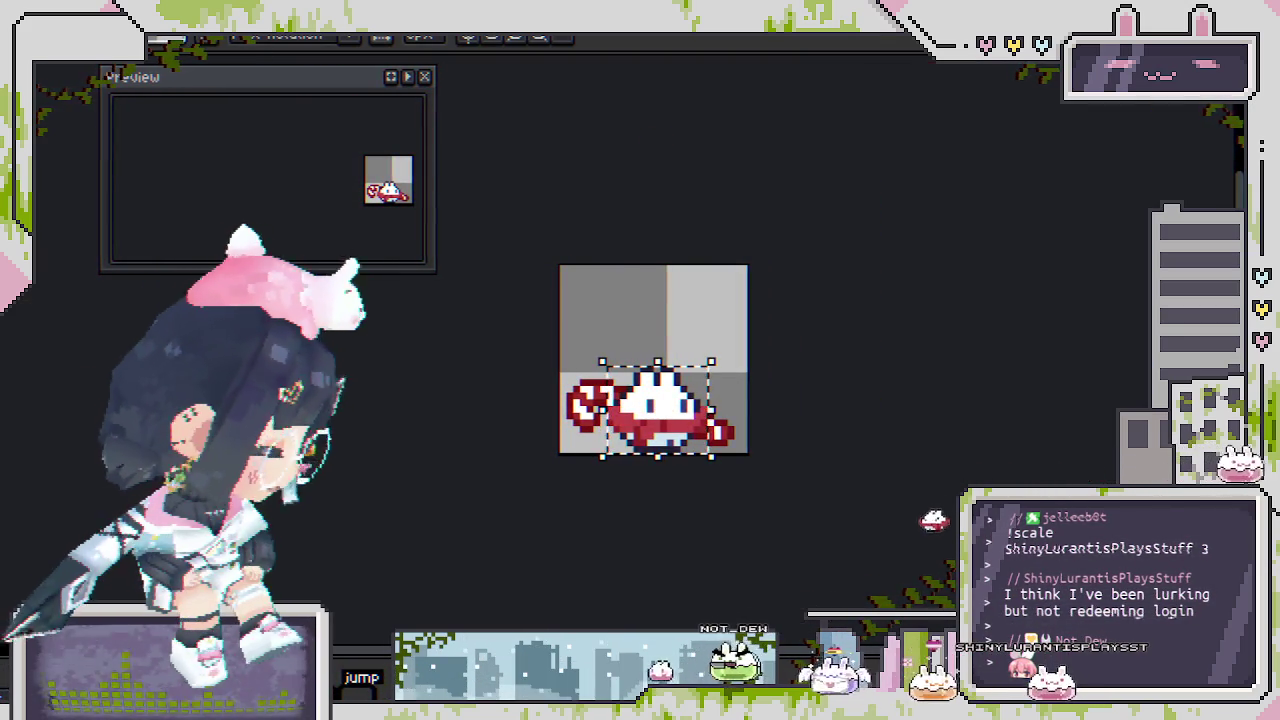
{"action": "key", "text": "ctrl+shift+Tab"}
{"action": "key", "text": "ctrl+shift+Tab"}
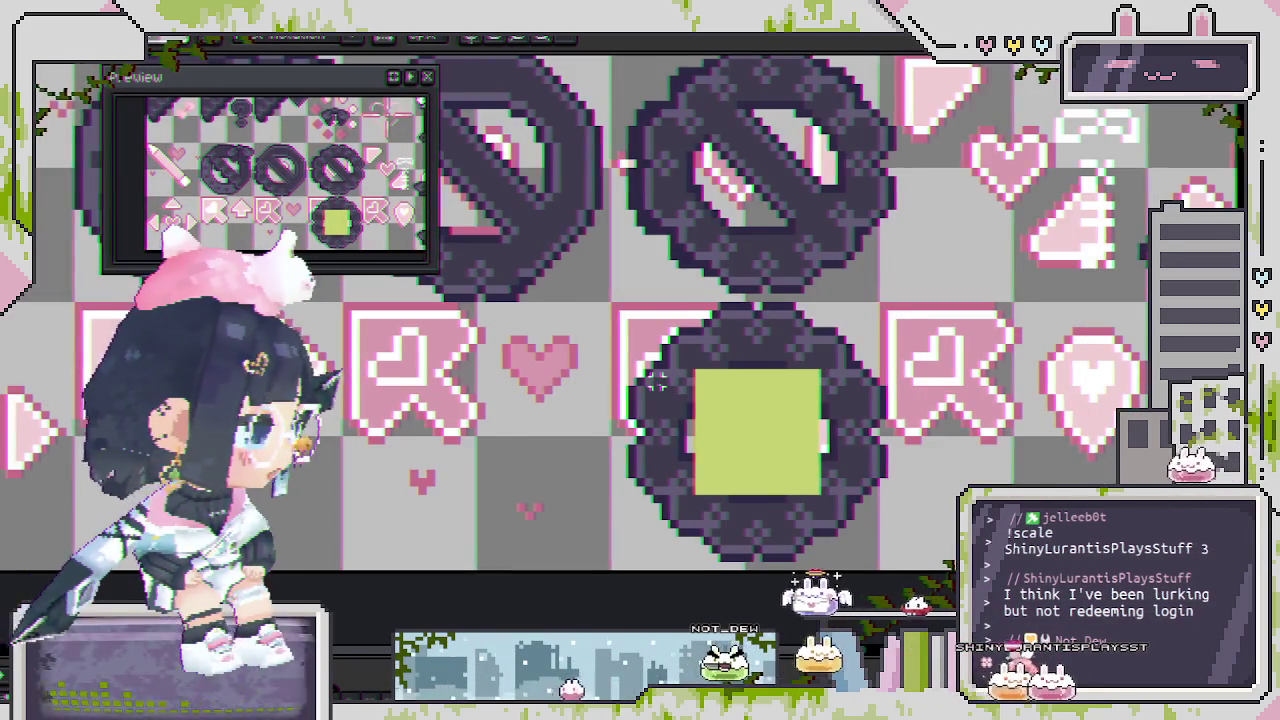
{"action": "scroll", "coordinate": [657, 380], "scroll_direction": "down", "scroll_amount": 1}
{"action": "left_click_drag", "start_coordinate": [70, 350], "coordinate": [742, 420]}
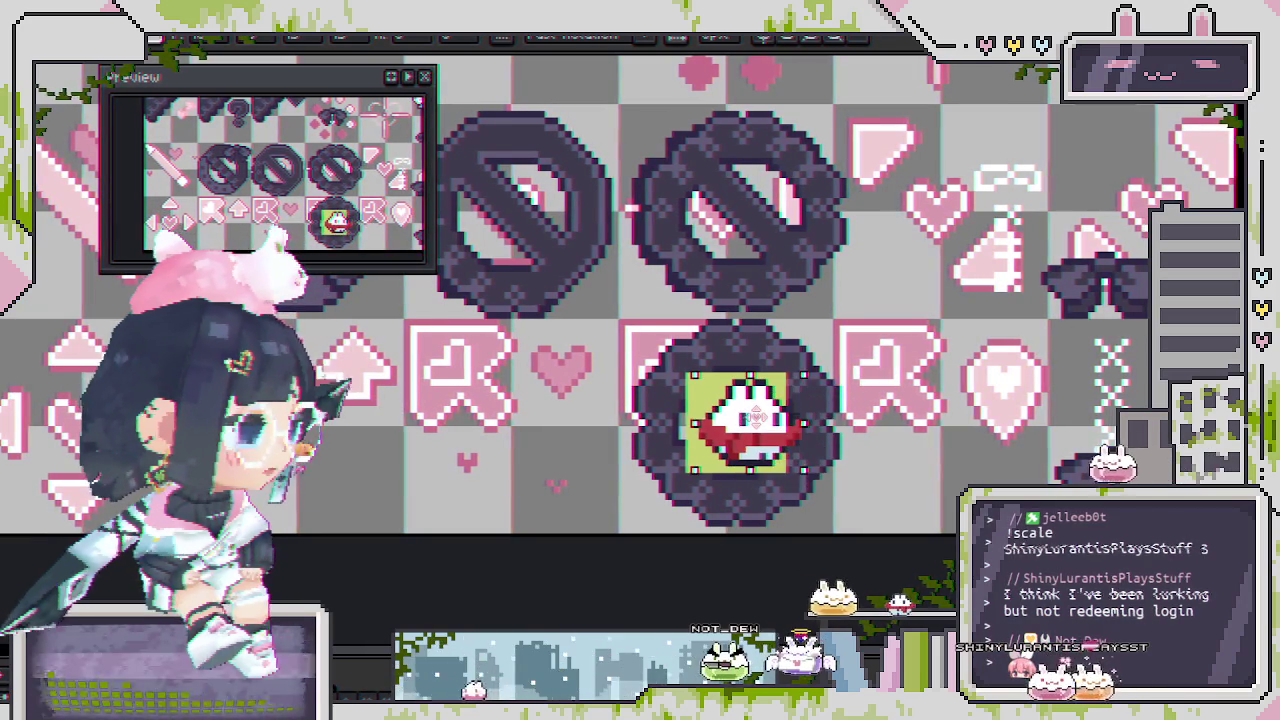
Undo the mushroom and green fill, leaving the ring's centre empty.
{"action": "scroll", "coordinate": [742, 419], "scroll_direction": "up", "scroll_amount": 2}
{"action": "scroll", "coordinate": [740, 430], "scroll_direction": "up", "scroll_amount": 2}
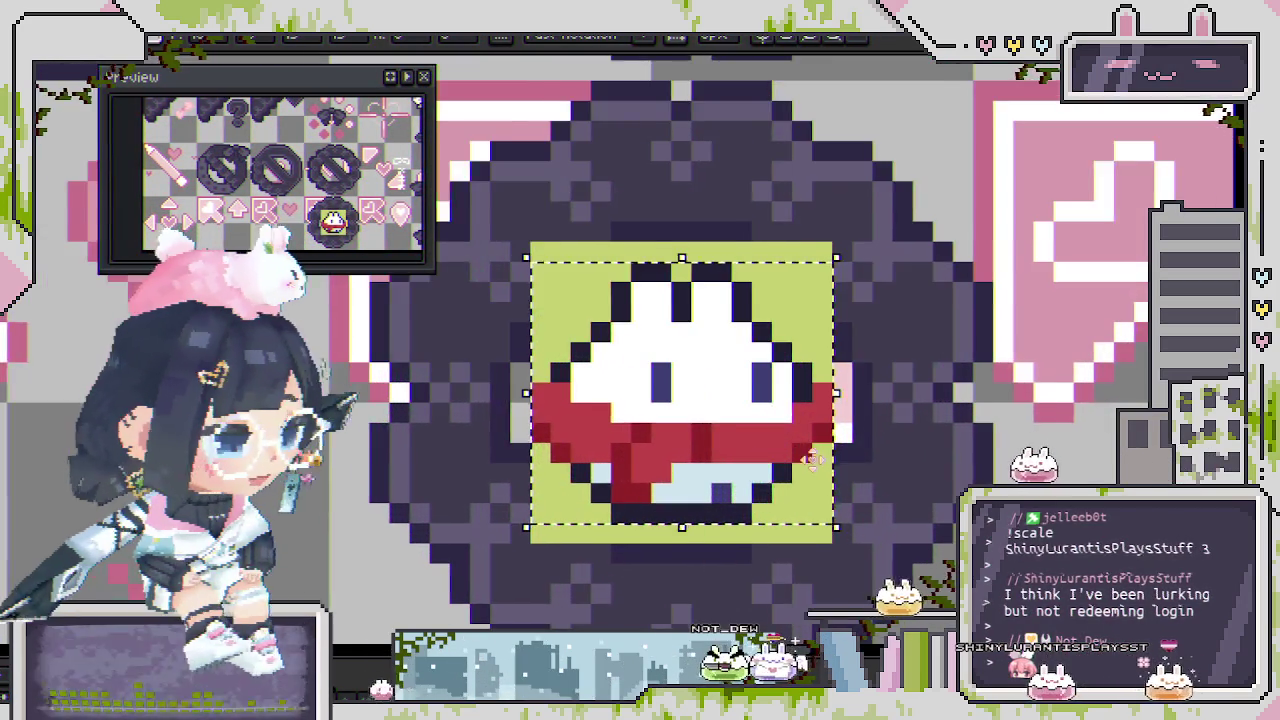
{"action": "scroll", "coordinate": [736, 453], "scroll_direction": "down", "scroll_amount": 2}
{"action": "scroll", "coordinate": [800, 480], "scroll_direction": "down", "scroll_amount": 1}
{"action": "scroll", "coordinate": [740, 450], "scroll_direction": "down", "scroll_amount": 1}
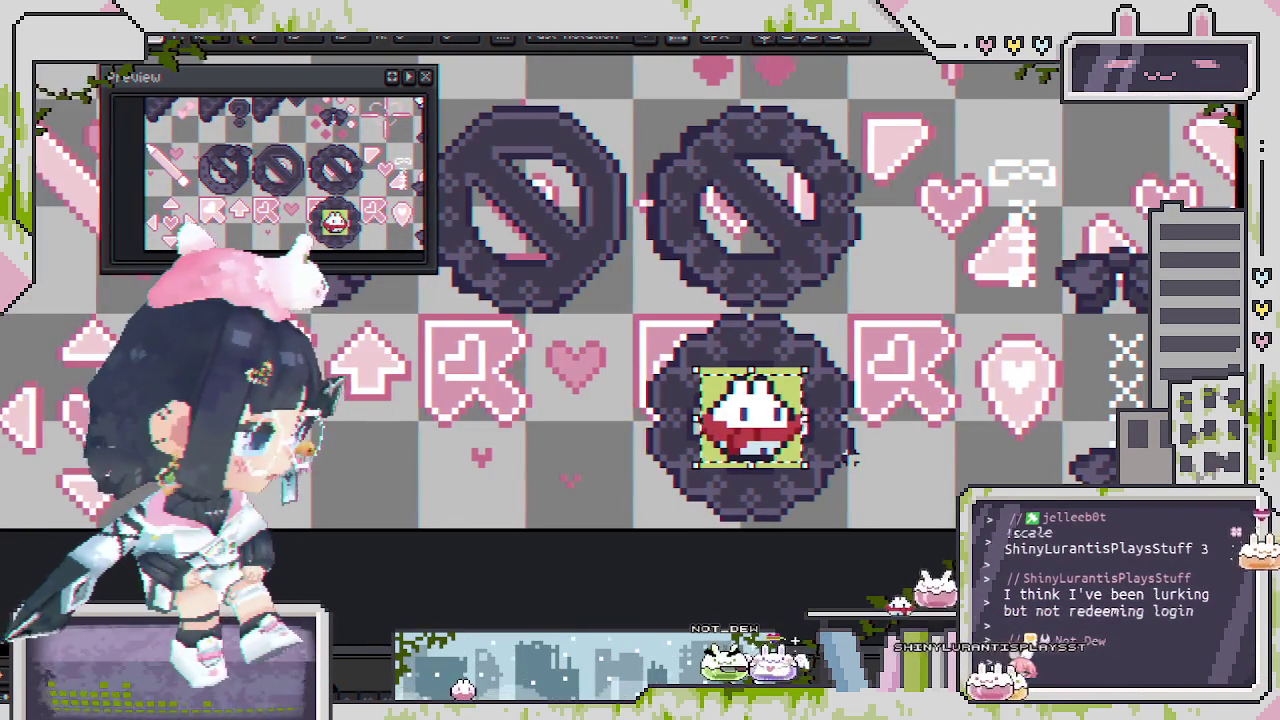
{"action": "scroll", "coordinate": [730, 445], "scroll_direction": "down", "scroll_amount": 1}
{"action": "scroll", "coordinate": [729, 442], "scroll_direction": "up", "scroll_amount": 1}
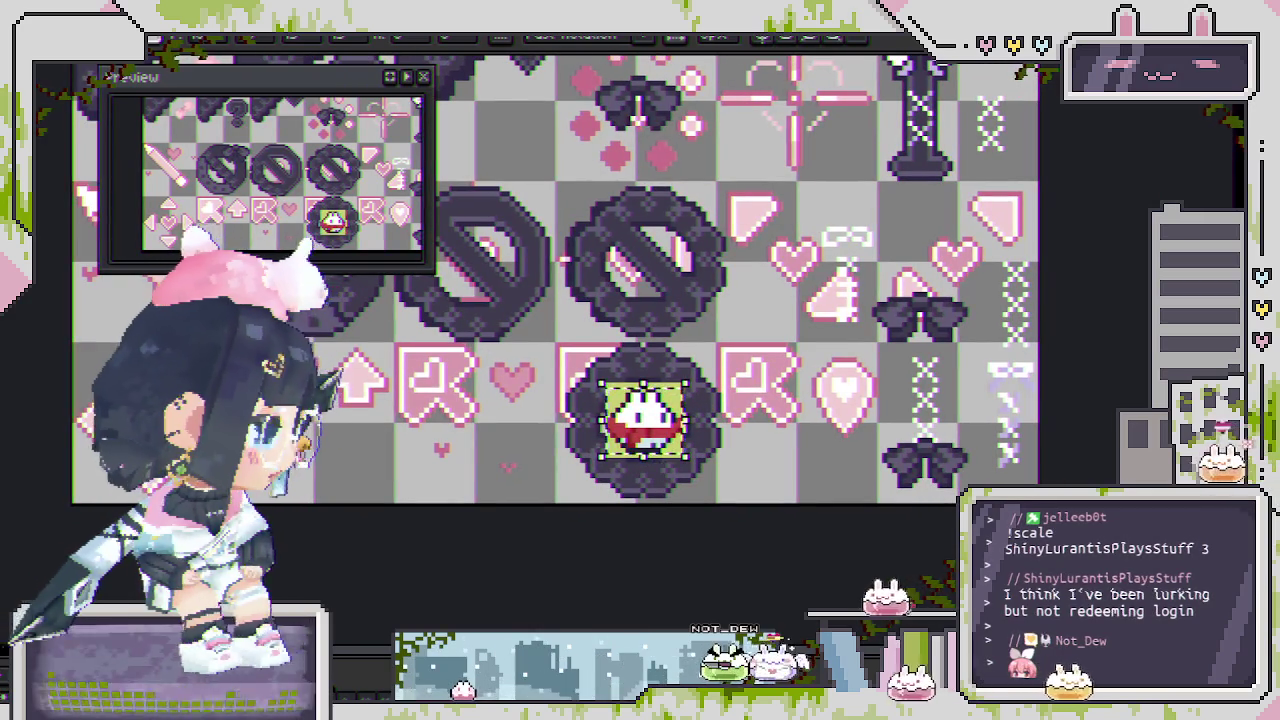
{"action": "key", "text": "ctrl+z"}
{"action": "key", "text": "ctrl+z"}
Select the diagonal slash inside the upper crossed circle.
{"action": "scroll", "coordinate": [640, 455], "scroll_direction": "up", "scroll_amount": 1}
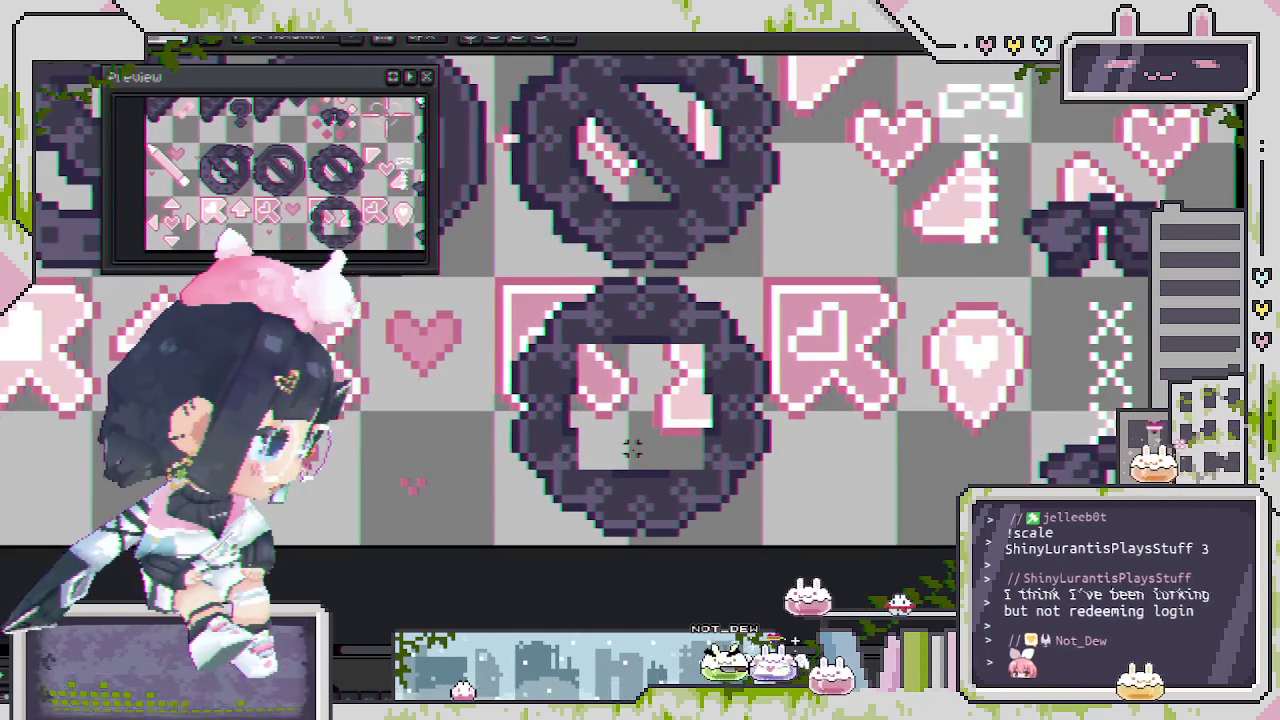
{"action": "scroll", "coordinate": [640, 458], "scroll_direction": "up", "scroll_amount": 1}
{"action": "scroll", "coordinate": [640, 462], "scroll_direction": "up", "scroll_amount": 1}
{"action": "scroll", "coordinate": [580, 487], "scroll_direction": "down", "scroll_amount": 1}
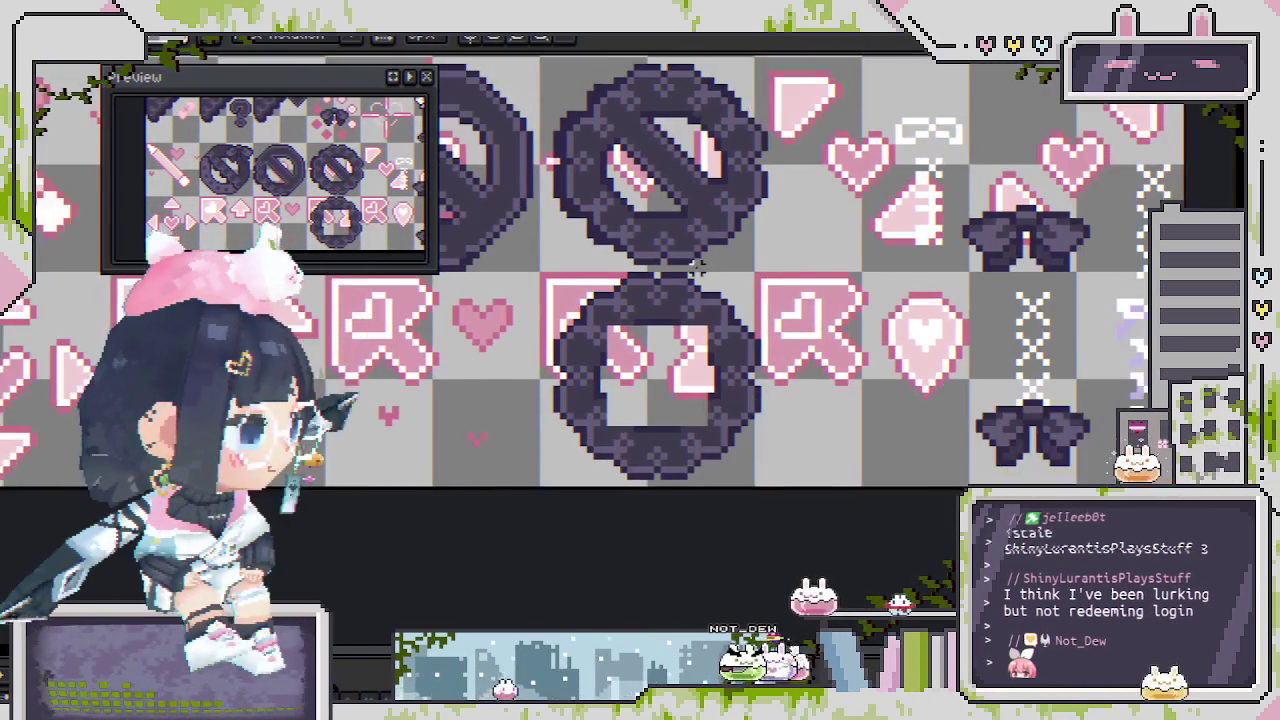
{"action": "scroll", "coordinate": [600, 172], "scroll_direction": "up", "scroll_amount": 1}
{"action": "scroll", "coordinate": [681, 238], "scroll_direction": "down", "scroll_amount": 1}
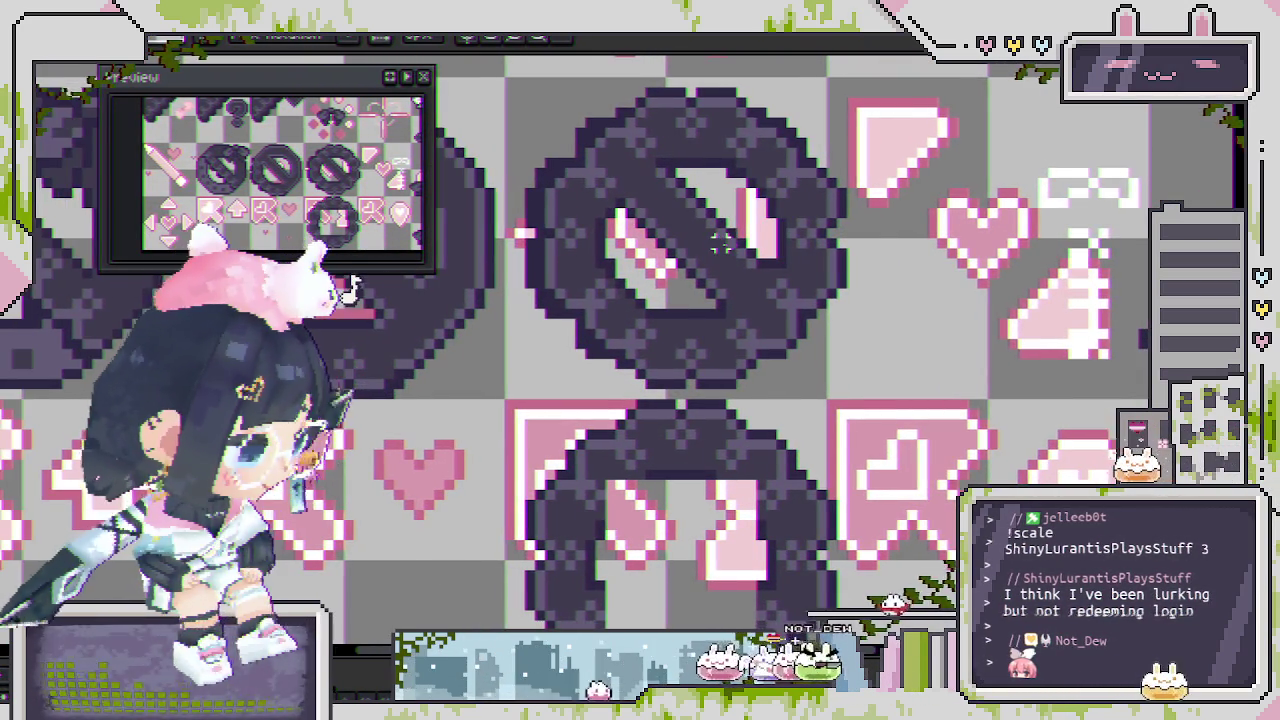
{"action": "scroll", "coordinate": [722, 242], "scroll_direction": "up", "scroll_amount": 1}
{"action": "left_click_drag", "start_coordinate": [628, 176], "coordinate": [757, 310]}
Copy the slash onto the bottom ring and return to the Pencil tool.
{"action": "scroll", "coordinate": [770, 310], "scroll_direction": "down", "scroll_amount": 1}
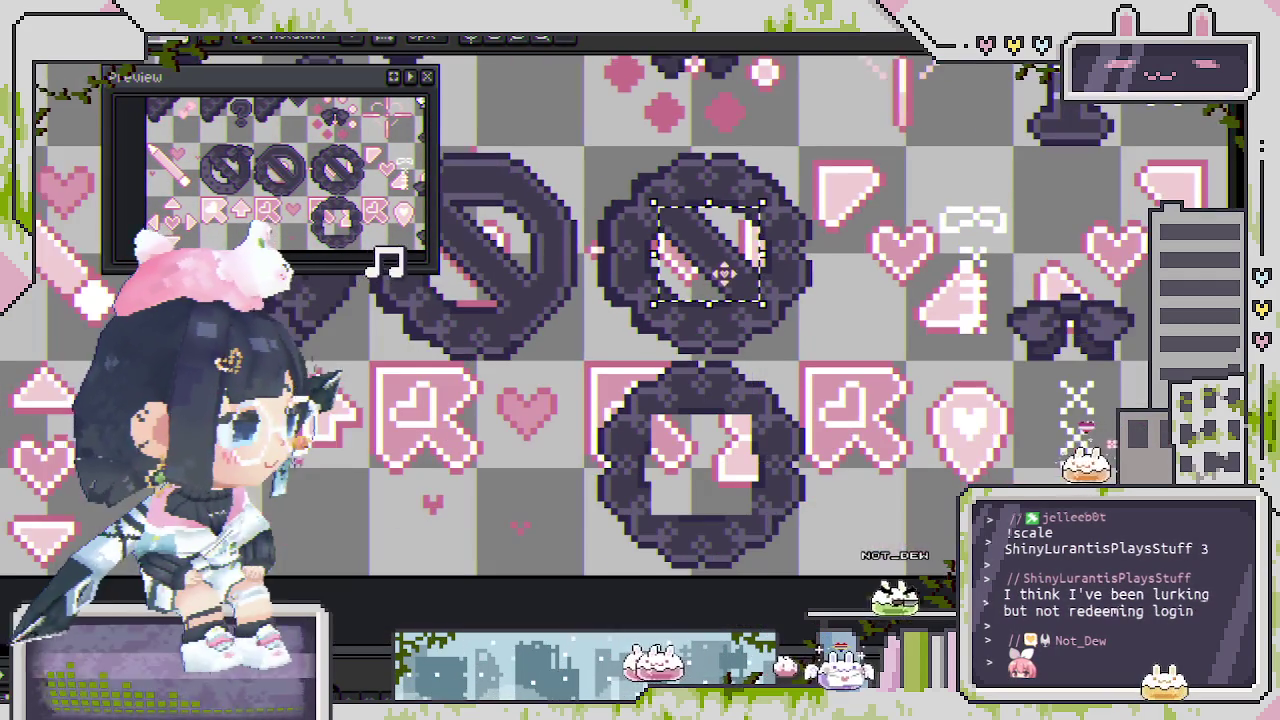
{"action": "left_click_drag", "start_coordinate": [712, 246], "coordinate": [693, 456]}
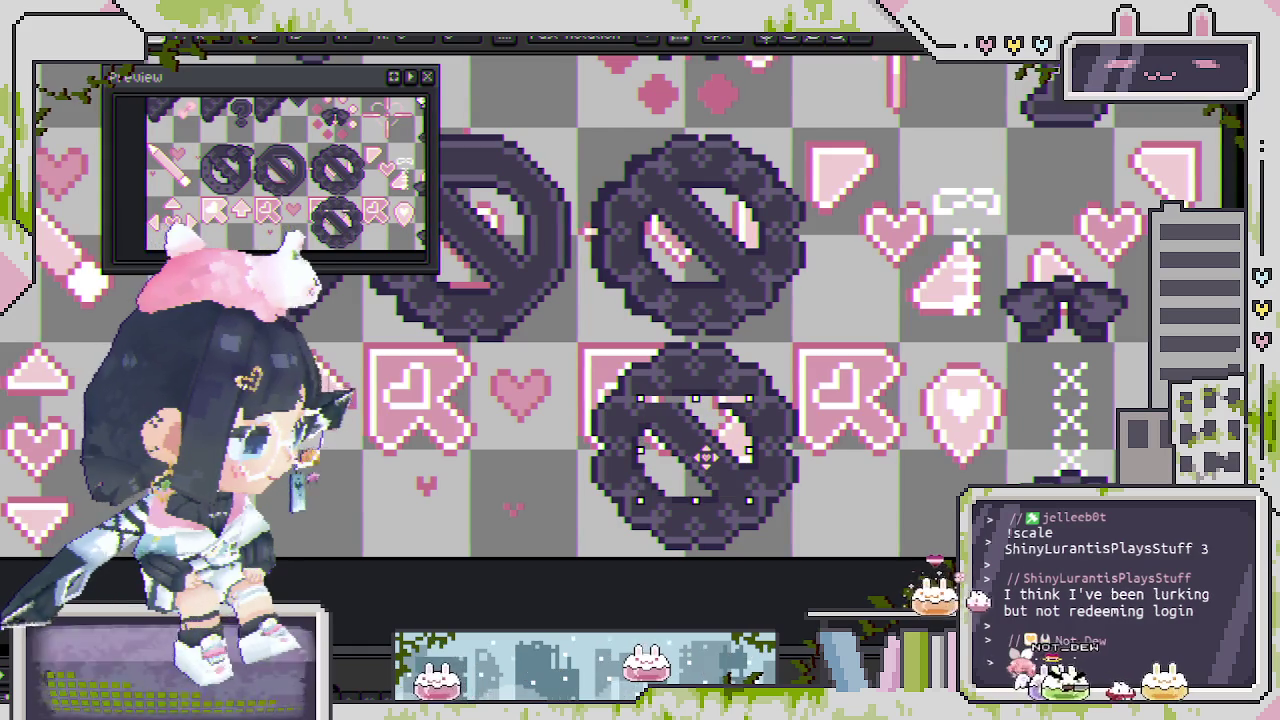
{"action": "key", "text": "b"}
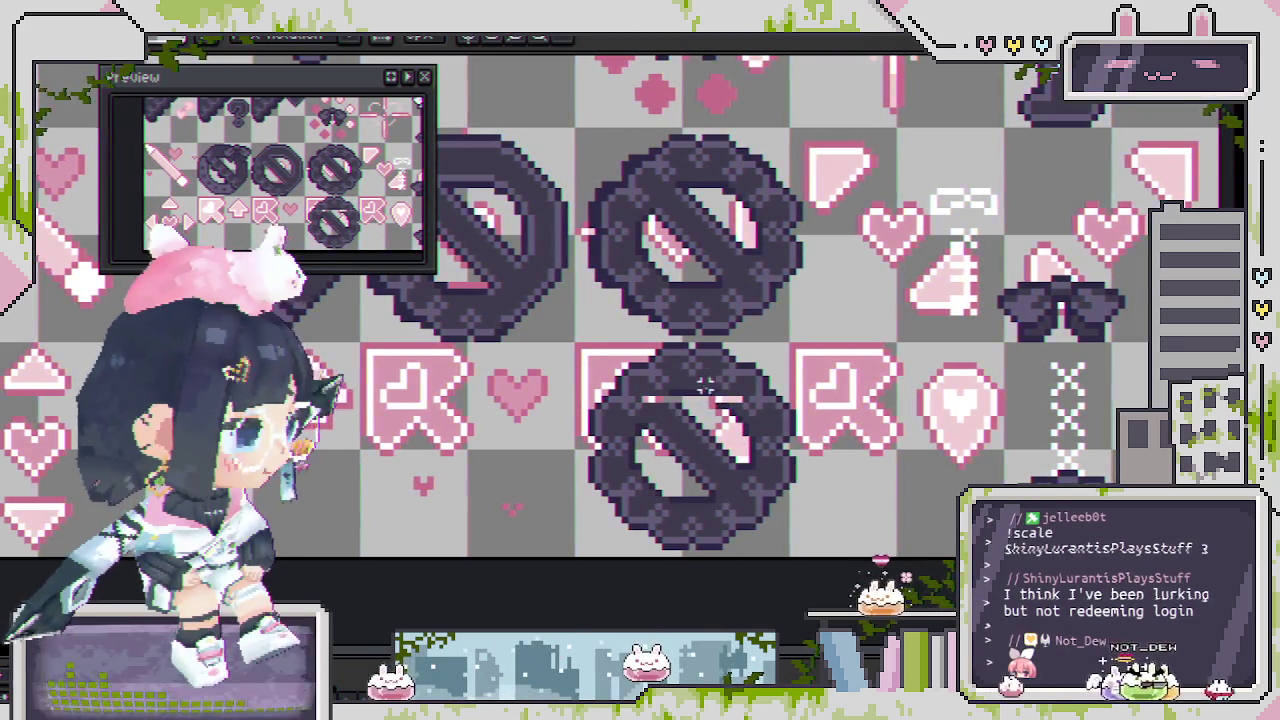
{"action": "scroll", "coordinate": [640, 388], "scroll_direction": "up", "scroll_amount": 2}
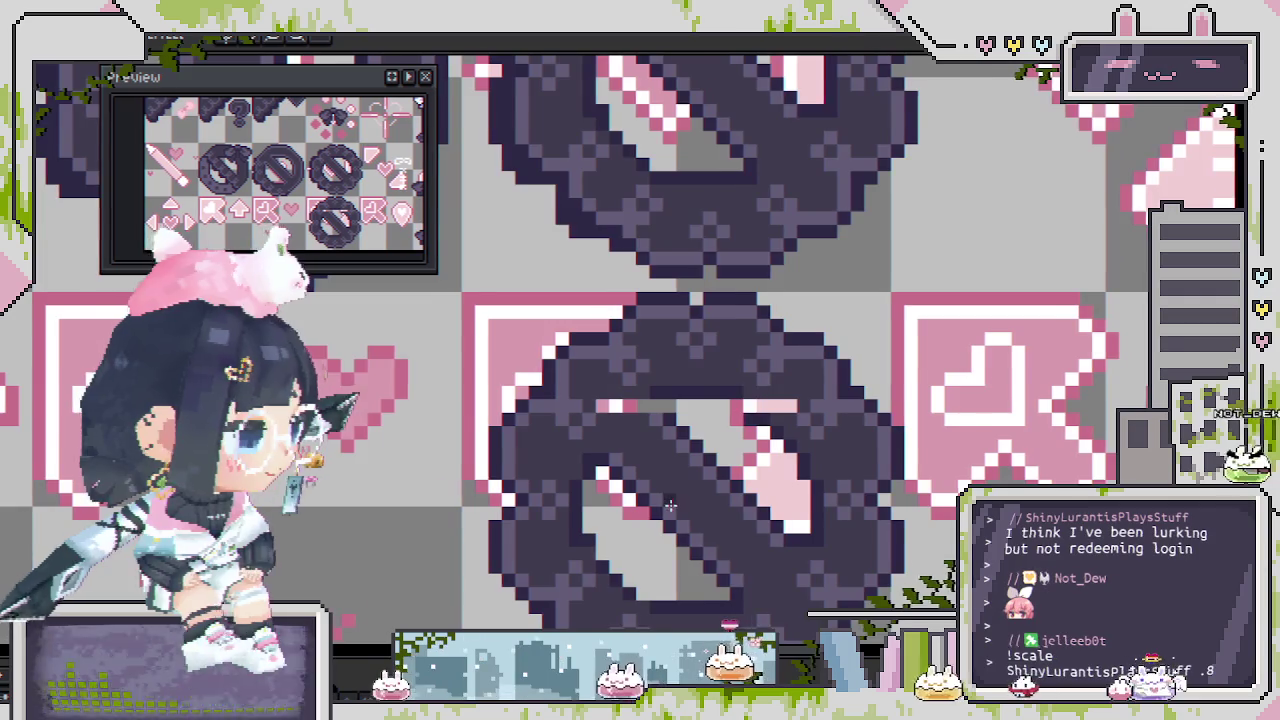
{"action": "scroll", "coordinate": [700, 430], "scroll_direction": "down", "scroll_amount": 2}
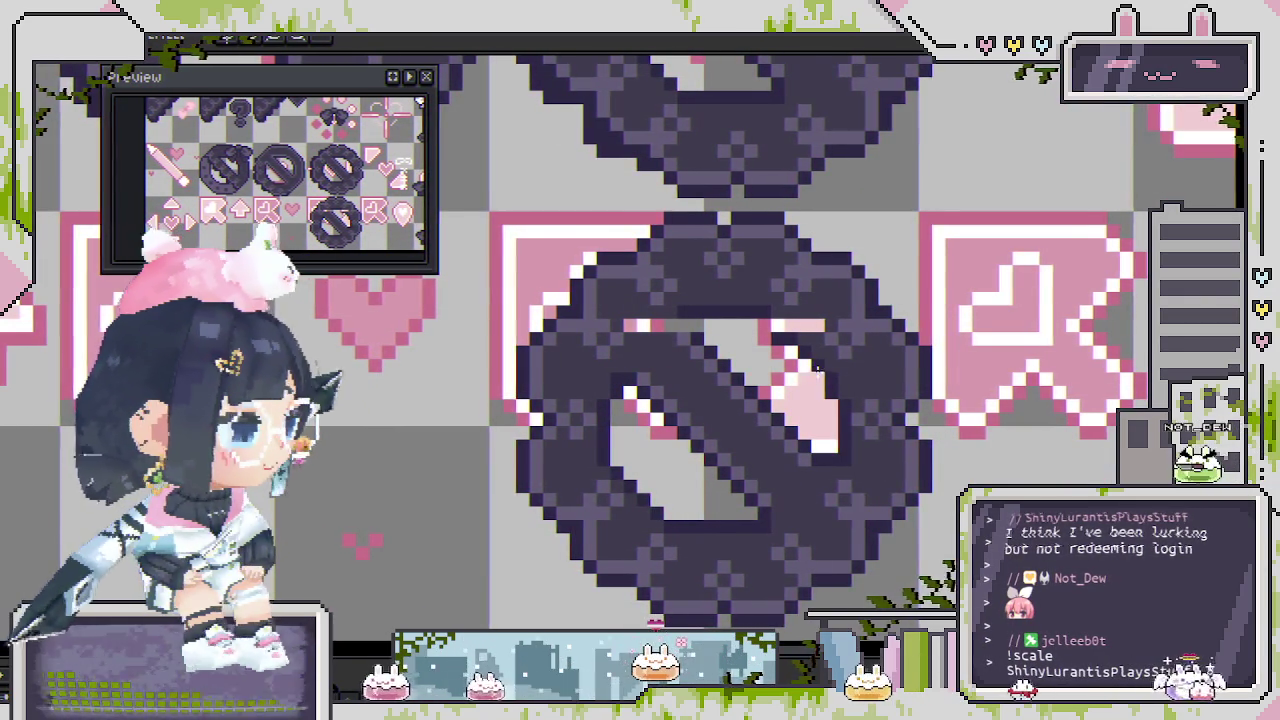
{"action": "scroll", "coordinate": [818, 370], "scroll_direction": "up", "scroll_amount": 1}
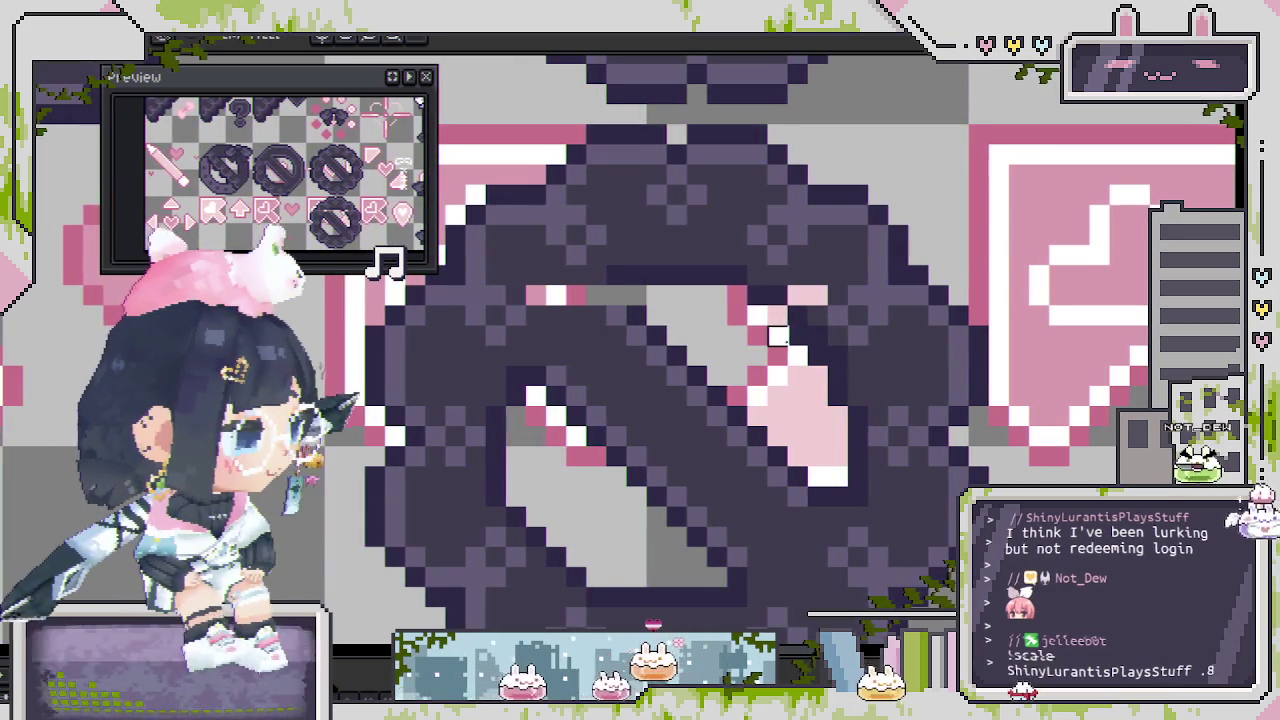
{"action": "scroll", "coordinate": [760, 380], "scroll_direction": "down", "scroll_amount": 3}
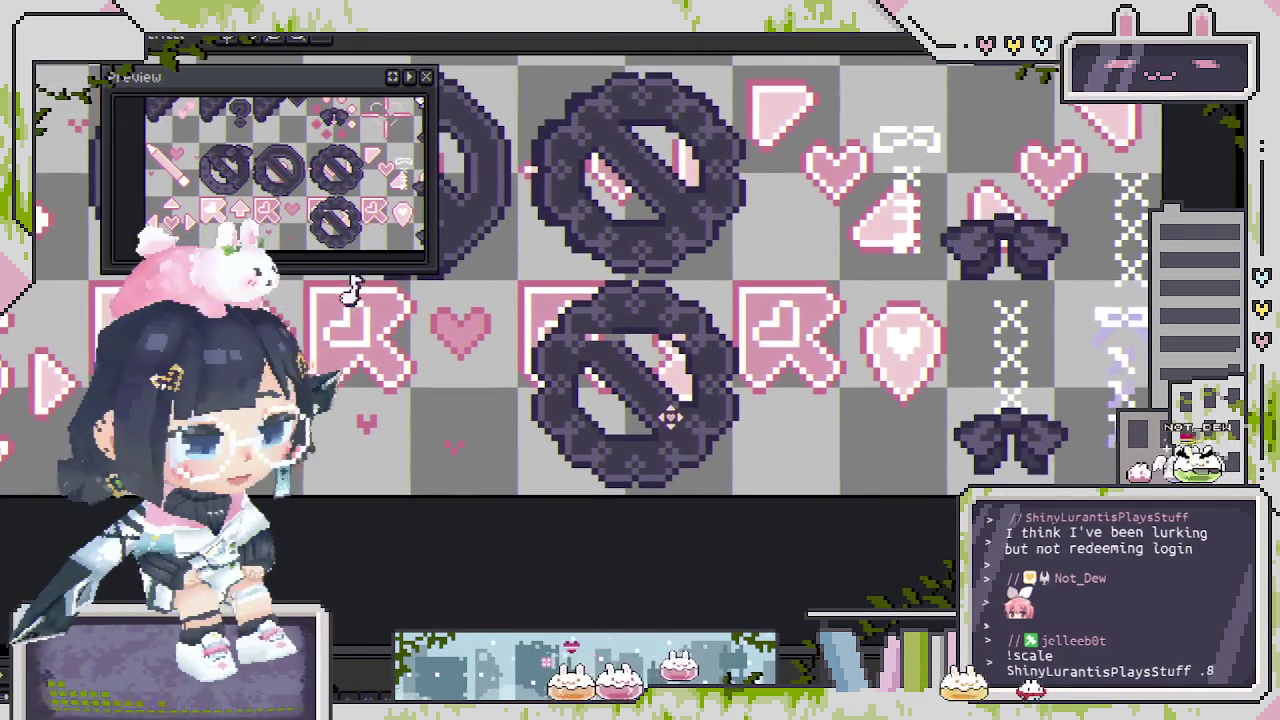
{"action": "left_click_drag", "start_coordinate": [671, 418], "coordinate": [748, 428]}
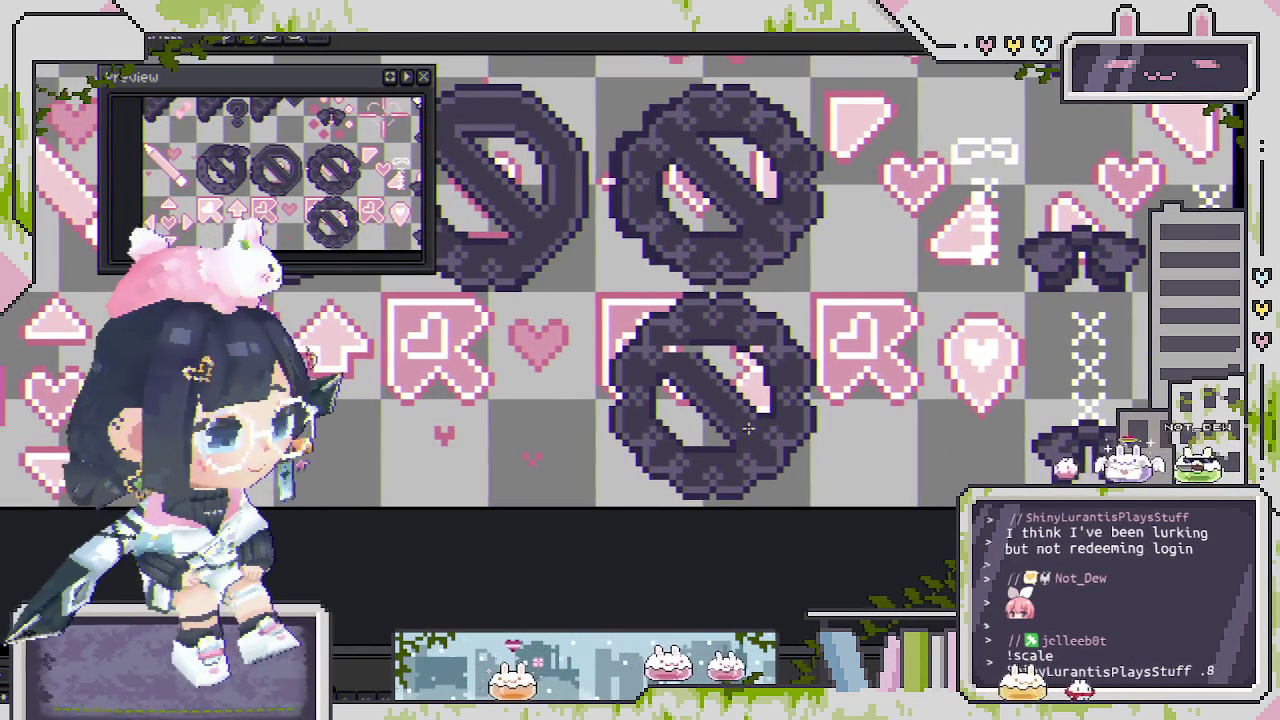
{"action": "scroll", "coordinate": [740, 355], "scroll_direction": "up", "scroll_amount": 1}
{"action": "scroll", "coordinate": [783, 340], "scroll_direction": "up", "scroll_amount": 2}
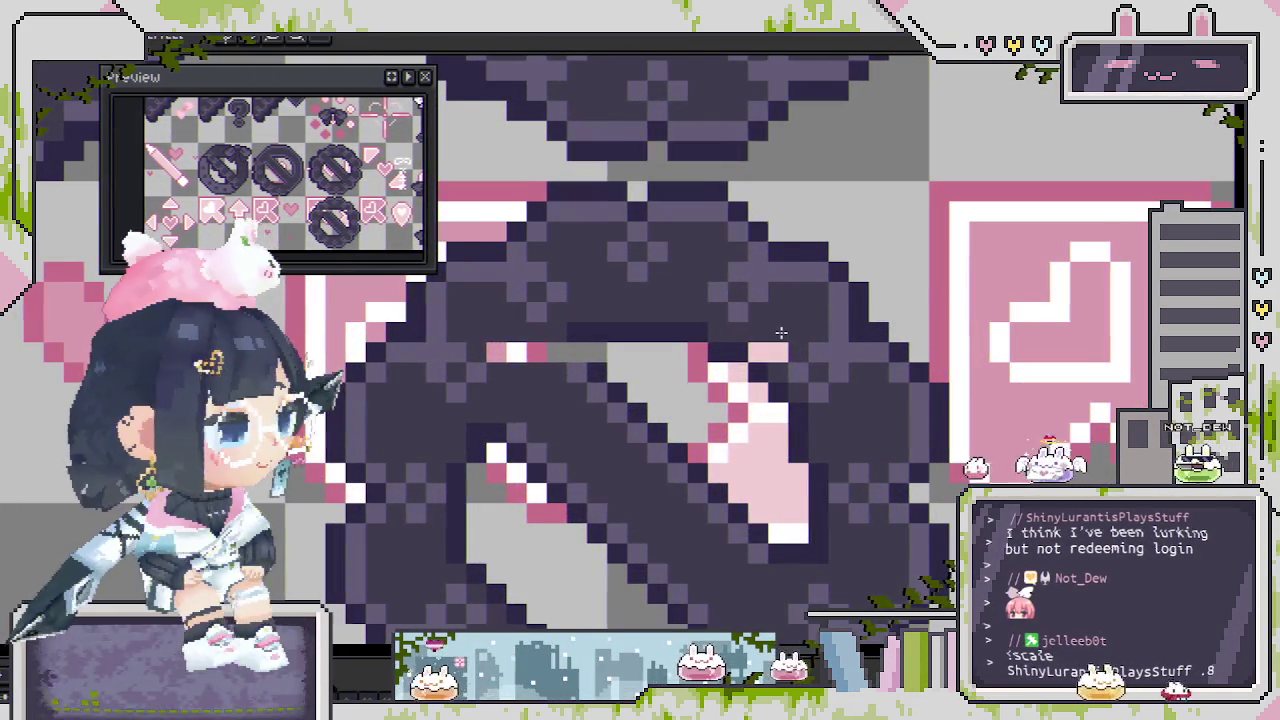
{"action": "scroll", "coordinate": [760, 350], "scroll_direction": "down", "scroll_amount": 2}
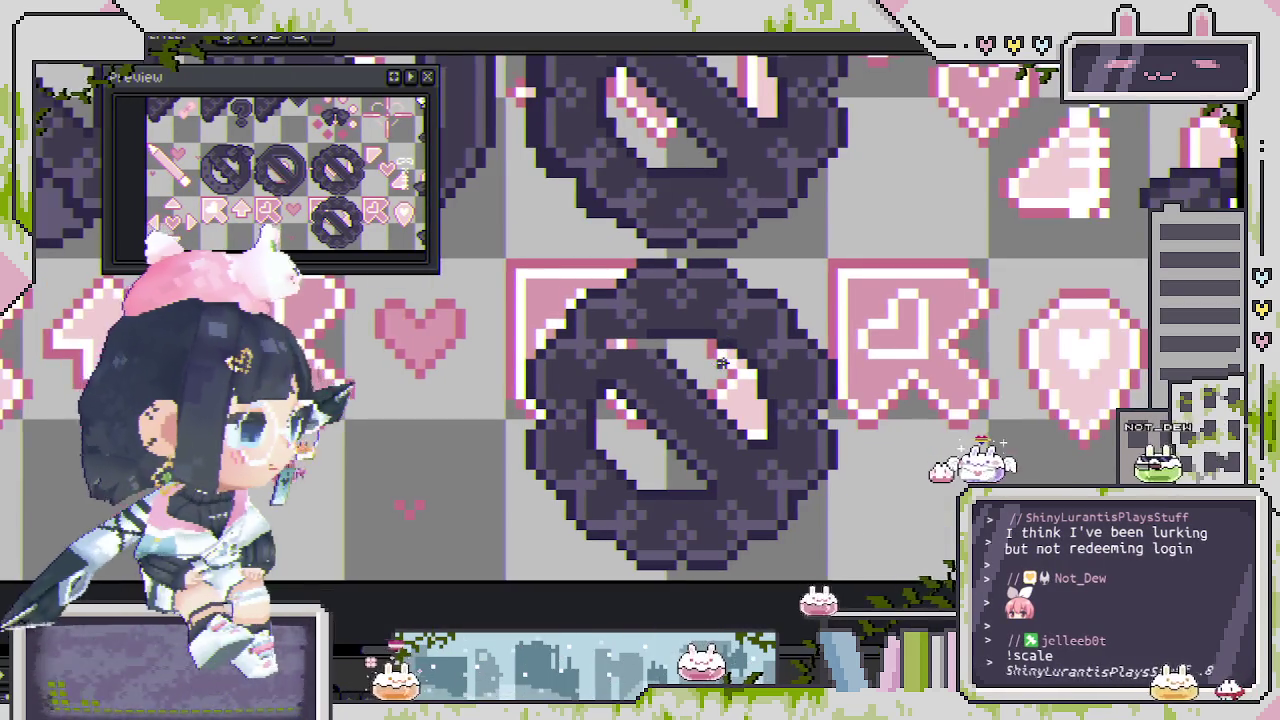
{"action": "scroll", "coordinate": [718, 362], "scroll_direction": "up", "scroll_amount": 1}
{"action": "scroll", "coordinate": [718, 362], "scroll_direction": "up", "scroll_amount": 1}
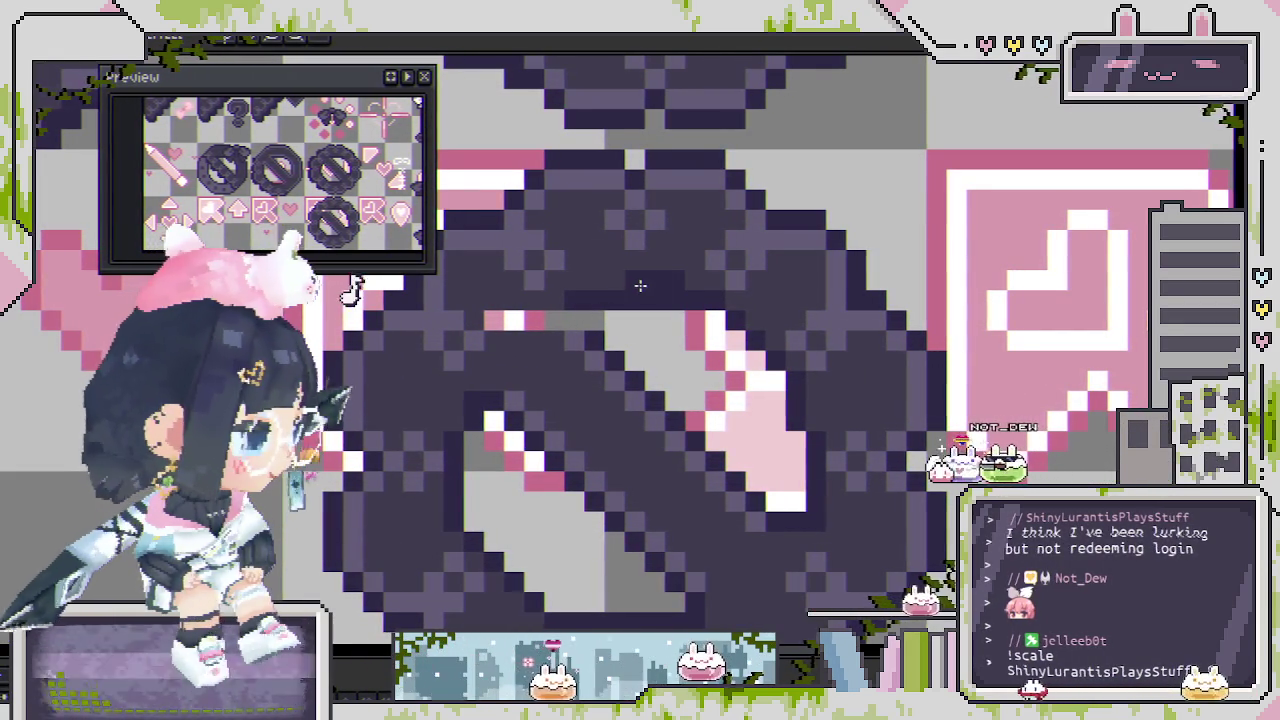
{"action": "scroll", "coordinate": [641, 287], "scroll_direction": "down", "scroll_amount": 1}
{"action": "scroll", "coordinate": [645, 287], "scroll_direction": "up", "scroll_amount": 1}
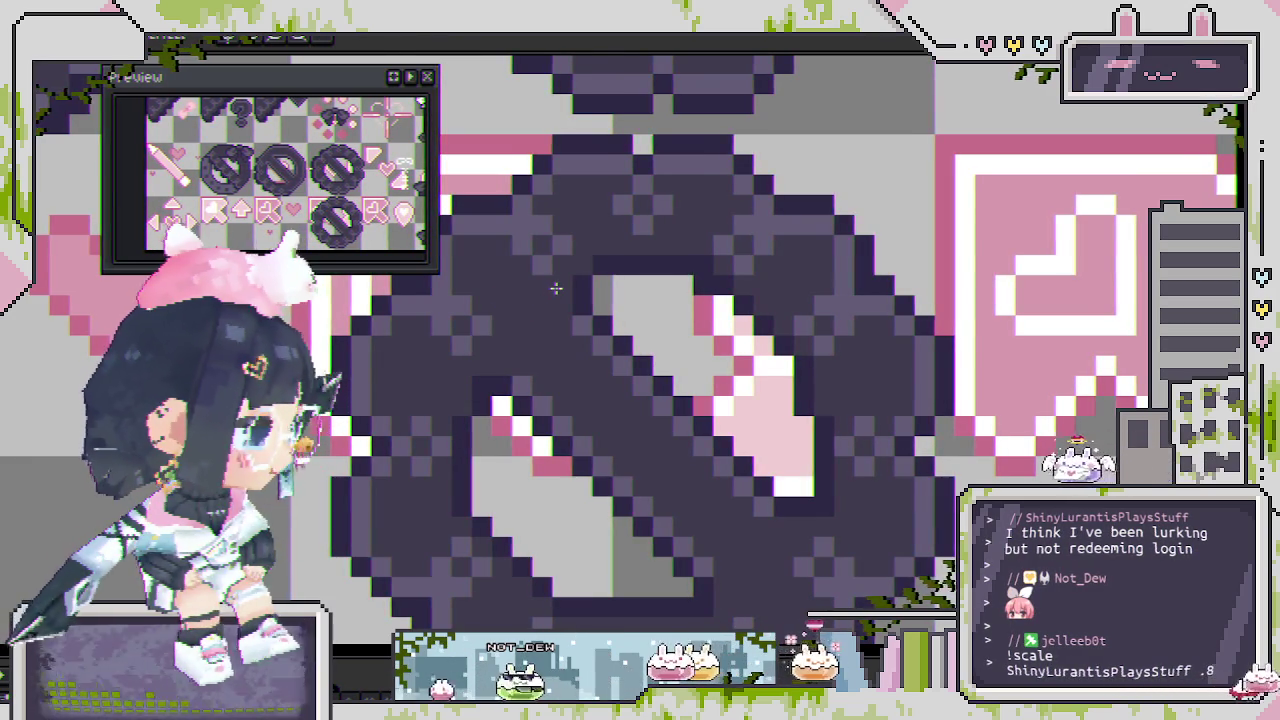
{"action": "scroll", "coordinate": [556, 288], "scroll_direction": "down", "scroll_amount": 2}
{"action": "scroll", "coordinate": [600, 278], "scroll_direction": "up", "scroll_amount": 1}
{"action": "scroll", "coordinate": [640, 268], "scroll_direction": "up", "scroll_amount": 2}
{"action": "scroll", "coordinate": [658, 262], "scroll_direction": "up", "scroll_amount": 1}
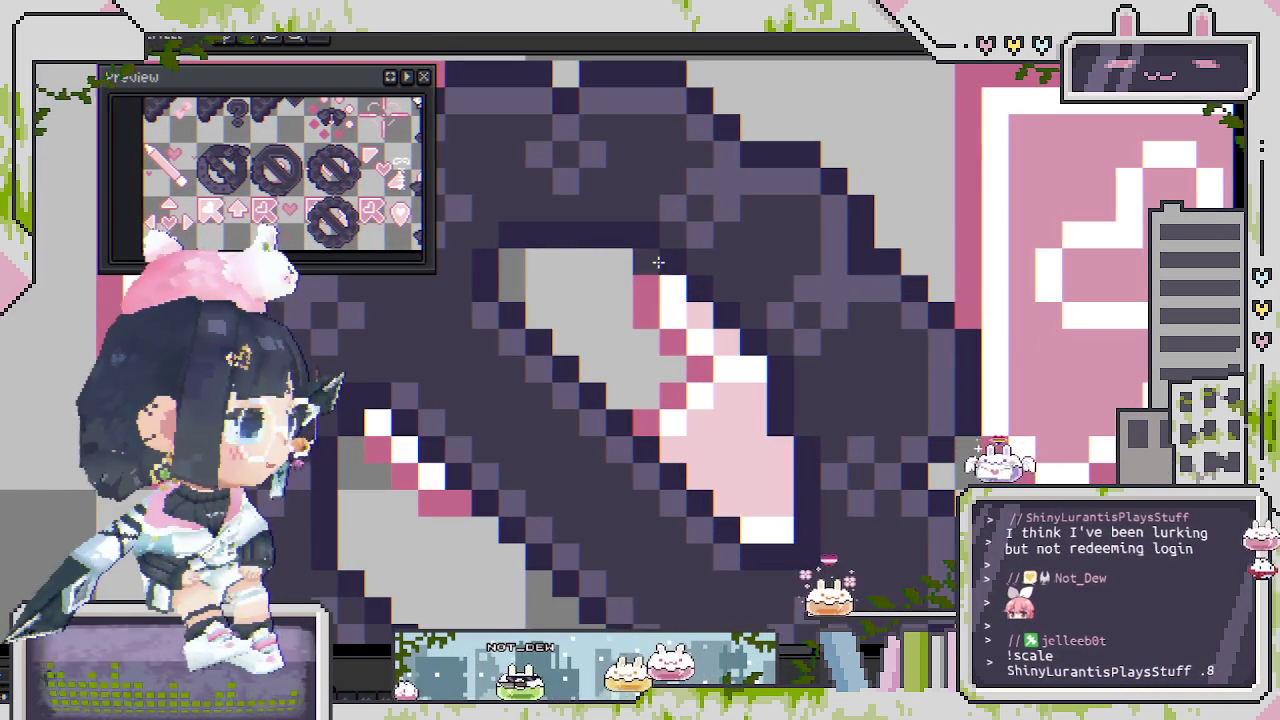
{"action": "scroll", "coordinate": [720, 345], "scroll_direction": "down", "scroll_amount": 2}
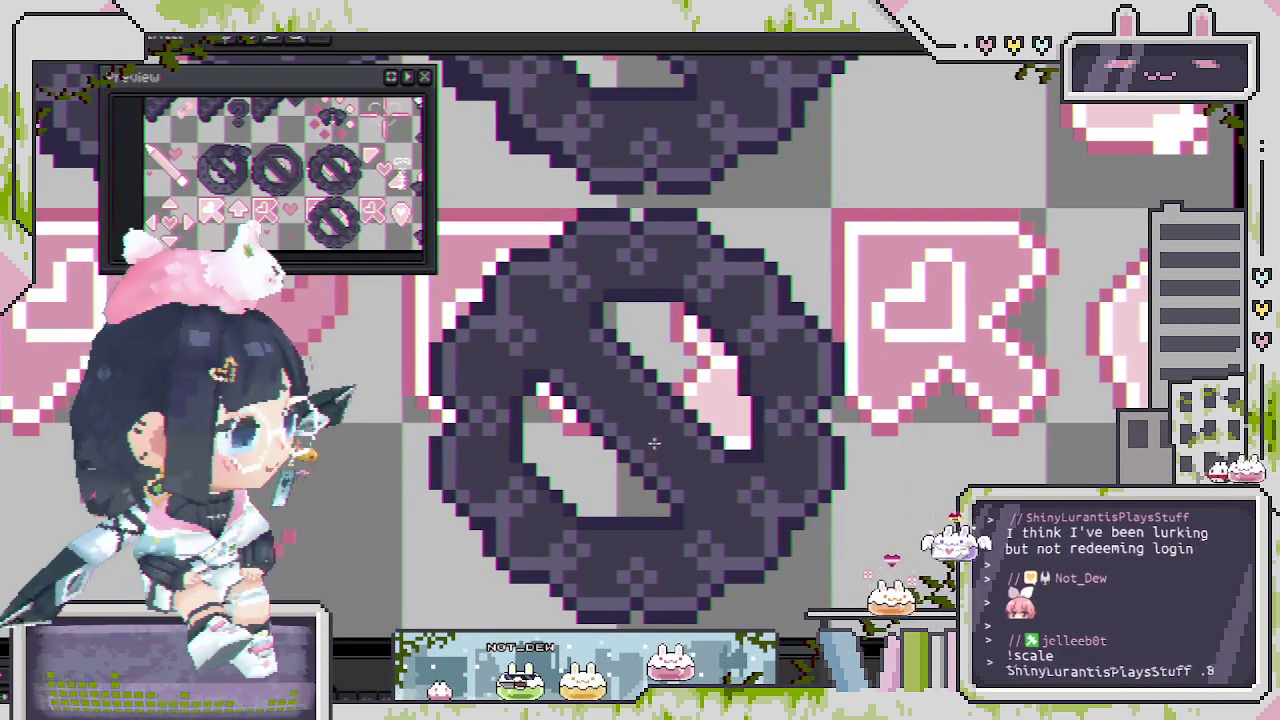
{"action": "scroll", "coordinate": [656, 420], "scroll_direction": "down", "scroll_amount": 1}
{"action": "scroll", "coordinate": [670, 395], "scroll_direction": "down", "scroll_amount": 1}
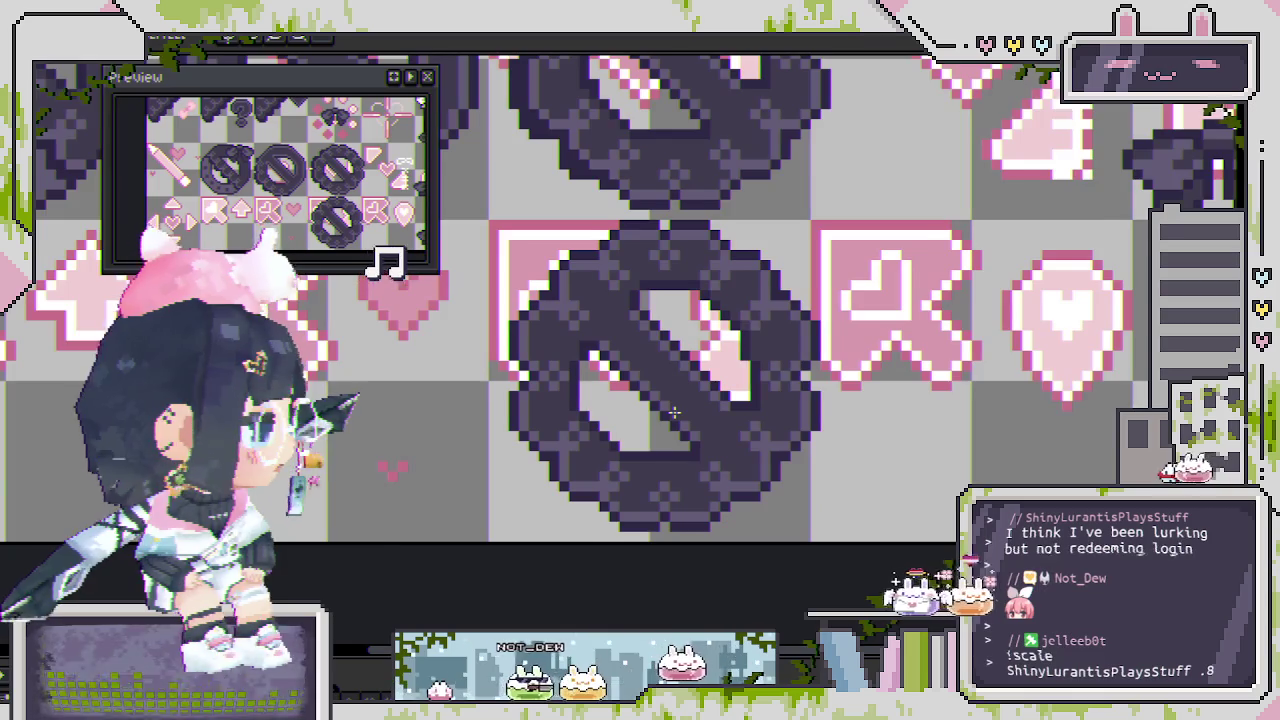
{"action": "scroll", "coordinate": [674, 412], "scroll_direction": "down", "scroll_amount": 1}
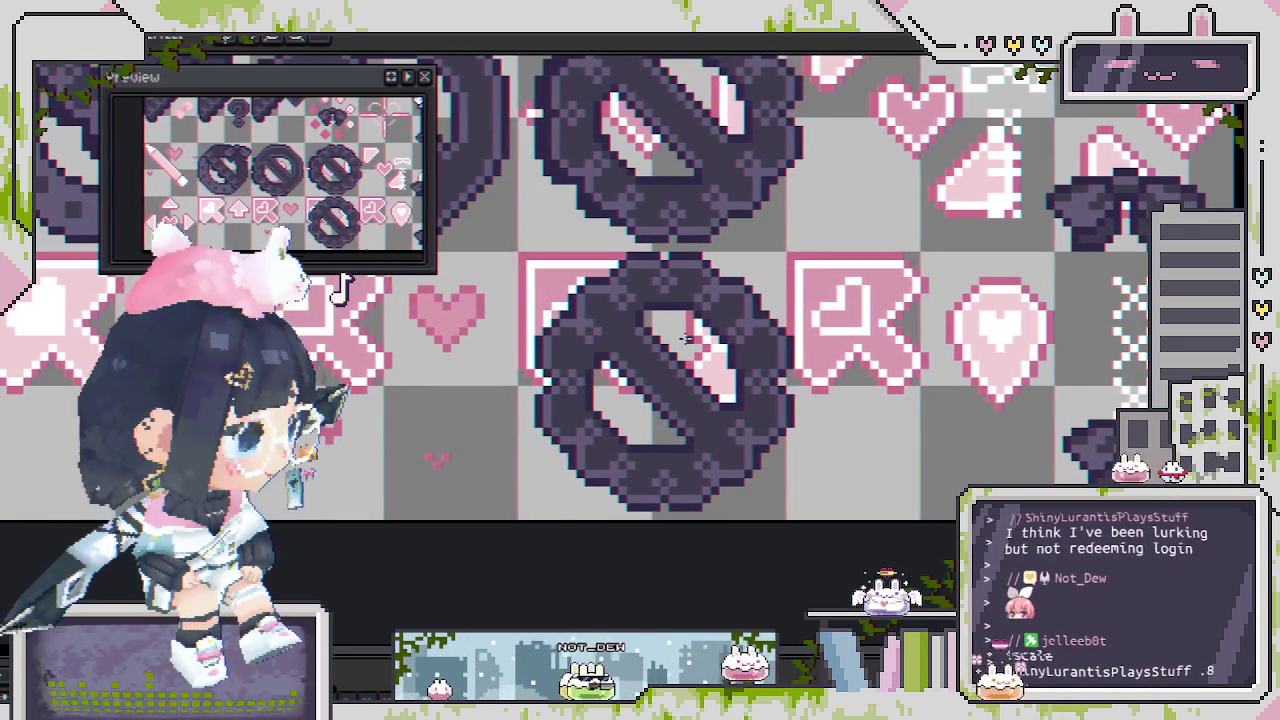
{"action": "scroll", "coordinate": [678, 414], "scroll_direction": "up", "scroll_amount": 1}
{"action": "scroll", "coordinate": [690, 365], "scroll_direction": "up", "scroll_amount": 1}
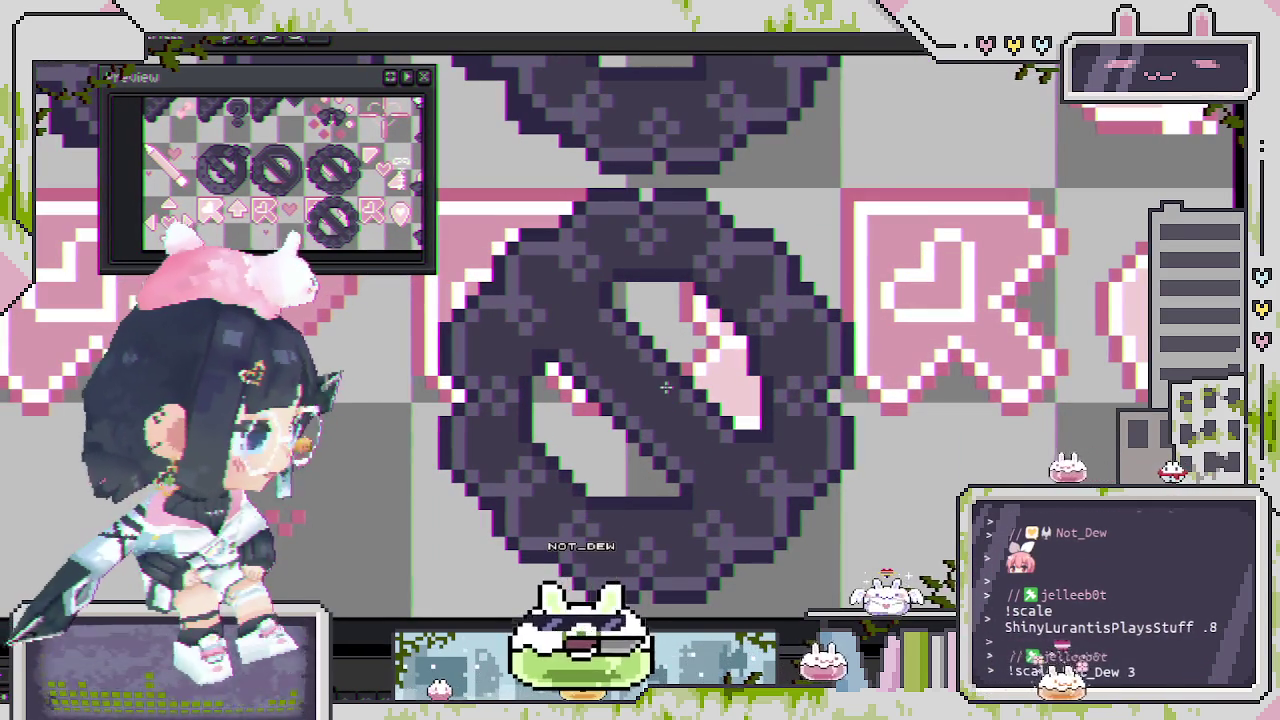
{"action": "scroll", "coordinate": [565, 360], "scroll_direction": "up", "scroll_amount": 1}
{"action": "scroll", "coordinate": [560, 400], "scroll_direction": "down", "scroll_amount": 2}
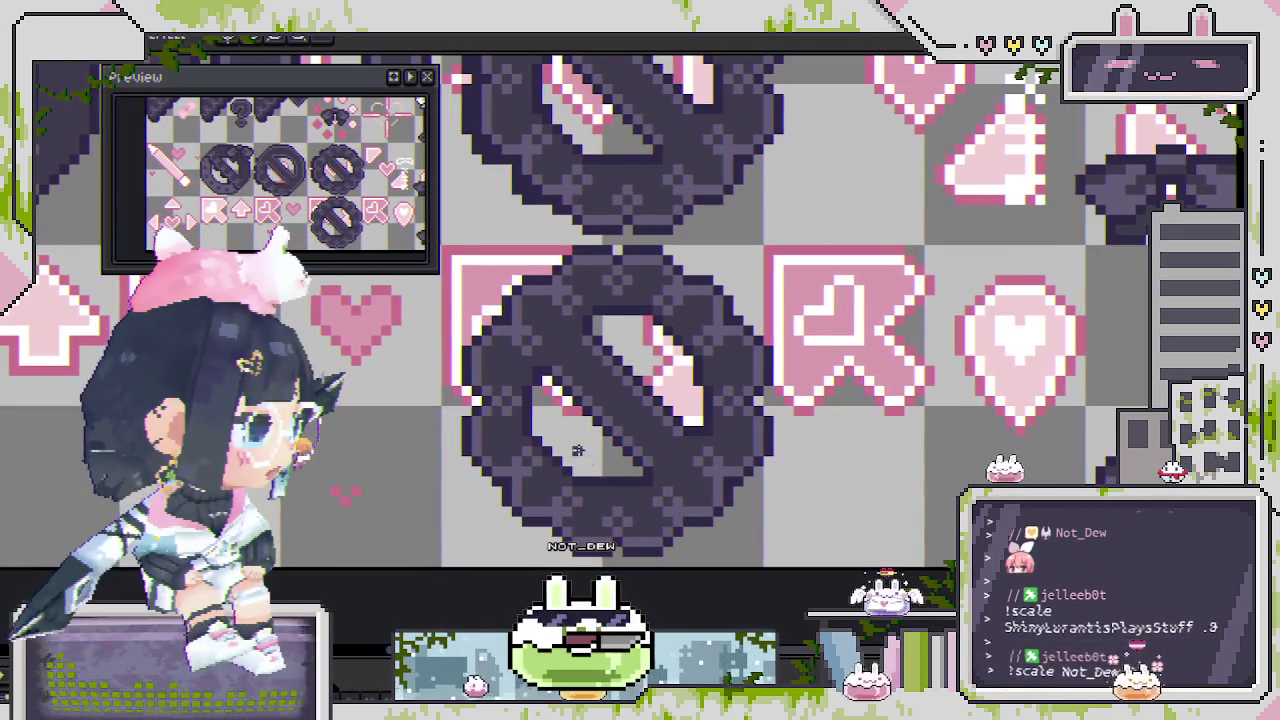
{"action": "scroll", "coordinate": [643, 474], "scroll_direction": "down", "scroll_amount": 1}
{"action": "scroll", "coordinate": [643, 476], "scroll_direction": "down", "scroll_amount": 1}
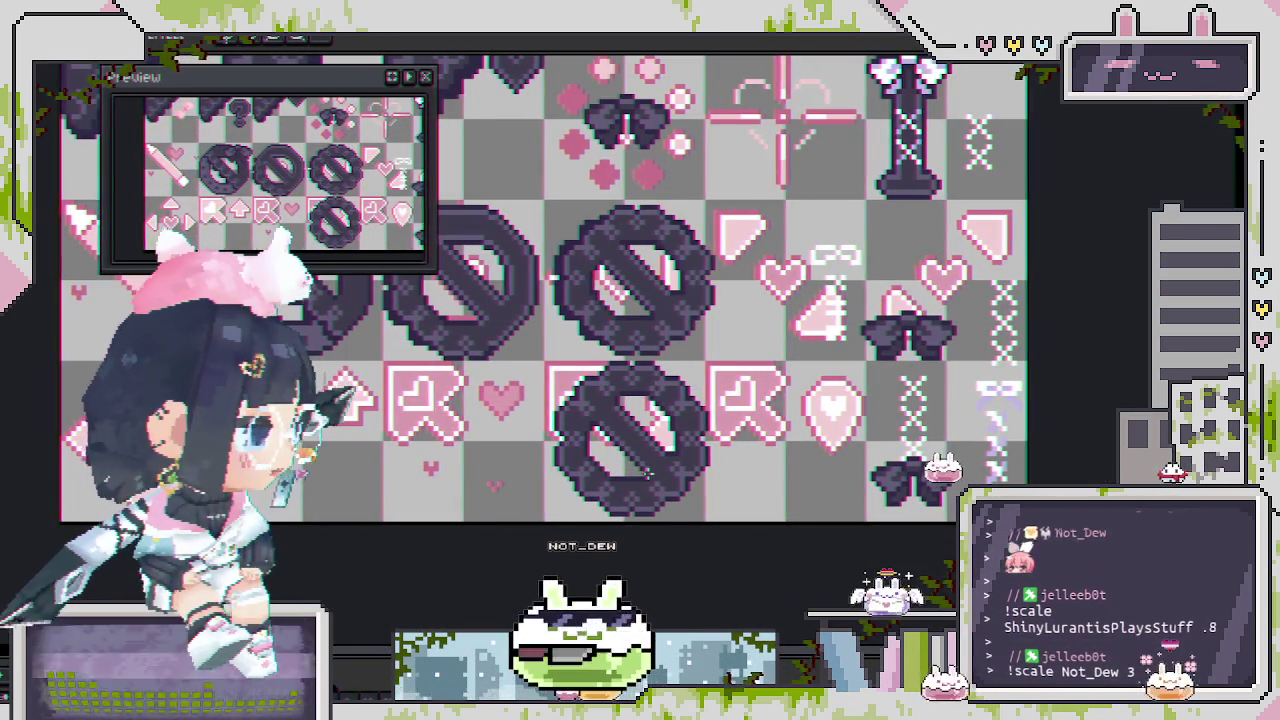
{"action": "scroll", "coordinate": [641, 480], "scroll_direction": "up", "scroll_amount": 2}
{"action": "scroll", "coordinate": [641, 480], "scroll_direction": "up", "scroll_amount": 3}
{"action": "scroll", "coordinate": [820, 487], "scroll_direction": "down", "scroll_amount": 2}
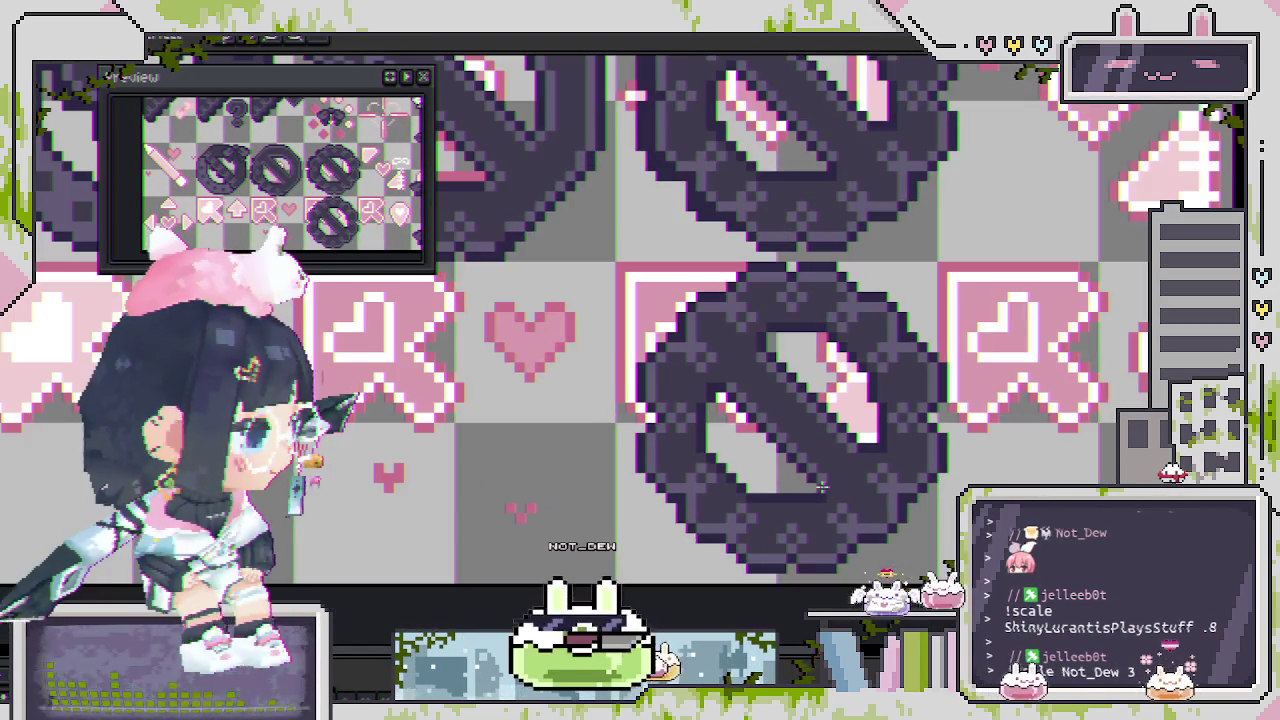
{"action": "scroll", "coordinate": [825, 487], "scroll_direction": "up", "scroll_amount": 1}
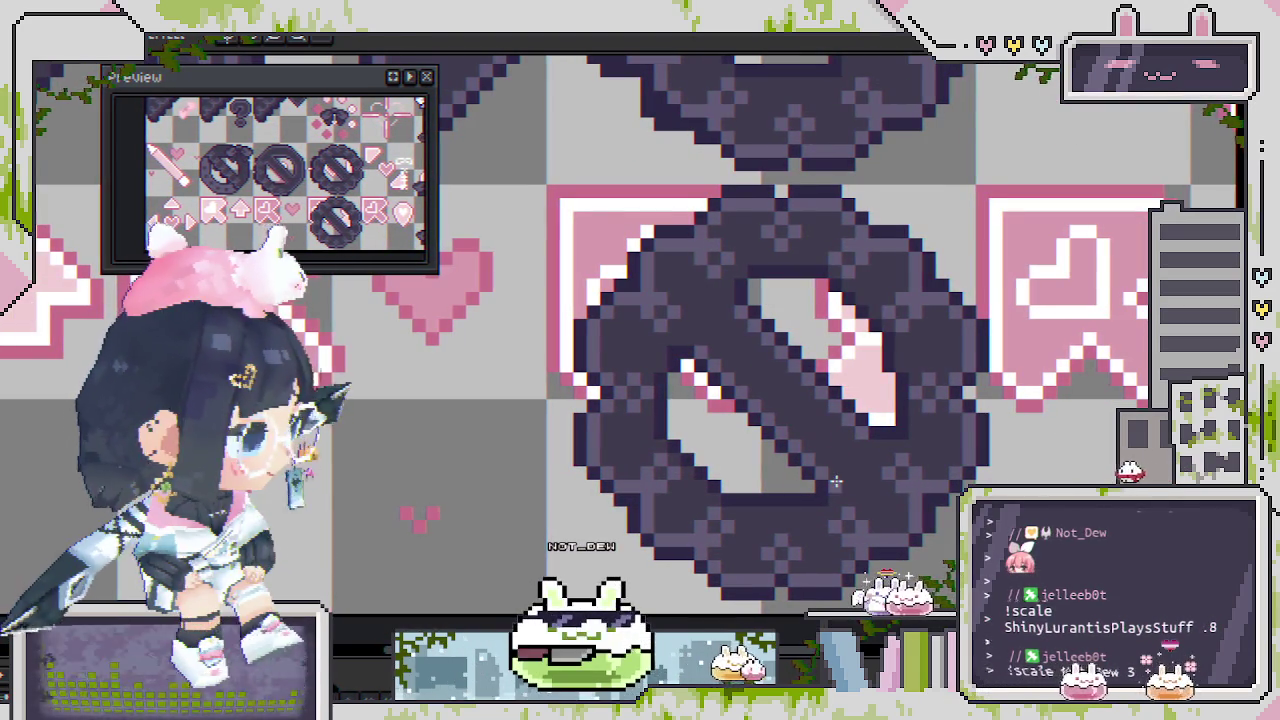
{"action": "scroll", "coordinate": [875, 425], "scroll_direction": "down", "scroll_amount": 2}
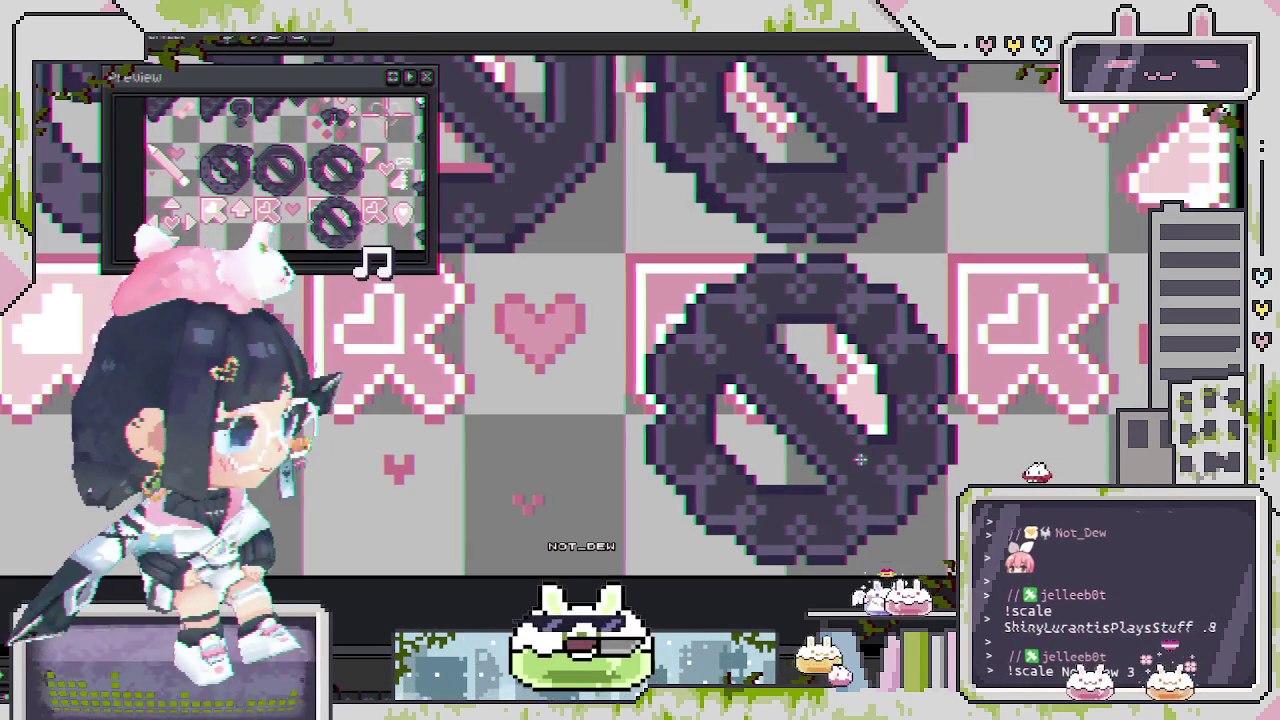
{"action": "scroll", "coordinate": [863, 451], "scroll_direction": "up", "scroll_amount": 1}
{"action": "left_click_drag", "start_coordinate": [782, 460], "coordinate": [708, 460]}
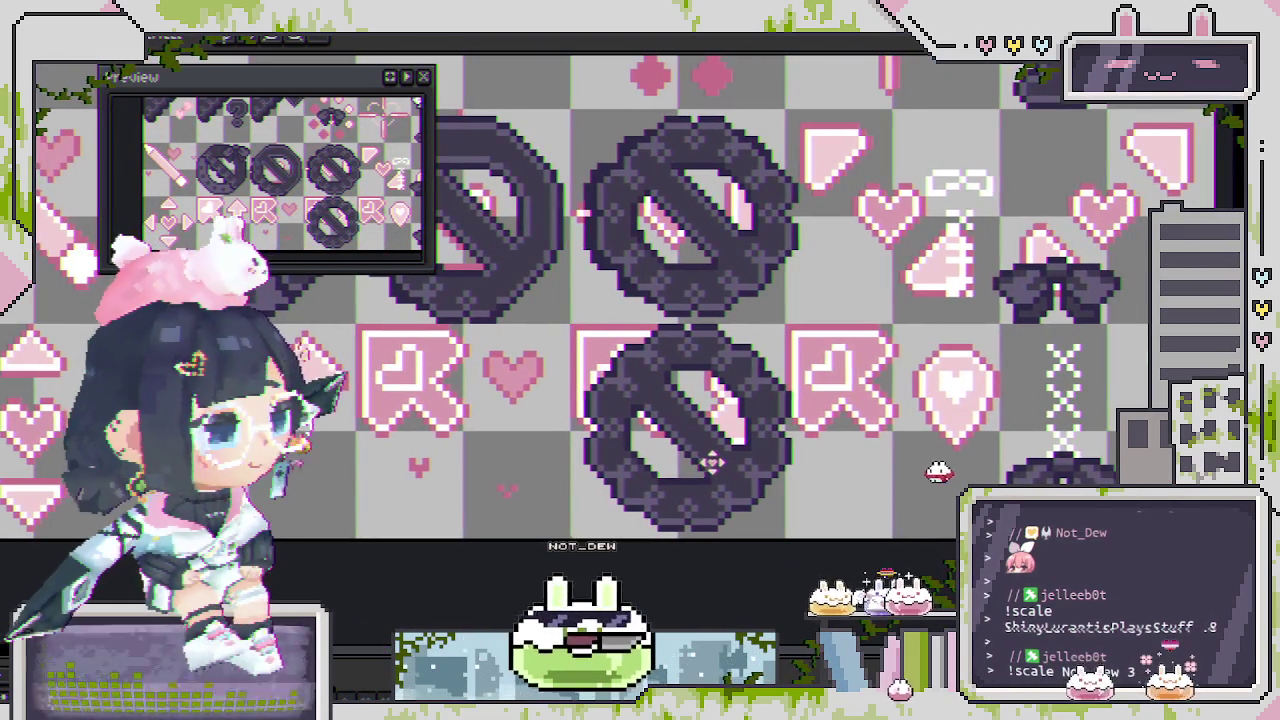
{"action": "scroll", "coordinate": [645, 447], "scroll_direction": "up", "scroll_amount": 1}
{"action": "scroll", "coordinate": [648, 381], "scroll_direction": "up", "scroll_amount": 1}
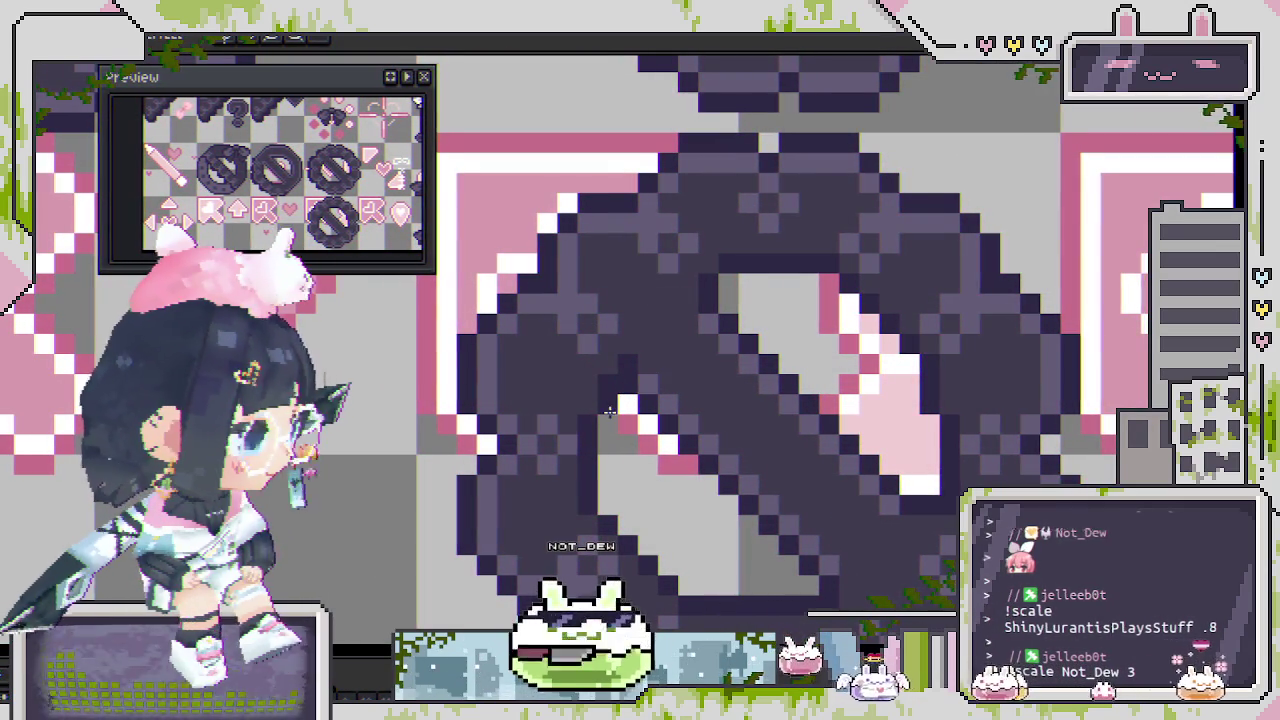
{"action": "scroll", "coordinate": [640, 445], "scroll_direction": "down", "scroll_amount": 2}
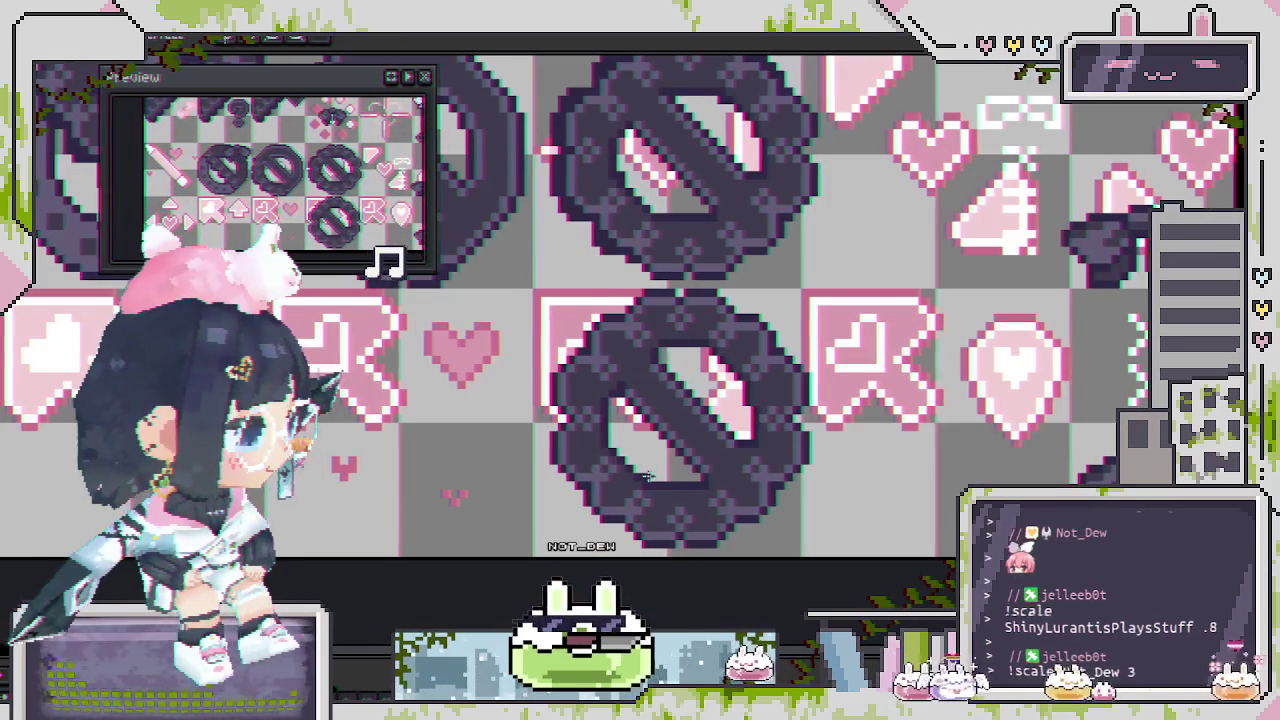
{"action": "scroll", "coordinate": [673, 485], "scroll_direction": "up", "scroll_amount": 1}
{"action": "scroll", "coordinate": [673, 485], "scroll_direction": "up", "scroll_amount": 1}
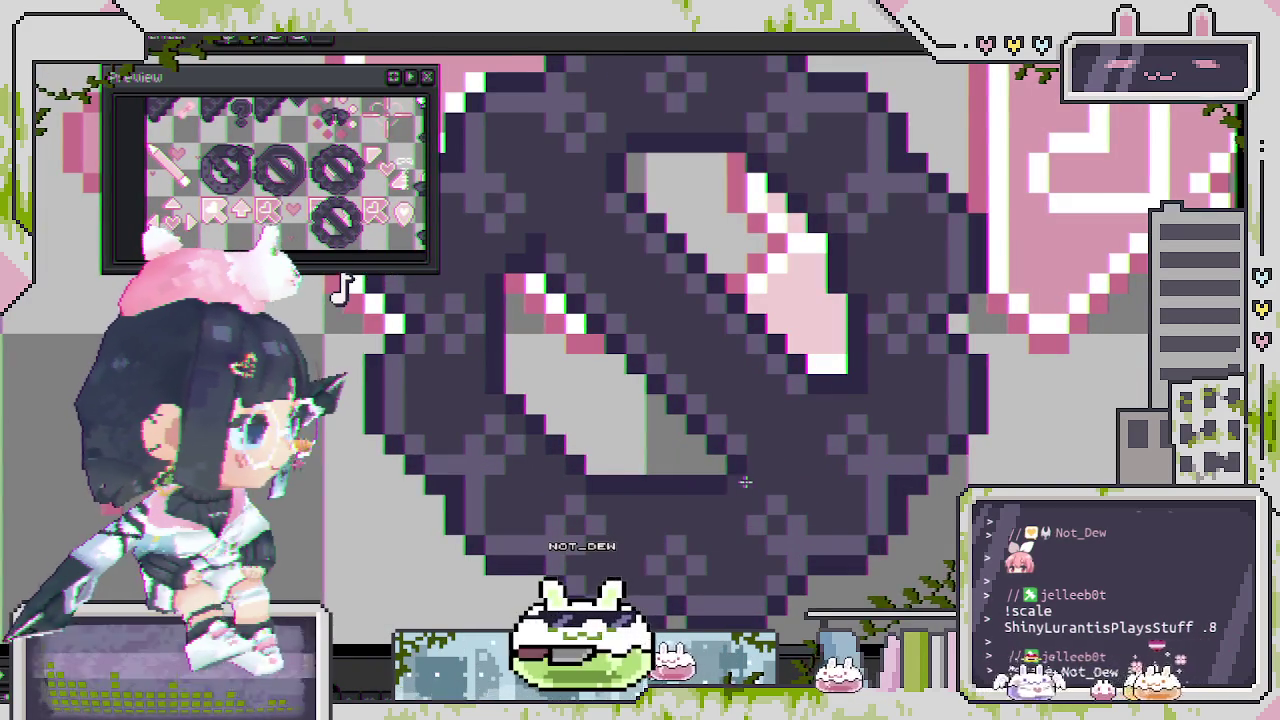
{"action": "scroll", "coordinate": [746, 482], "scroll_direction": "down", "scroll_amount": 2}
{"action": "scroll", "coordinate": [746, 482], "scroll_direction": "down", "scroll_amount": 1}
{"action": "scroll", "coordinate": [746, 482], "scroll_direction": "down", "scroll_amount": 1}
{"action": "scroll", "coordinate": [751, 462], "scroll_direction": "up", "scroll_amount": 3}
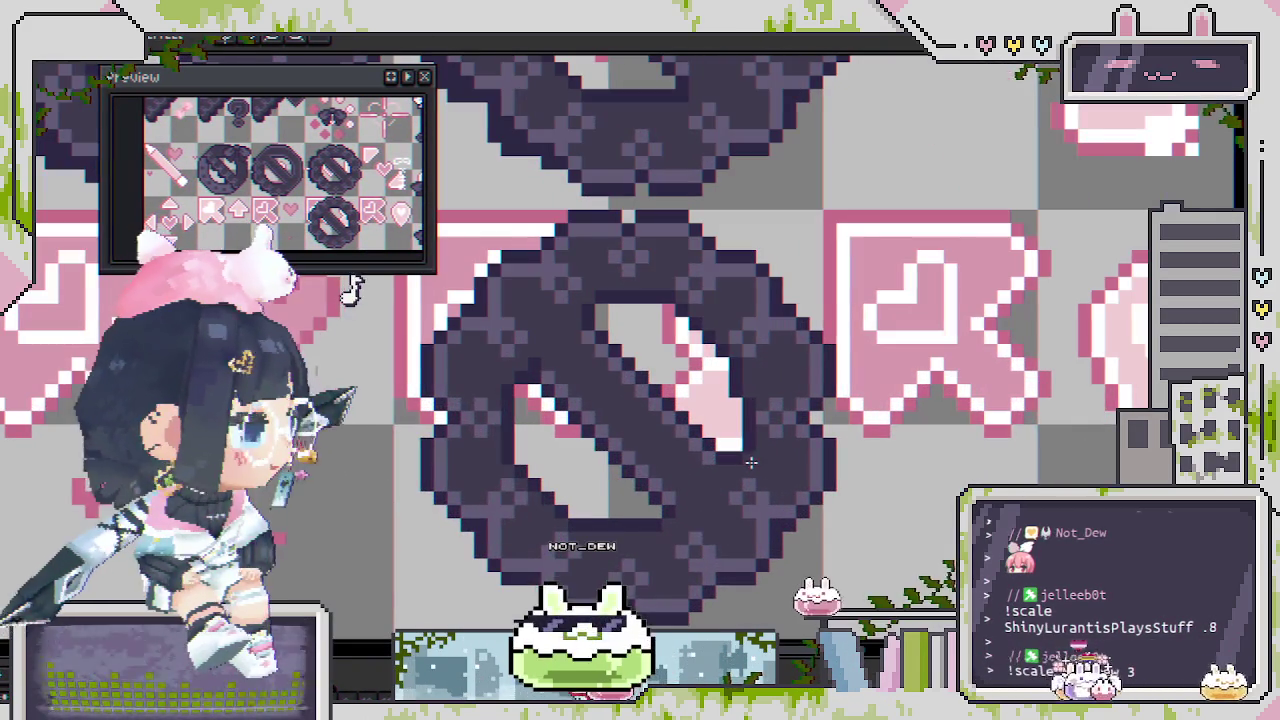
{"action": "scroll", "coordinate": [628, 320], "scroll_direction": "down", "scroll_amount": 3}
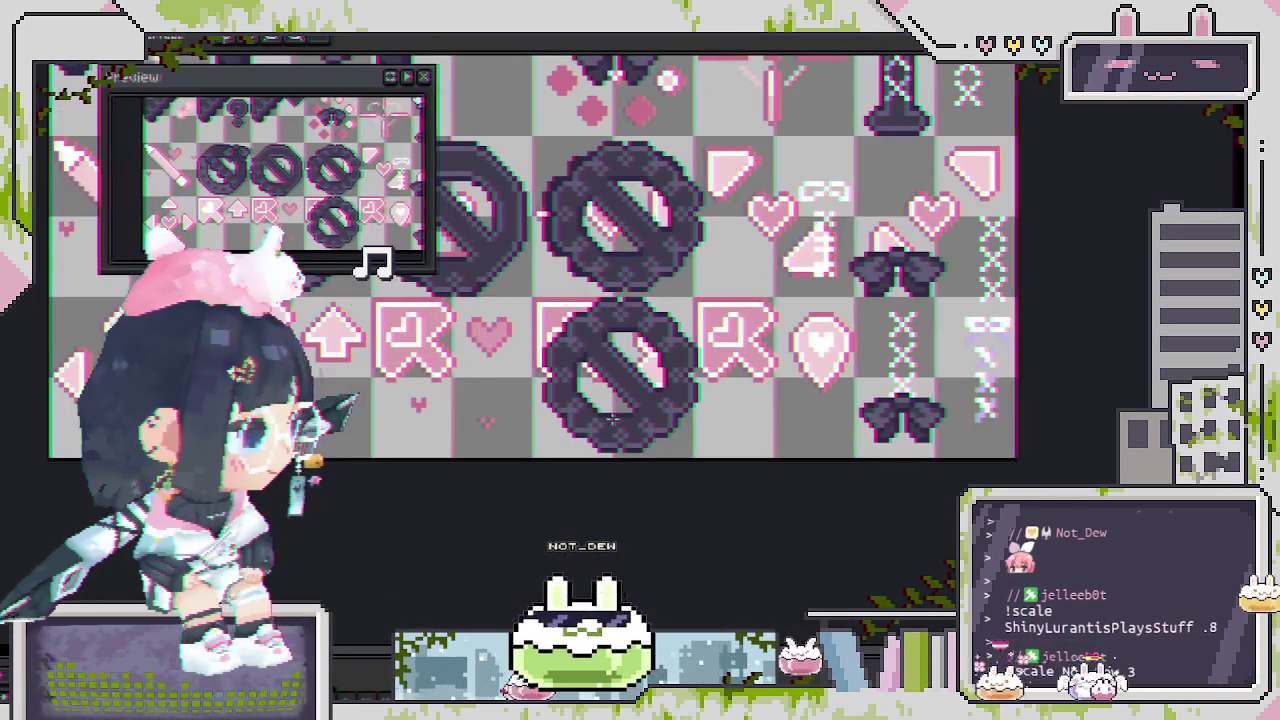
{"action": "scroll", "coordinate": [728, 463], "scroll_direction": "up", "scroll_amount": 1}
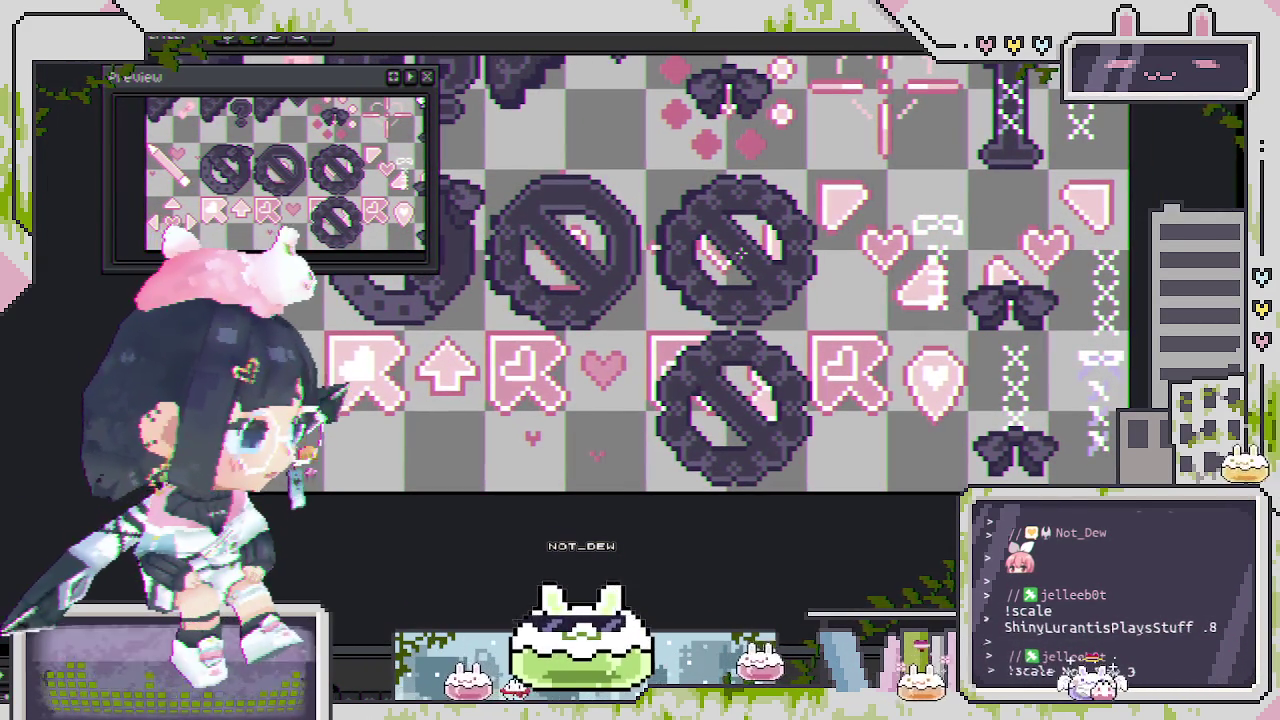
{"action": "left_click_drag", "start_coordinate": [651, 157], "coordinate": [855, 338]}
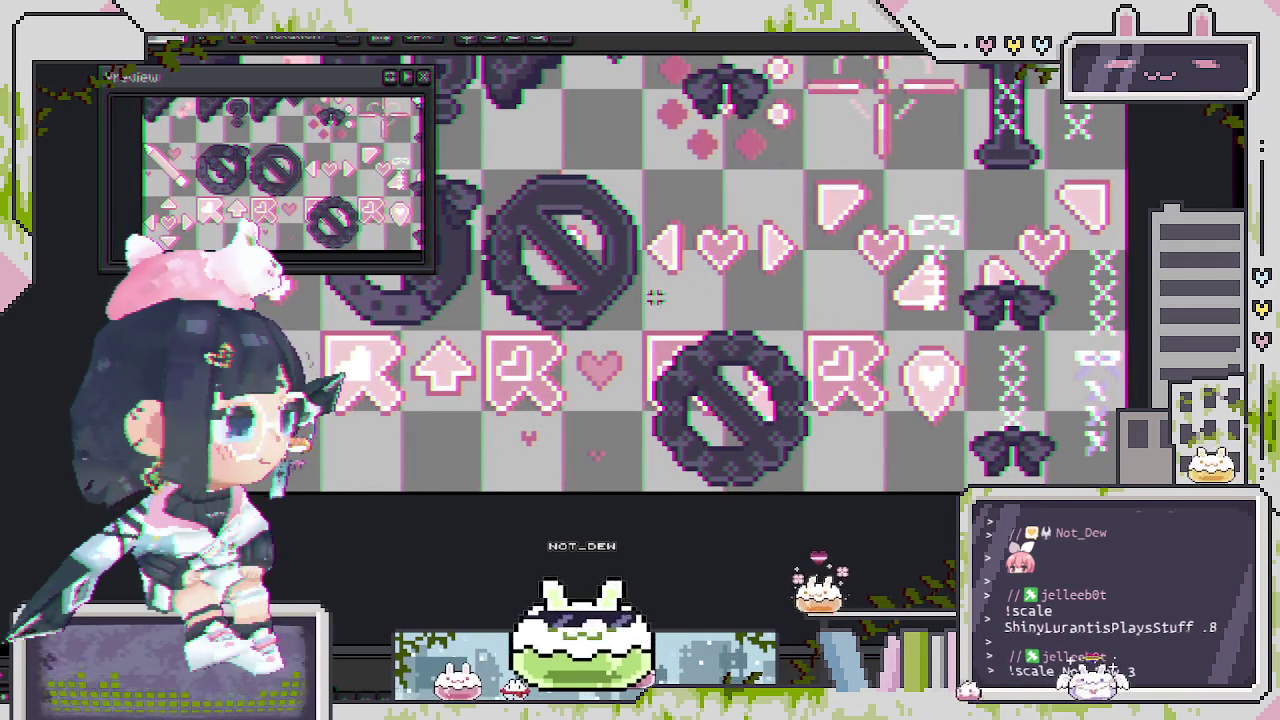
Move the lower crossed-circle sprite to the left.
{"action": "left_click_drag", "start_coordinate": [645, 322], "coordinate": [812, 490]}
{"action": "left_click_drag", "start_coordinate": [695, 440], "coordinate": [367, 432]}
{"action": "scroll", "coordinate": [580, 197], "scroll_direction": "up", "scroll_amount": 3}
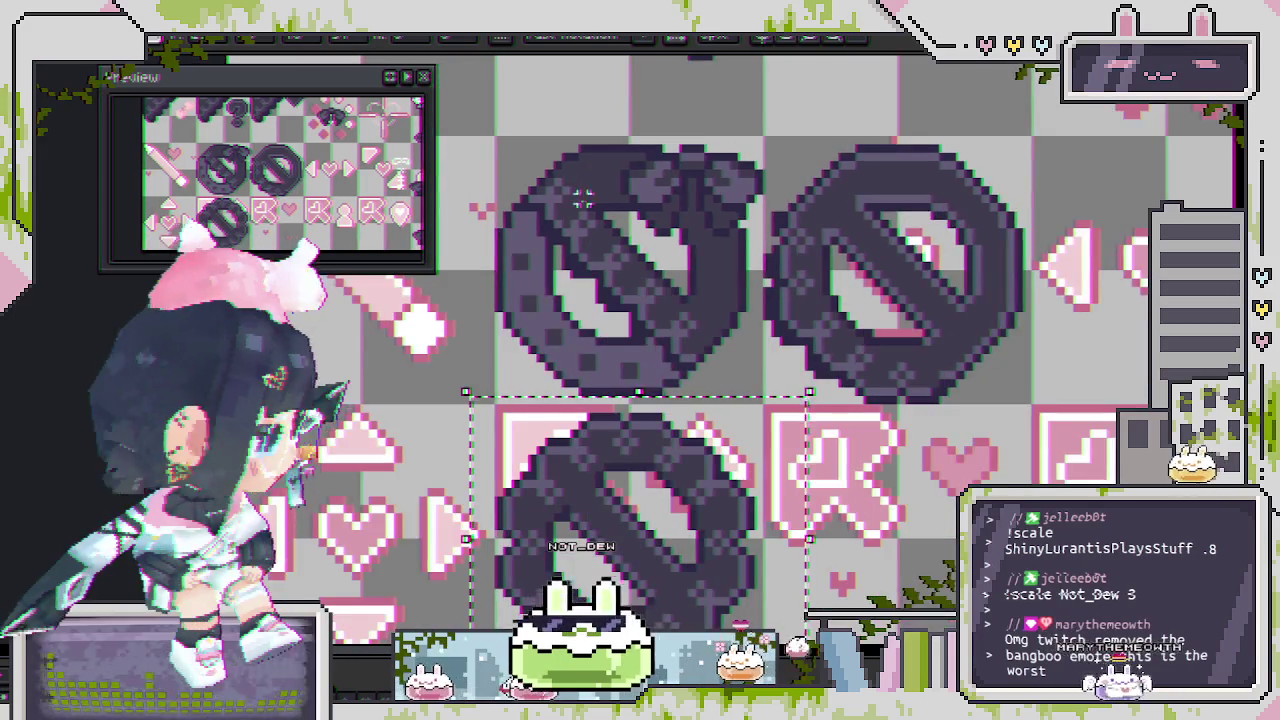
{"action": "scroll", "coordinate": [582, 197], "scroll_direction": "down", "scroll_amount": 2}
{"action": "scroll", "coordinate": [640, 330], "scroll_direction": "up", "scroll_amount": 2}
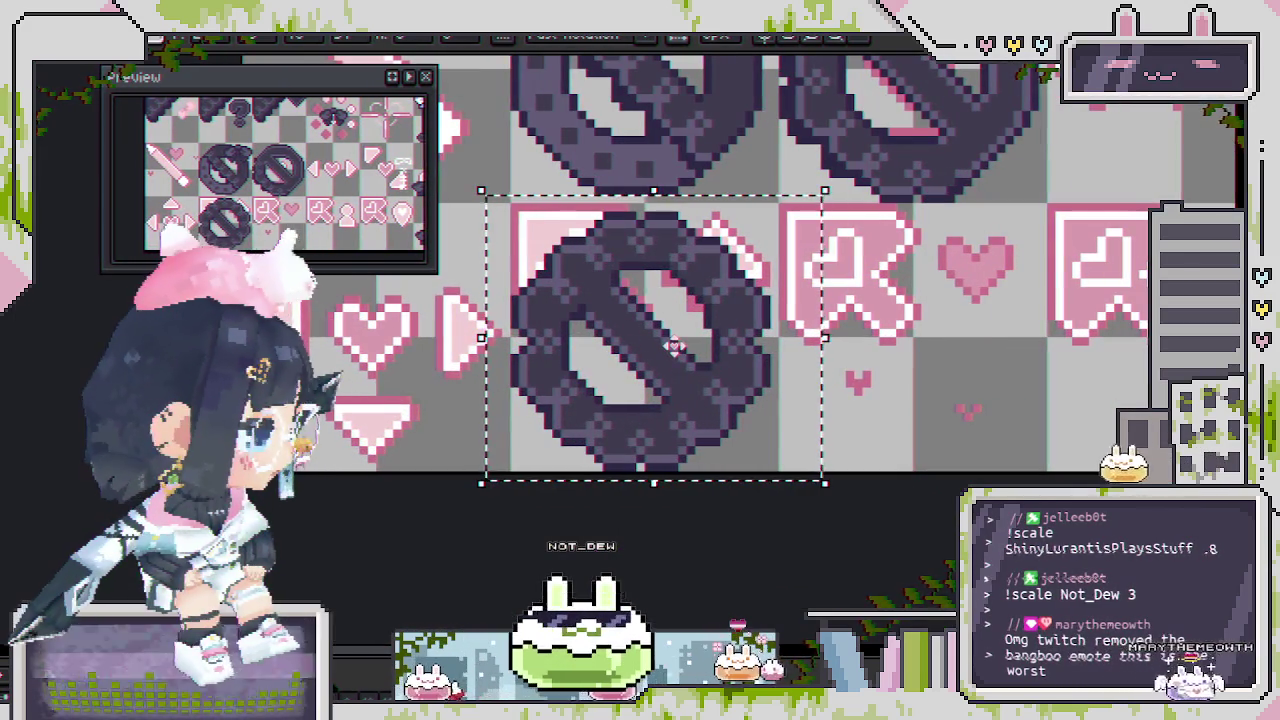
{"action": "scroll", "coordinate": [673, 346], "scroll_direction": "down", "scroll_amount": 1}
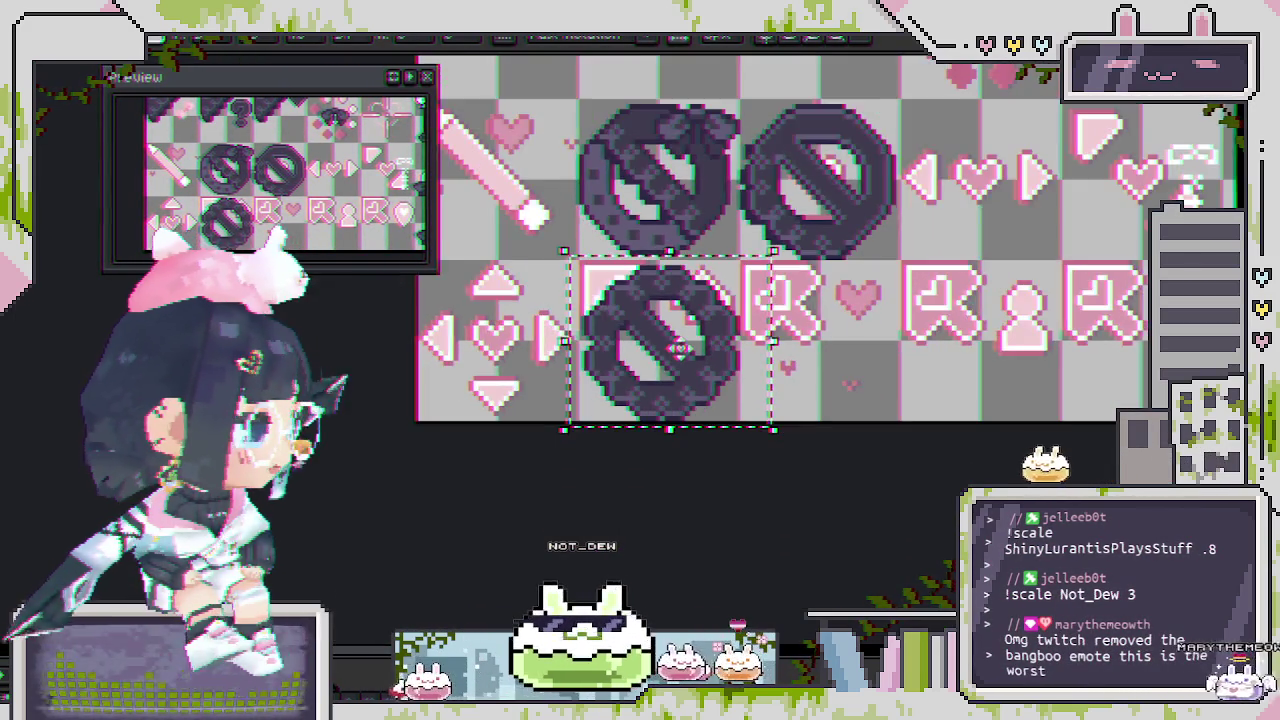
{"action": "scroll", "coordinate": [679, 349], "scroll_direction": "down", "scroll_amount": 2}
{"action": "scroll", "coordinate": [640, 370], "scroll_direction": "up", "scroll_amount": 1}
Nudge the crossed-circle sprite right and drop it in place.
{"action": "mouse_move", "coordinate": [620, 375]}
{"action": "left_mouse_down"}
{"action": "mouse_move", "coordinate": [803, 362]}
{"action": "mouse_move", "coordinate": [615, 395]}
{"action": "left_mouse_up"}
{"action": "key", "text": "ctrl+d"}
{"action": "left_click_drag", "start_coordinate": [748, 418], "coordinate": [731, 492]}
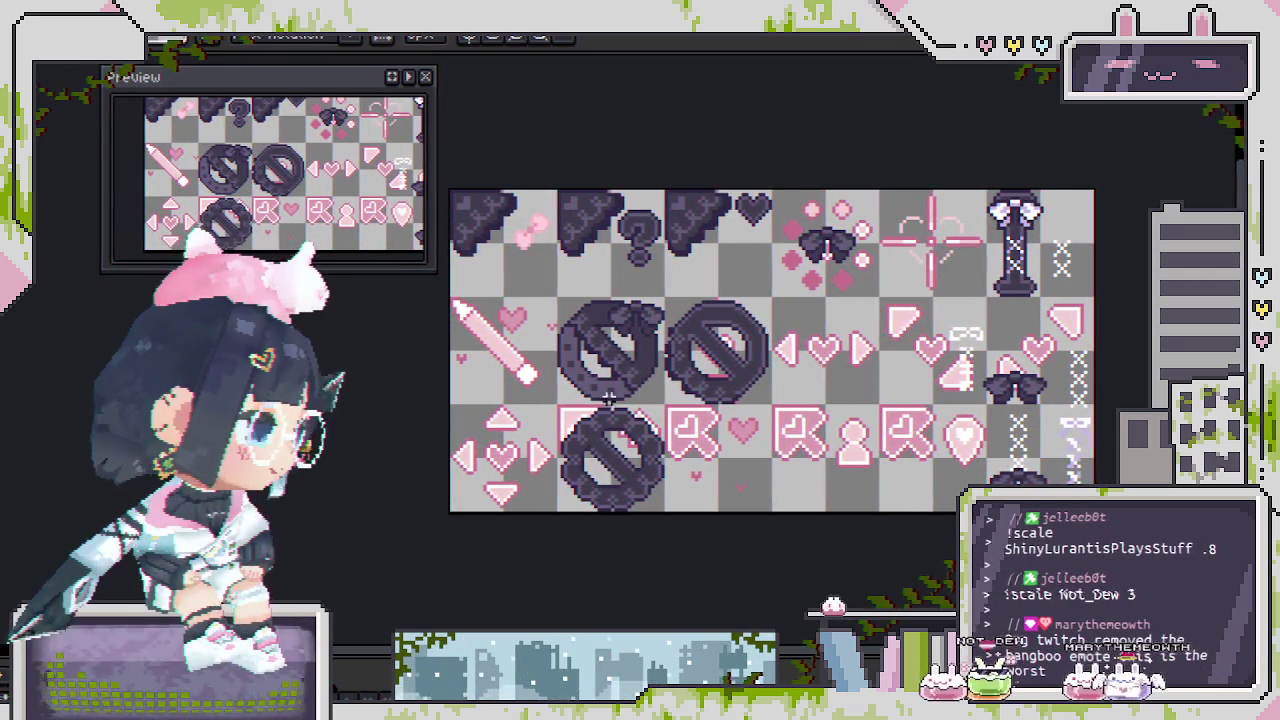
Copy the dark bow from the upper crossed circle onto the lower circle's top.
{"action": "scroll", "coordinate": [621, 354], "scroll_direction": "up", "scroll_amount": 1}
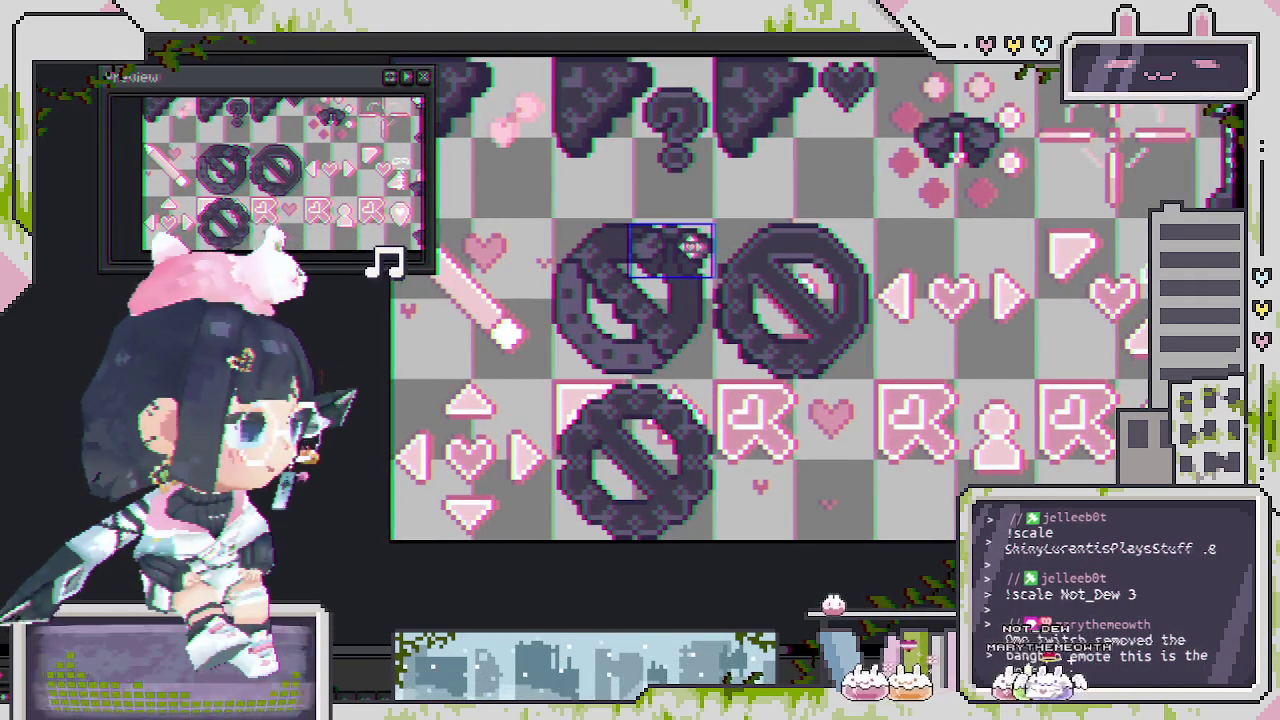
{"action": "left_click_drag", "start_coordinate": [625, 218], "coordinate": [722, 285]}
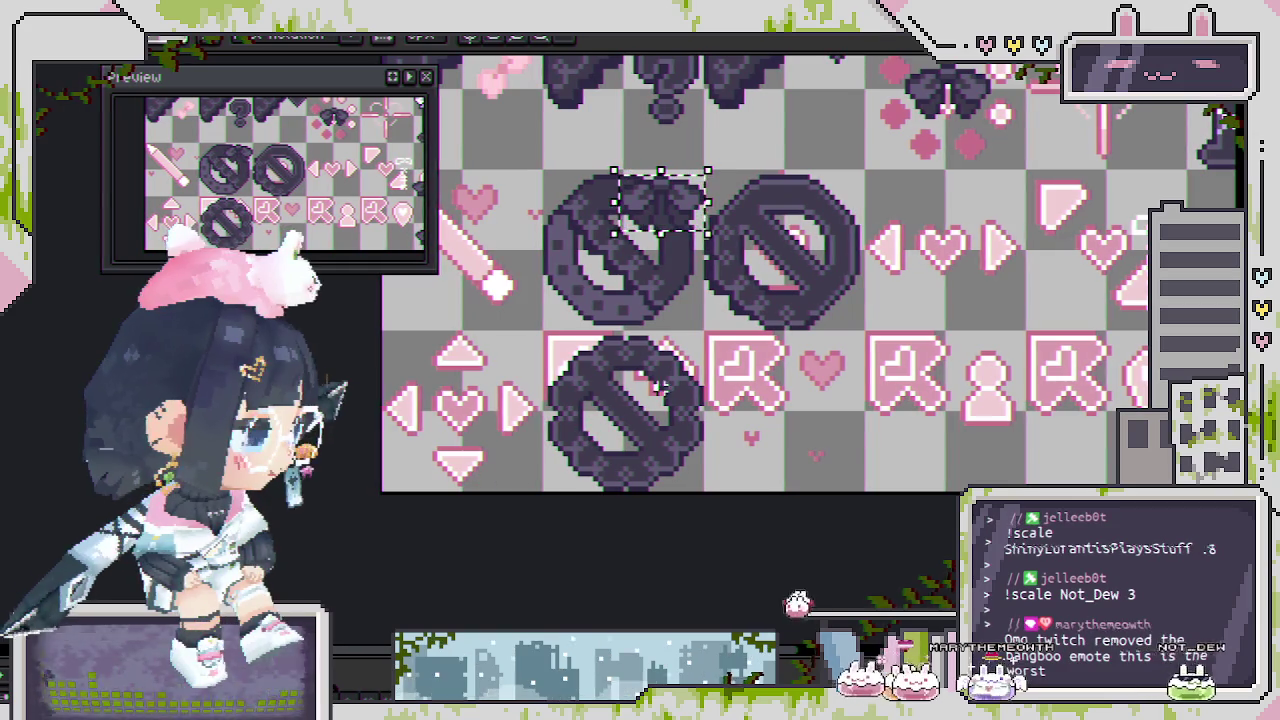
{"action": "mouse_move", "coordinate": [680, 207]}
{"action": "left_mouse_down"}
{"action": "mouse_move", "coordinate": [622, 422]}
{"action": "mouse_move", "coordinate": [700, 380]}
{"action": "mouse_move", "coordinate": [640, 238]}
{"action": "left_mouse_up"}
{"action": "left_click_drag", "start_coordinate": [583, 400], "coordinate": [607, 465]}
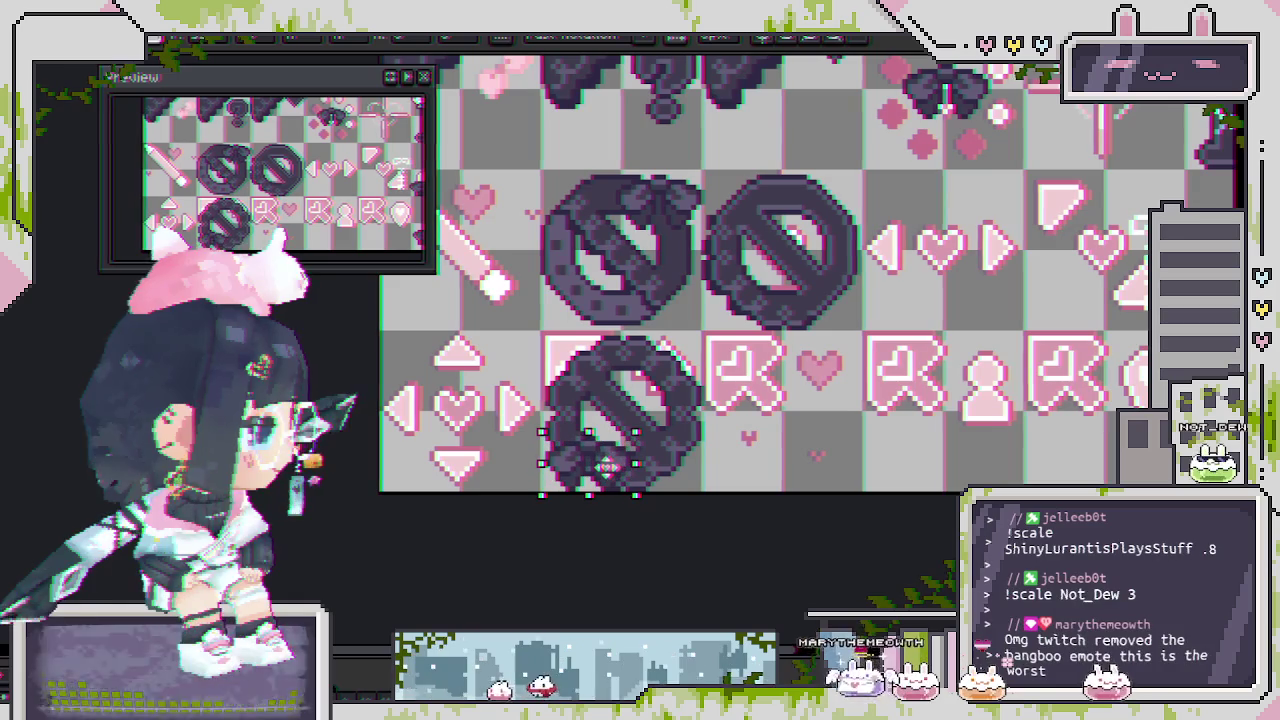
{"action": "left_click_drag", "start_coordinate": [633, 470], "coordinate": [645, 368]}
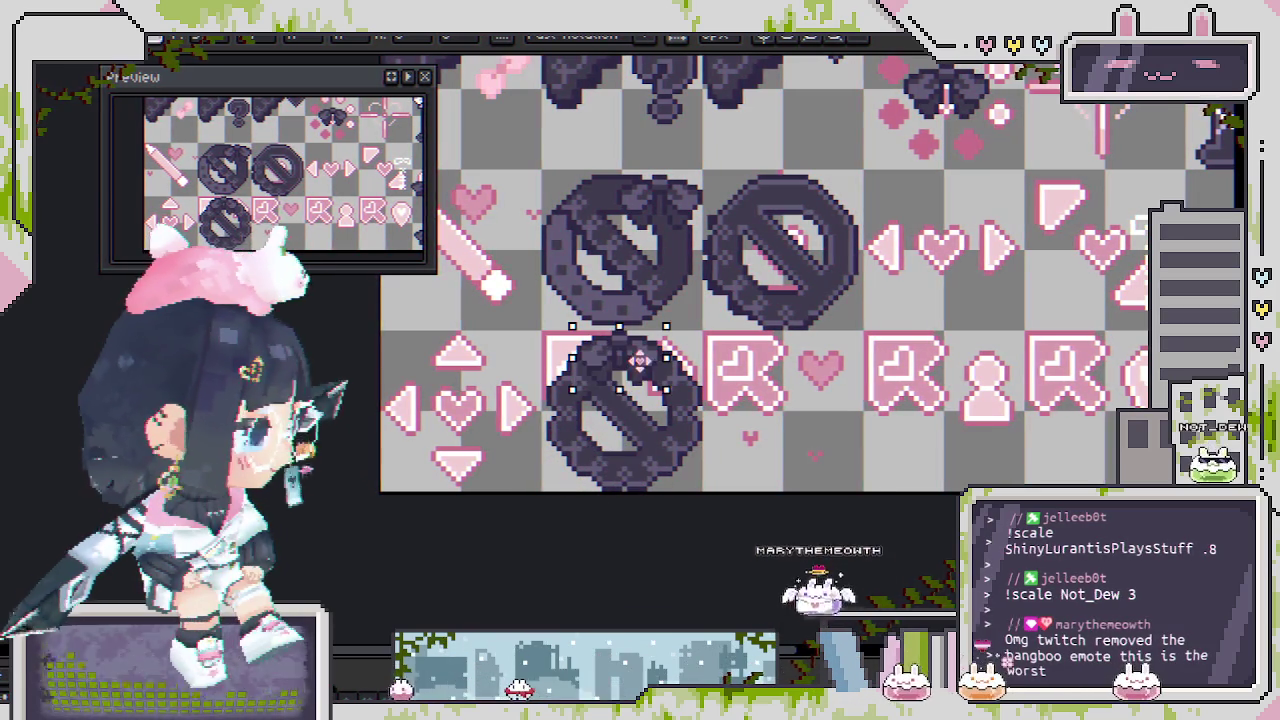
{"action": "left_click", "coordinate": [656, 514]}
Nudge the copied bow slightly right to centre it, then deselect.
{"action": "scroll", "coordinate": [640, 400], "scroll_direction": "up", "scroll_amount": 1}
{"action": "scroll", "coordinate": [633, 372], "scroll_direction": "up", "scroll_amount": 1}
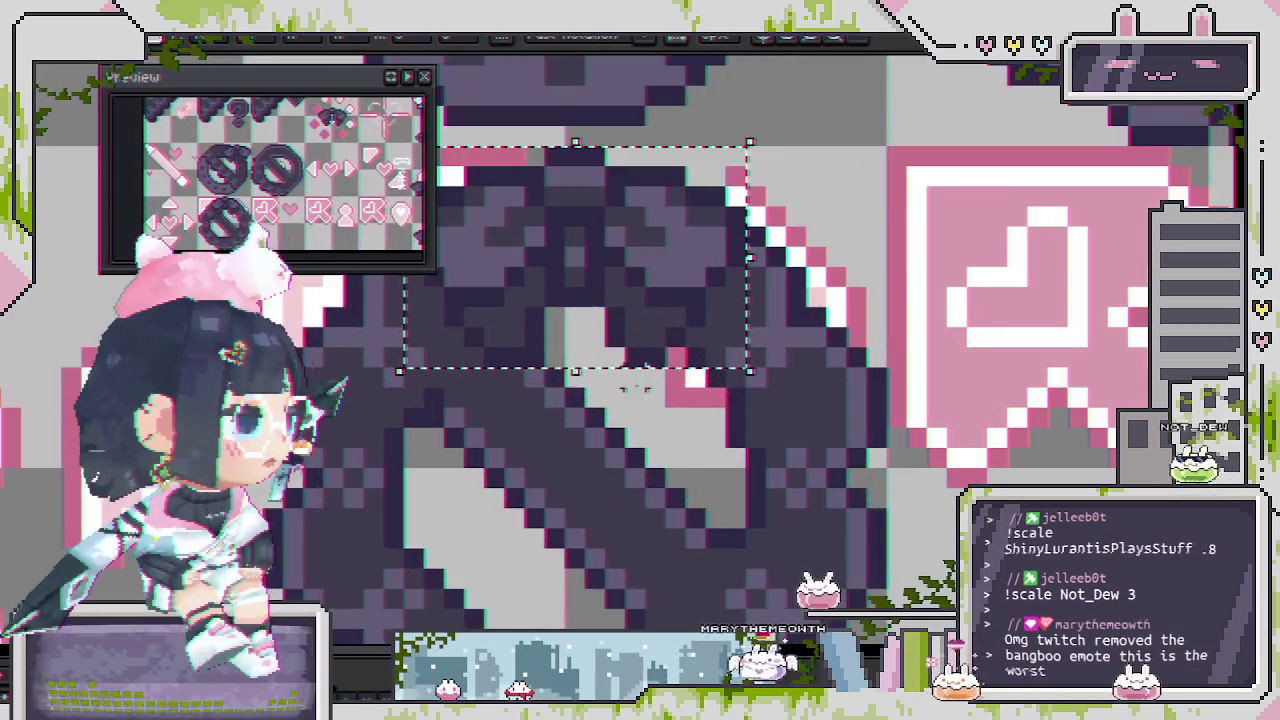
{"action": "scroll", "coordinate": [633, 372], "scroll_direction": "down", "scroll_amount": 1}
{"action": "scroll", "coordinate": [633, 372], "scroll_direction": "down", "scroll_amount": 1}
{"action": "scroll", "coordinate": [625, 360], "scroll_direction": "down", "scroll_amount": 1}
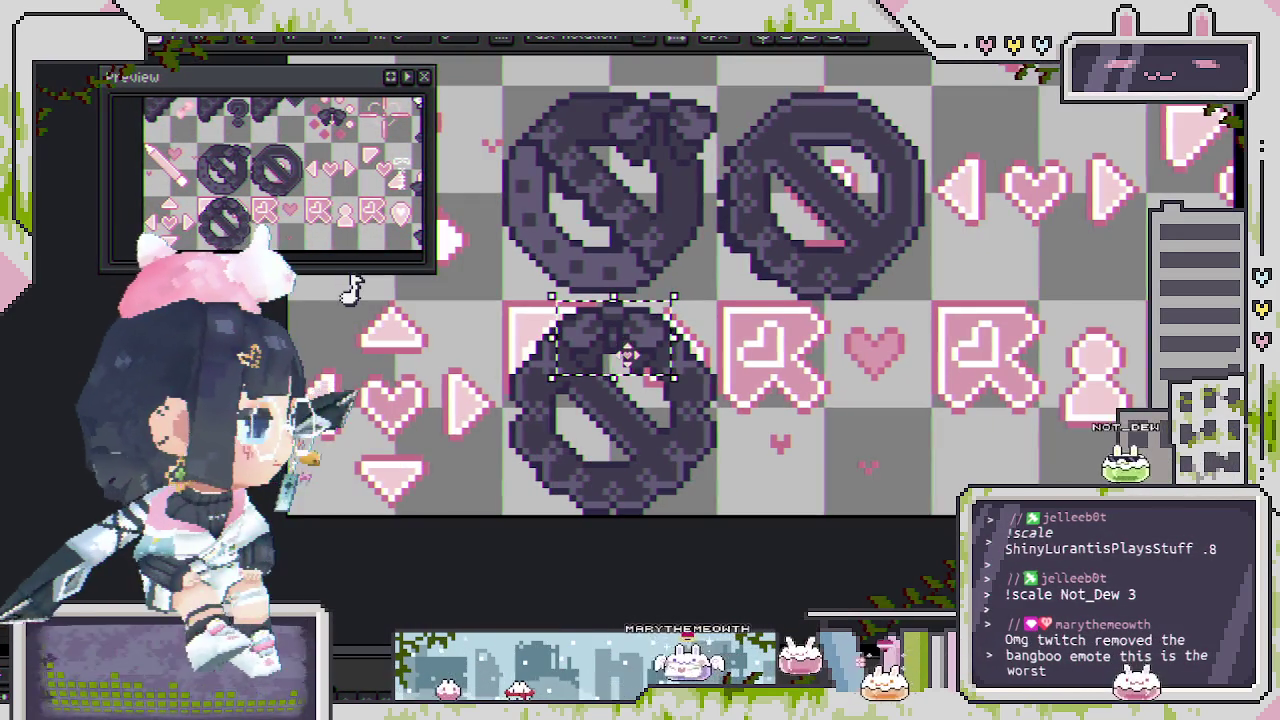
{"action": "left_click_drag", "start_coordinate": [660, 372], "coordinate": [676, 366]}
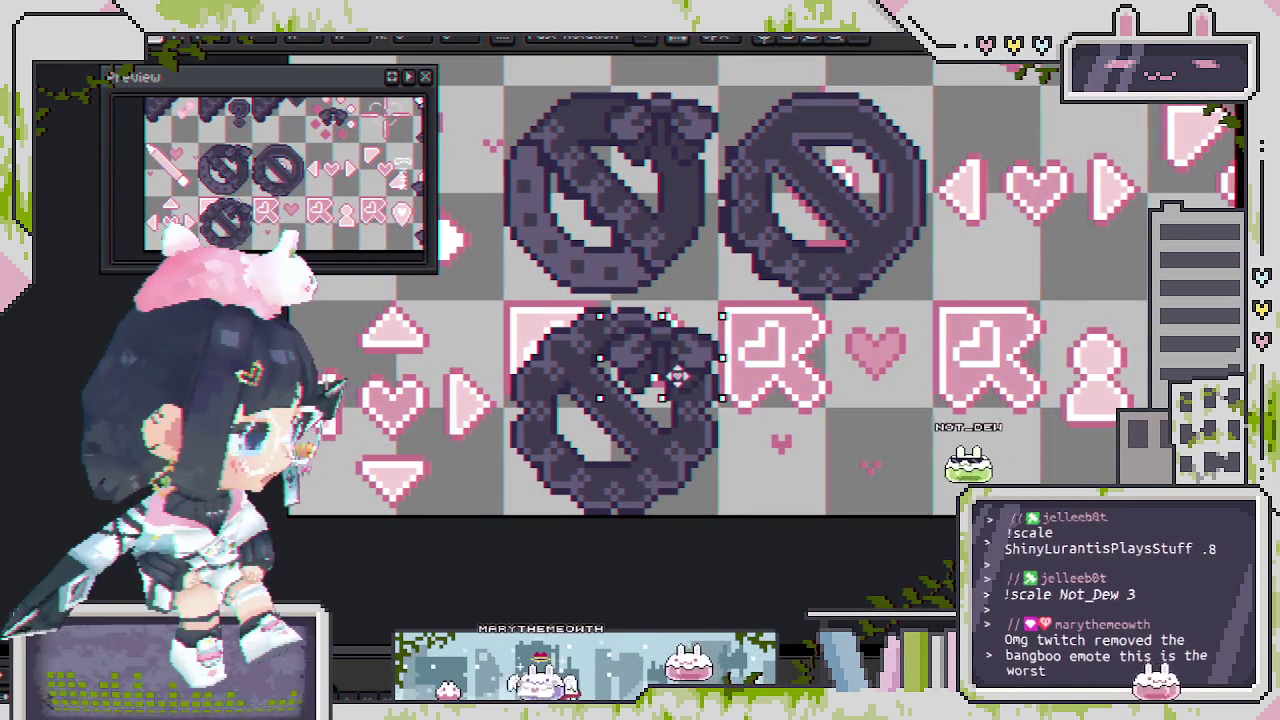
{"action": "scroll", "coordinate": [676, 372], "scroll_direction": "down", "scroll_amount": 1}
{"action": "scroll", "coordinate": [677, 420], "scroll_direction": "up", "scroll_amount": 1}
{"action": "scroll", "coordinate": [677, 428], "scroll_direction": "down", "scroll_amount": 1}
{"action": "scroll", "coordinate": [677, 428], "scroll_direction": "down", "scroll_amount": 1}
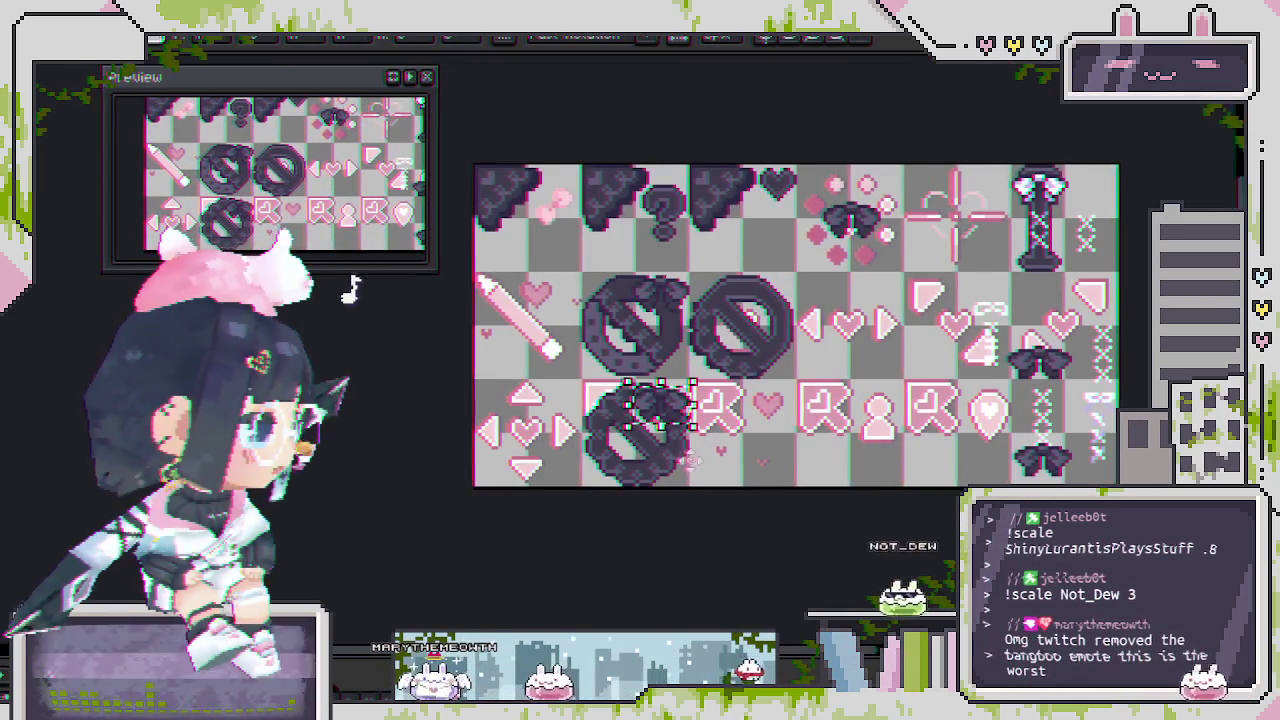
{"action": "scroll", "coordinate": [630, 442], "scroll_direction": "up", "scroll_amount": 1}
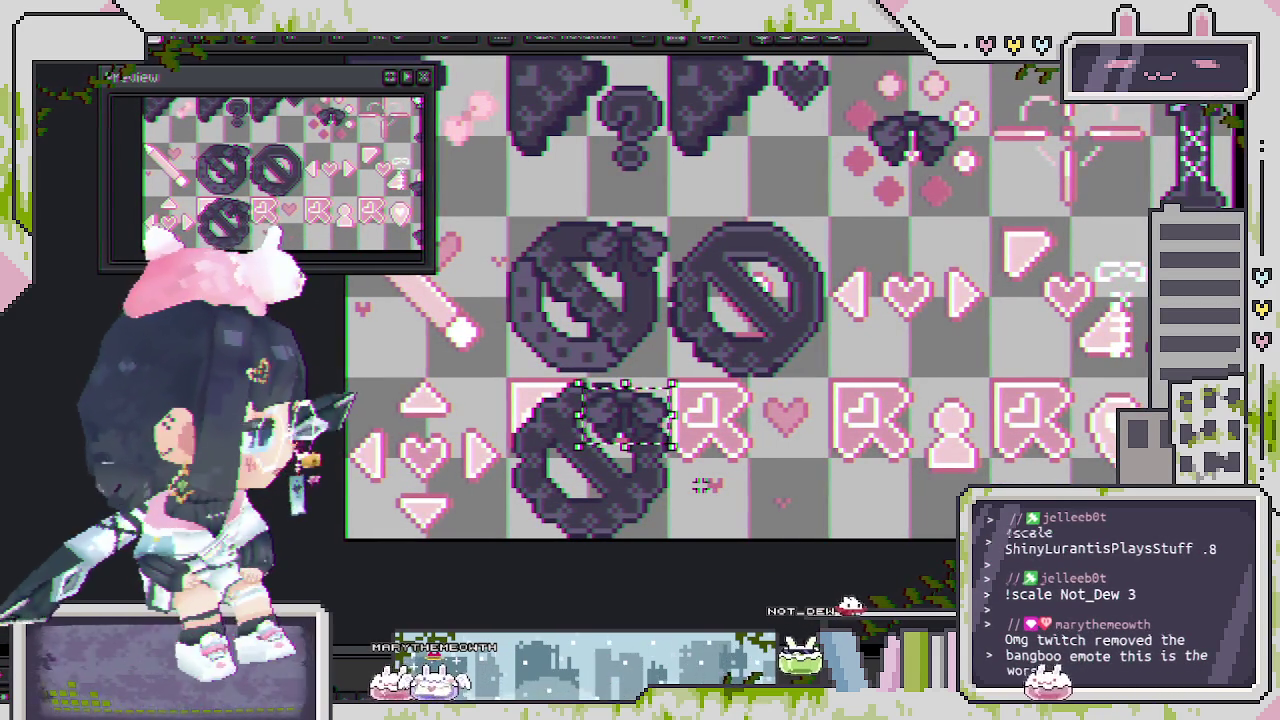
{"action": "key", "text": "ctrl+d"}
{"action": "scroll", "coordinate": [700, 482], "scroll_direction": "down", "scroll_amount": 2}
{"action": "scroll", "coordinate": [698, 481], "scroll_direction": "up", "scroll_amount": 2}
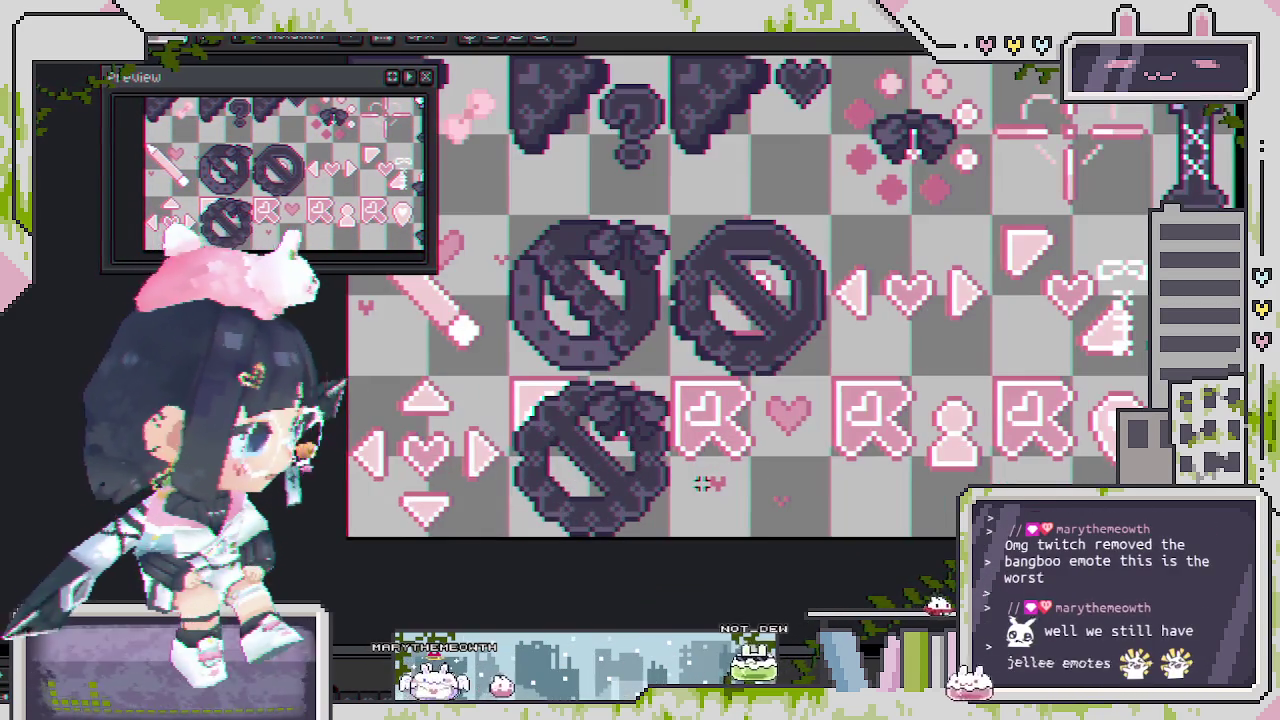
{"action": "scroll", "coordinate": [697, 480], "scroll_direction": "down", "scroll_amount": 1}
{"action": "scroll", "coordinate": [940, 360], "scroll_direction": "up", "scroll_amount": 1}
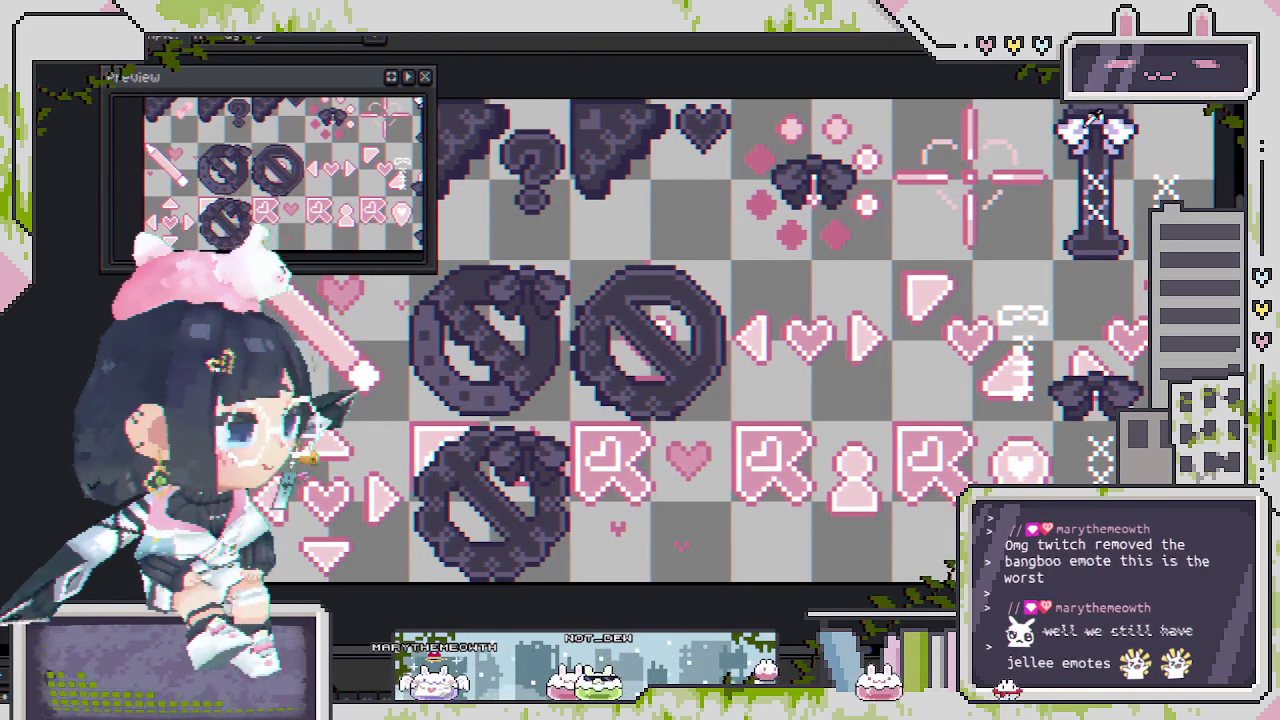
Paint white and pale lavender highlight pixels over the lower donut's bow.
{"action": "left_click_drag", "start_coordinate": [585, 377], "coordinate": [698, 328]}
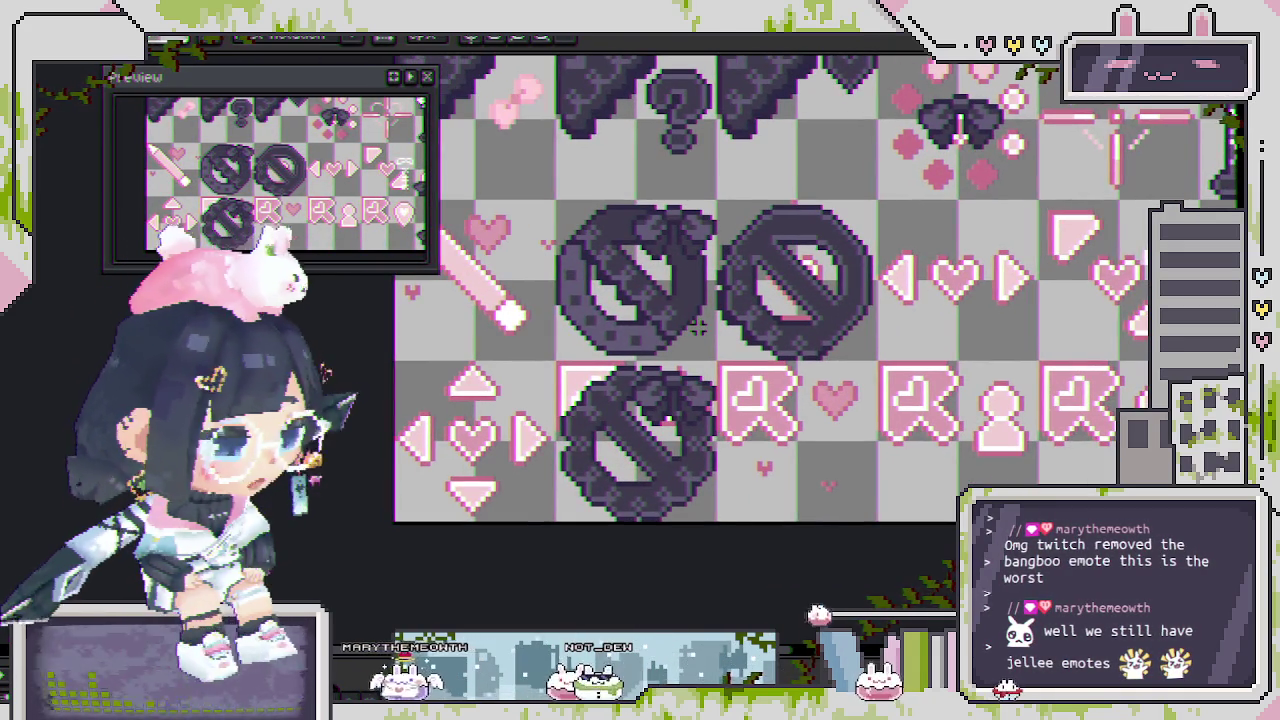
{"action": "scroll", "coordinate": [698, 328], "scroll_direction": "up", "scroll_amount": 1}
{"action": "scroll", "coordinate": [620, 332], "scroll_direction": "up", "scroll_amount": 1}
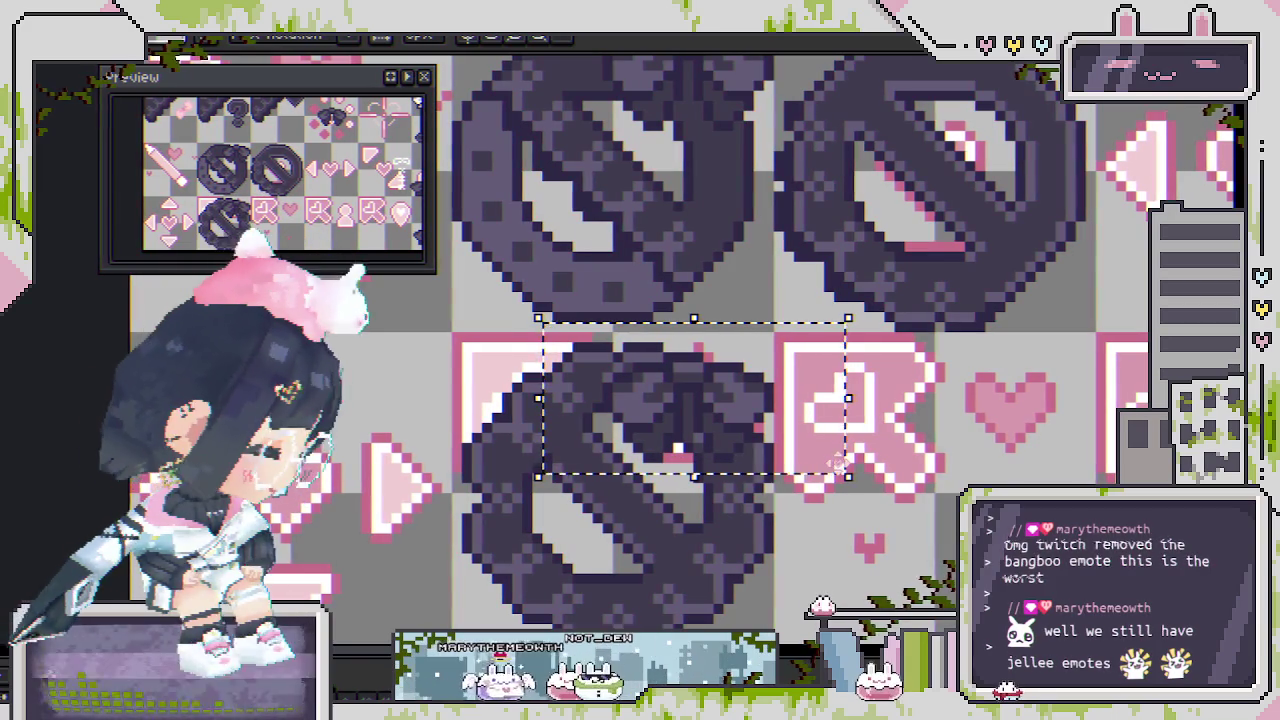
{"action": "scroll", "coordinate": [665, 395], "scroll_direction": "up", "scroll_amount": 1}
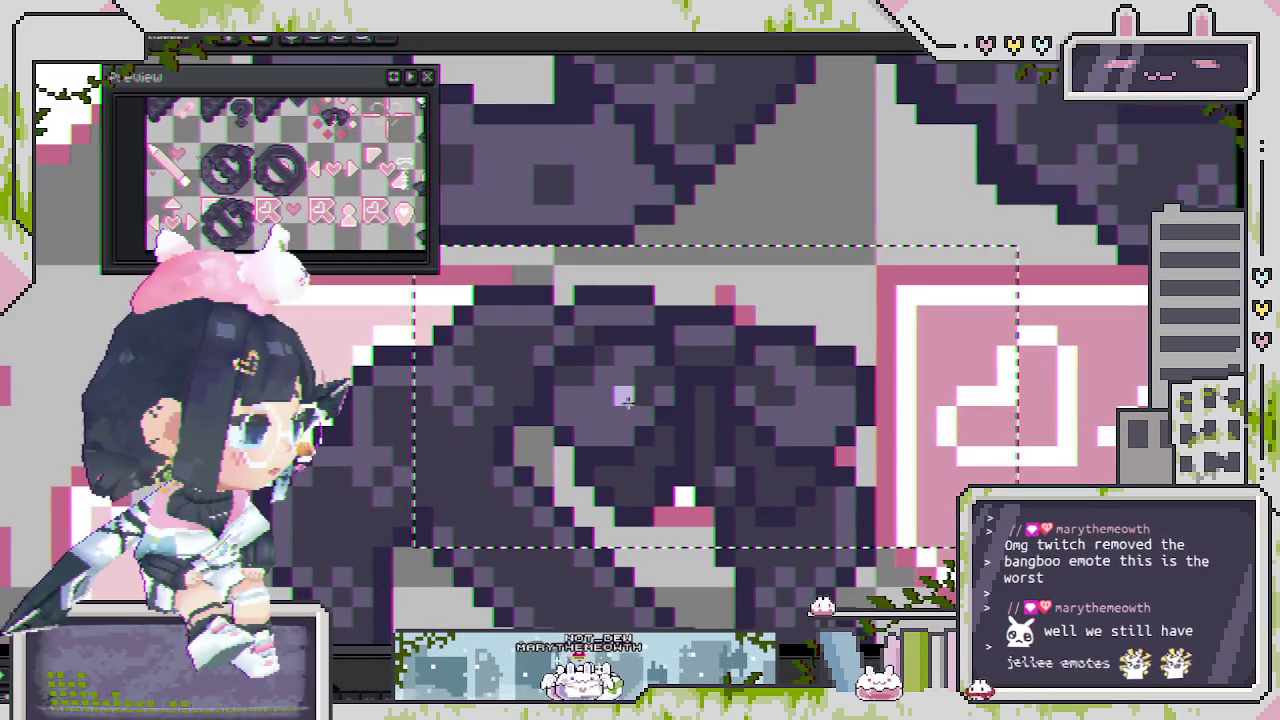
{"action": "mouse_move", "coordinate": [565, 375]}
{"action": "left_mouse_down"}
{"action": "mouse_move", "coordinate": [660, 395]}
{"action": "mouse_move", "coordinate": [655, 480]}
{"action": "left_mouse_up"}
{"action": "left_click_drag", "start_coordinate": [760, 440], "coordinate": [800, 495]}
{"action": "left_click_drag", "start_coordinate": [700, 355], "coordinate": [752, 378]}
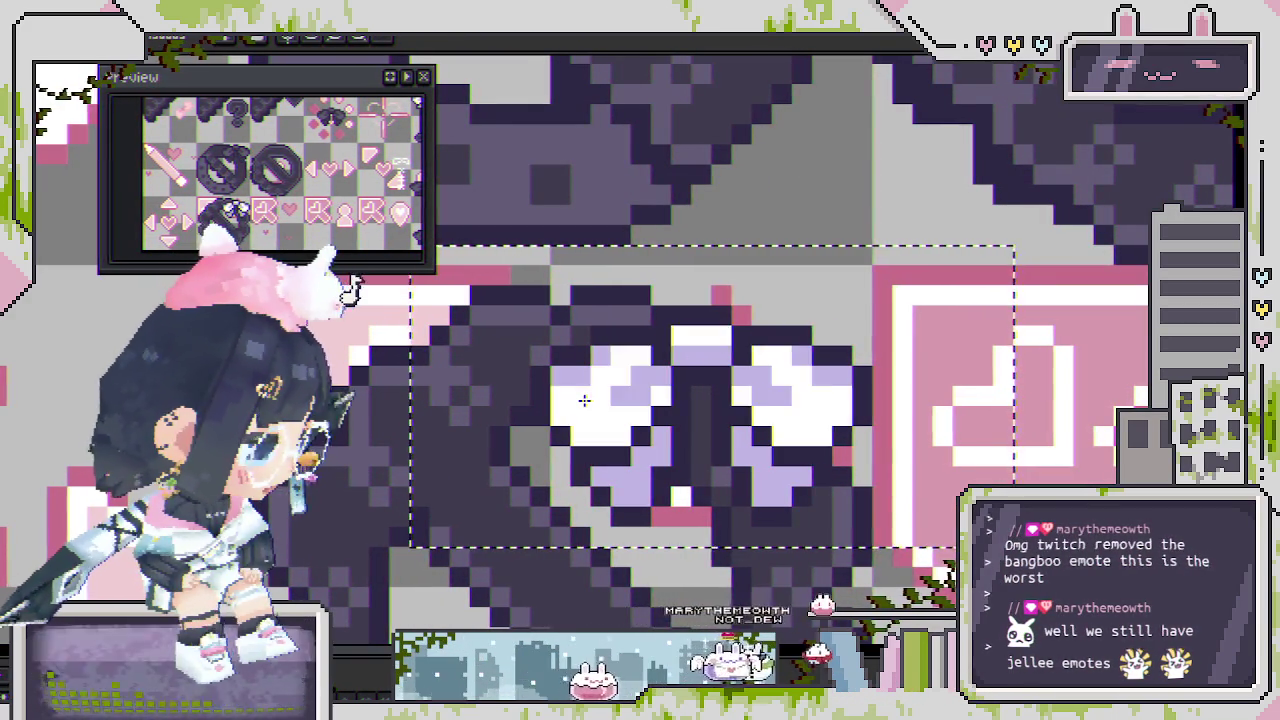
{"action": "scroll", "coordinate": [585, 400], "scroll_direction": "down", "scroll_amount": 1}
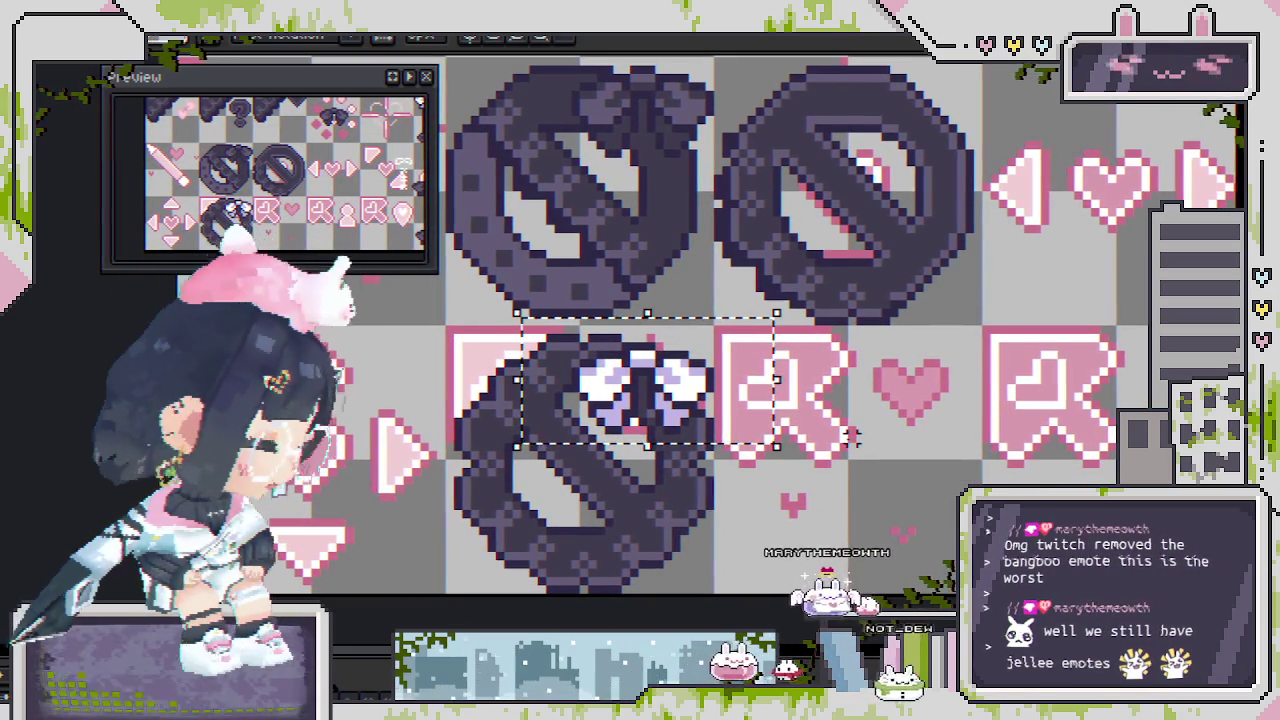
{"action": "scroll", "coordinate": [620, 390], "scroll_direction": "down", "scroll_amount": 1}
{"action": "scroll", "coordinate": [585, 436], "scroll_direction": "down", "scroll_amount": 1}
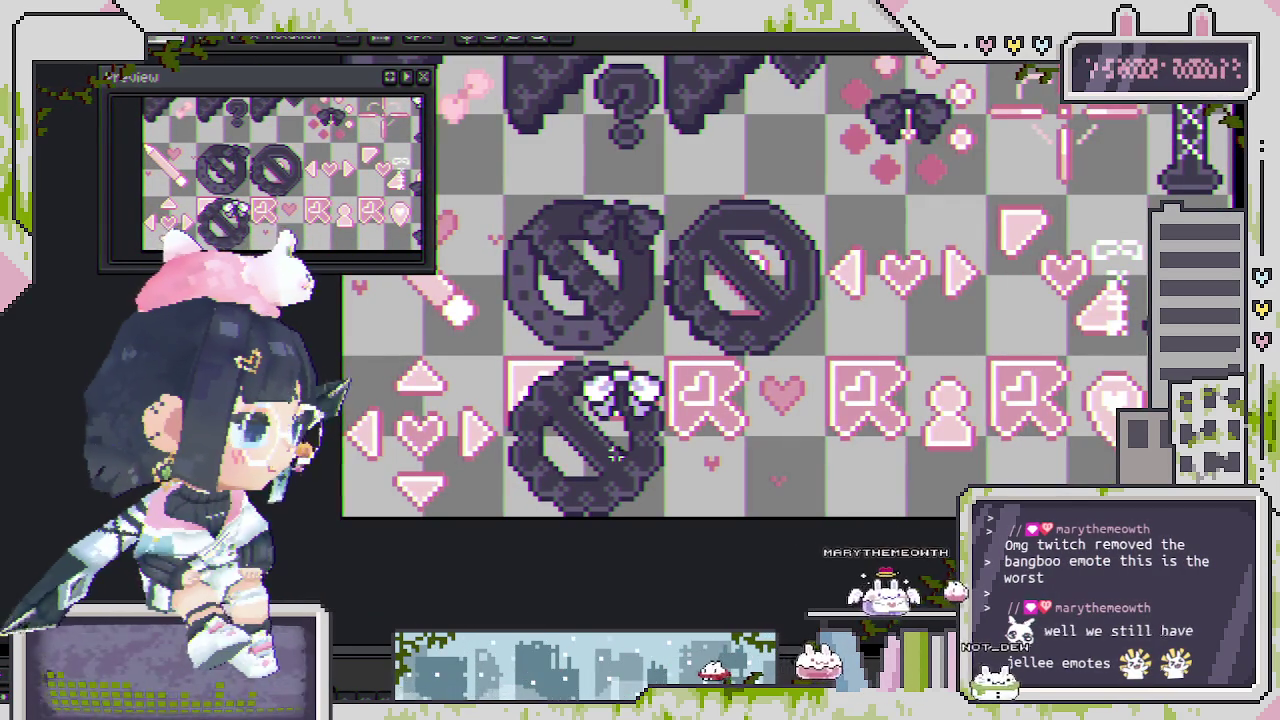
{"action": "scroll", "coordinate": [612, 485], "scroll_direction": "up", "scroll_amount": 1}
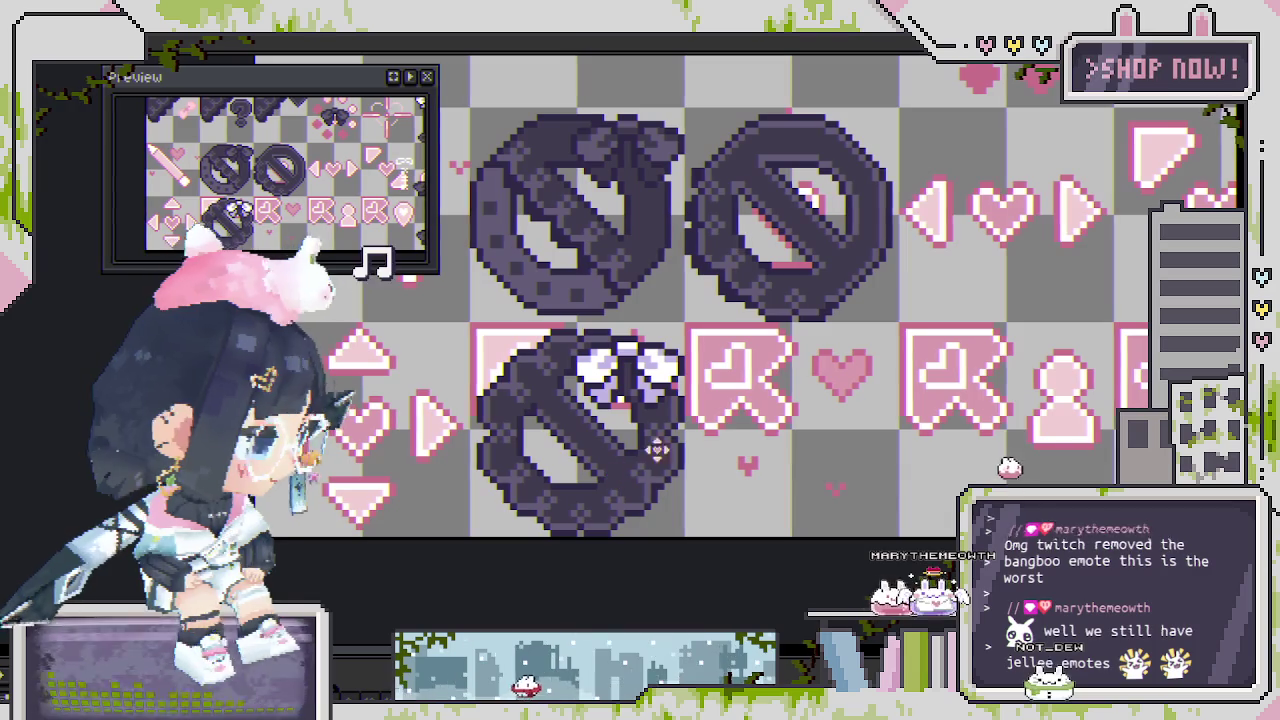
Delete the plain no-symbol donut tile, then select the lower bowed donut.
{"action": "mouse_move", "coordinate": [906, 333]}
{"action": "left_mouse_down"}
{"action": "mouse_move", "coordinate": [690, 103]}
{"action": "mouse_move", "coordinate": [834, 351]}
{"action": "left_mouse_up"}
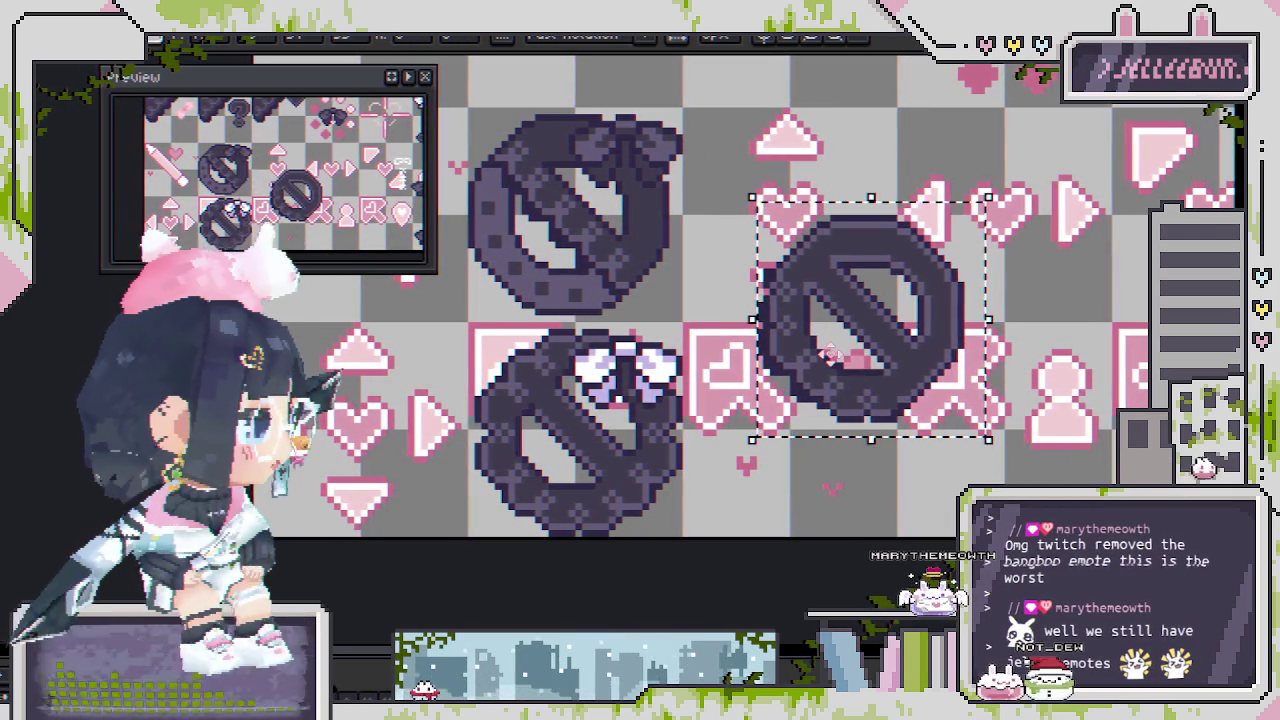
{"action": "key", "text": "Delete"}
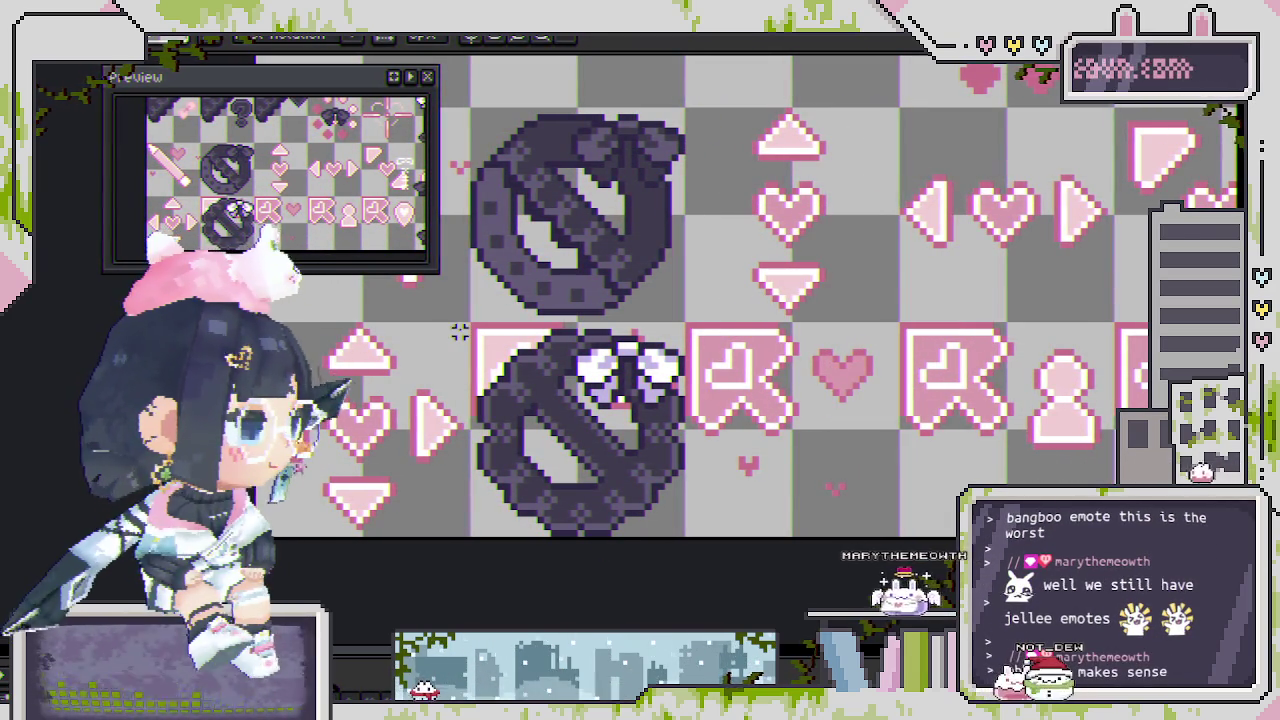
{"action": "left_click_drag", "start_coordinate": [458, 332], "coordinate": [694, 494]}
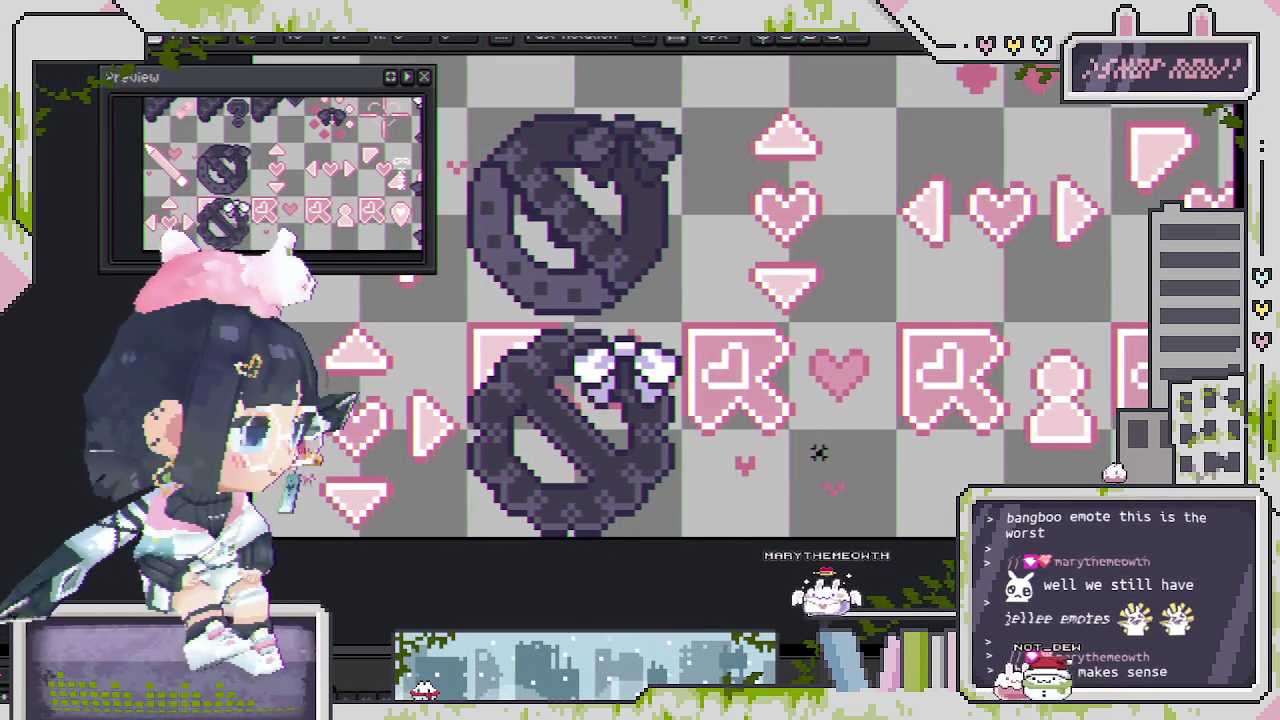
{"action": "scroll", "coordinate": [700, 418], "scroll_direction": "down", "scroll_amount": 2}
{"action": "scroll", "coordinate": [700, 418], "scroll_direction": "up", "scroll_amount": 1}
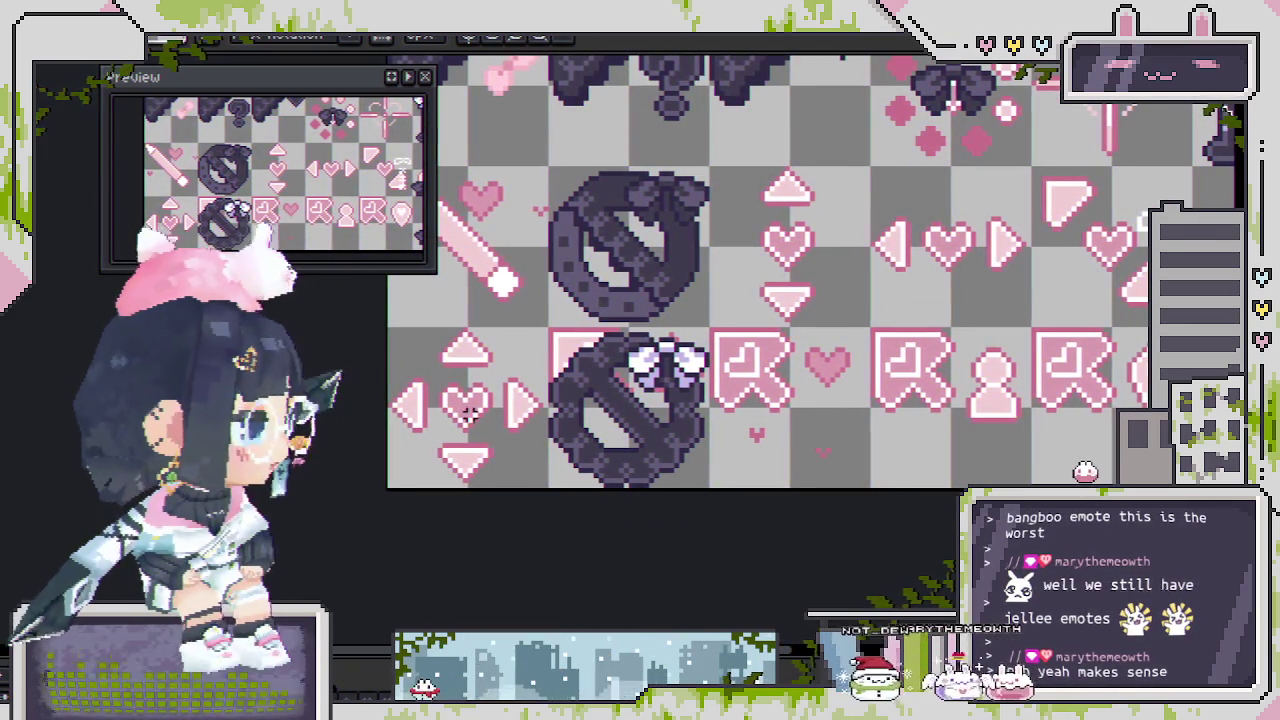
{"action": "scroll", "coordinate": [315, 250], "scroll_direction": "down", "scroll_amount": 2}
{"action": "scroll", "coordinate": [315, 250], "scroll_direction": "up", "scroll_amount": 2}
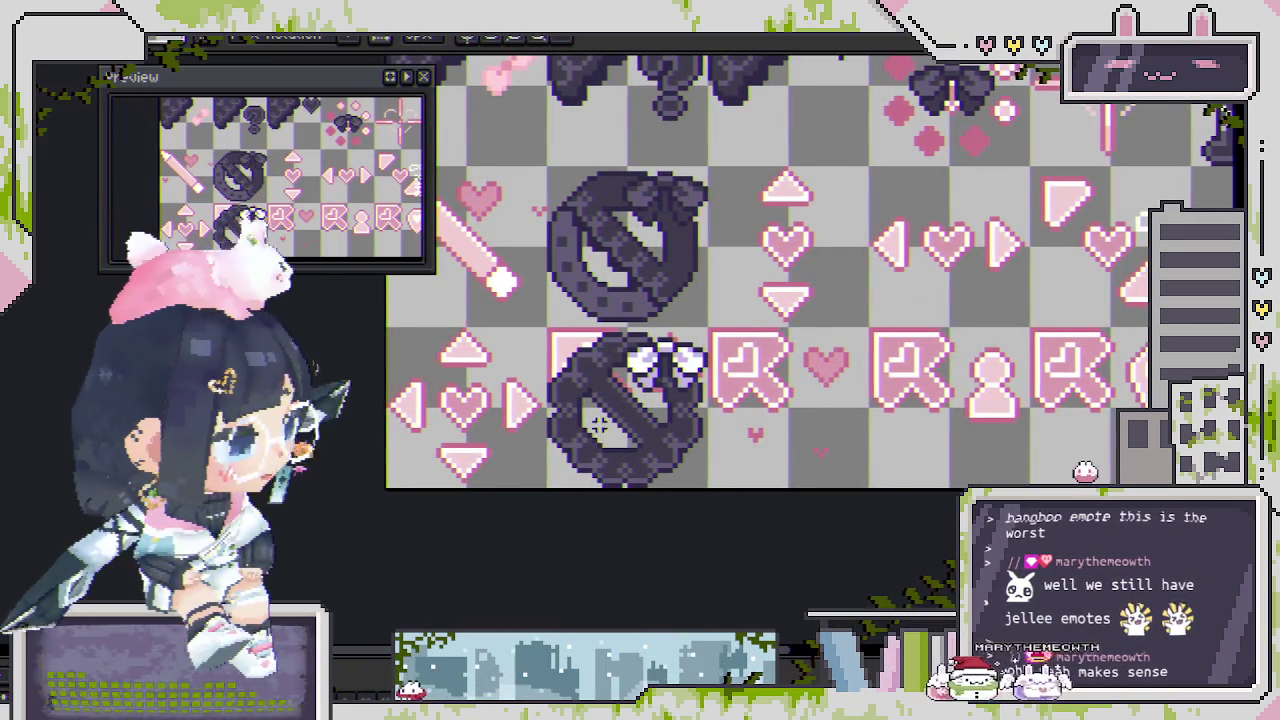
{"action": "scroll", "coordinate": [626, 399], "scroll_direction": "up", "scroll_amount": 2}
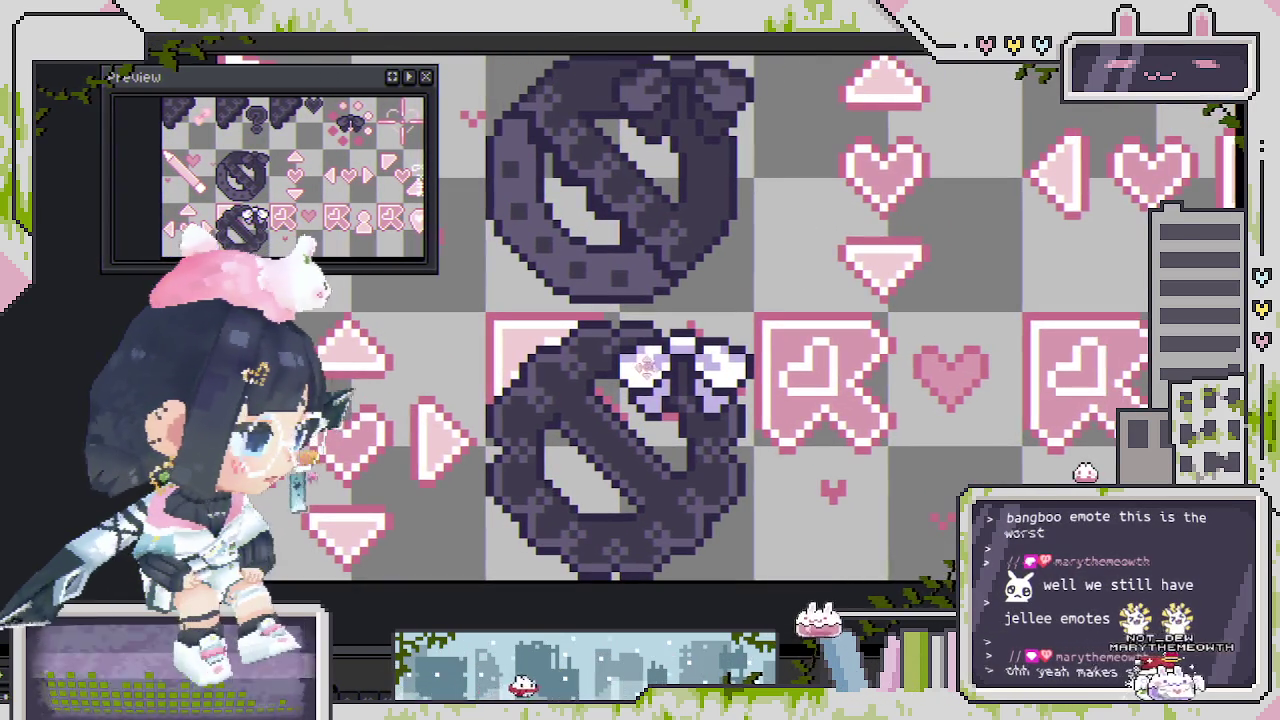
{"action": "scroll", "coordinate": [660, 340], "scroll_direction": "up", "scroll_amount": 1}
{"action": "scroll", "coordinate": [630, 365], "scroll_direction": "down", "scroll_amount": 3}
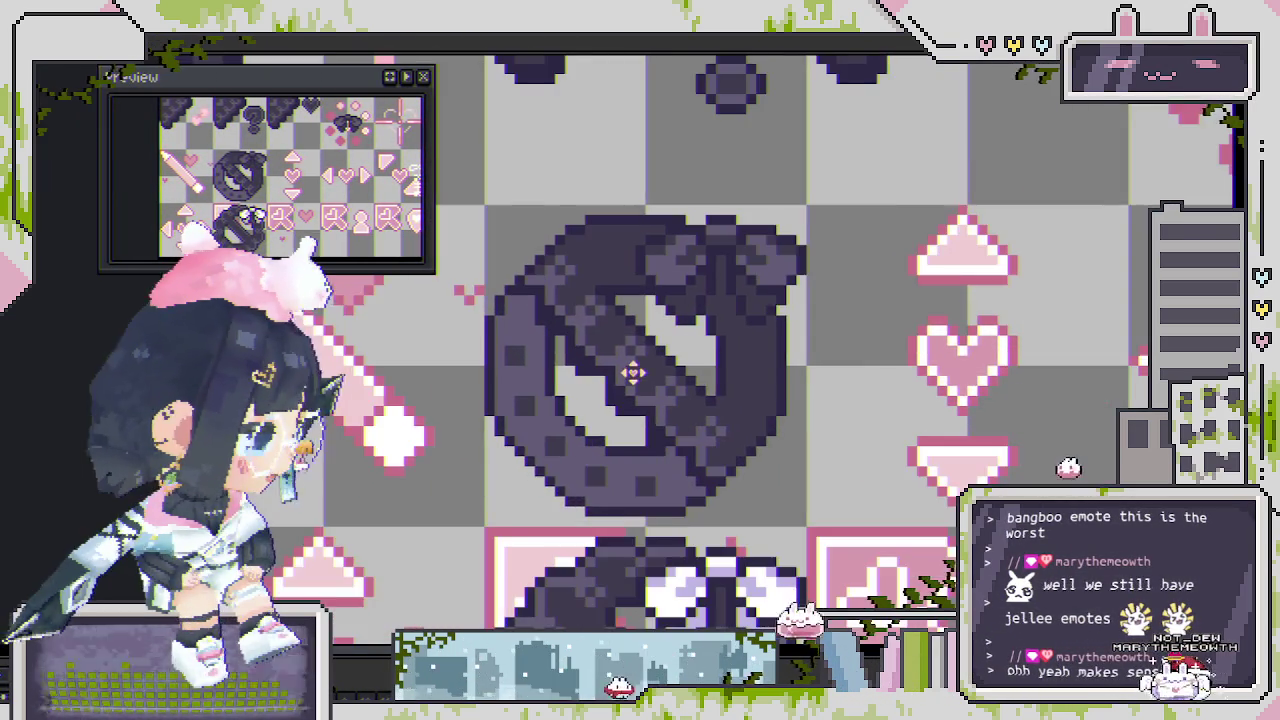
{"action": "scroll", "coordinate": [630, 350], "scroll_direction": "down", "scroll_amount": 1}
{"action": "scroll", "coordinate": [634, 330], "scroll_direction": "up", "scroll_amount": 2}
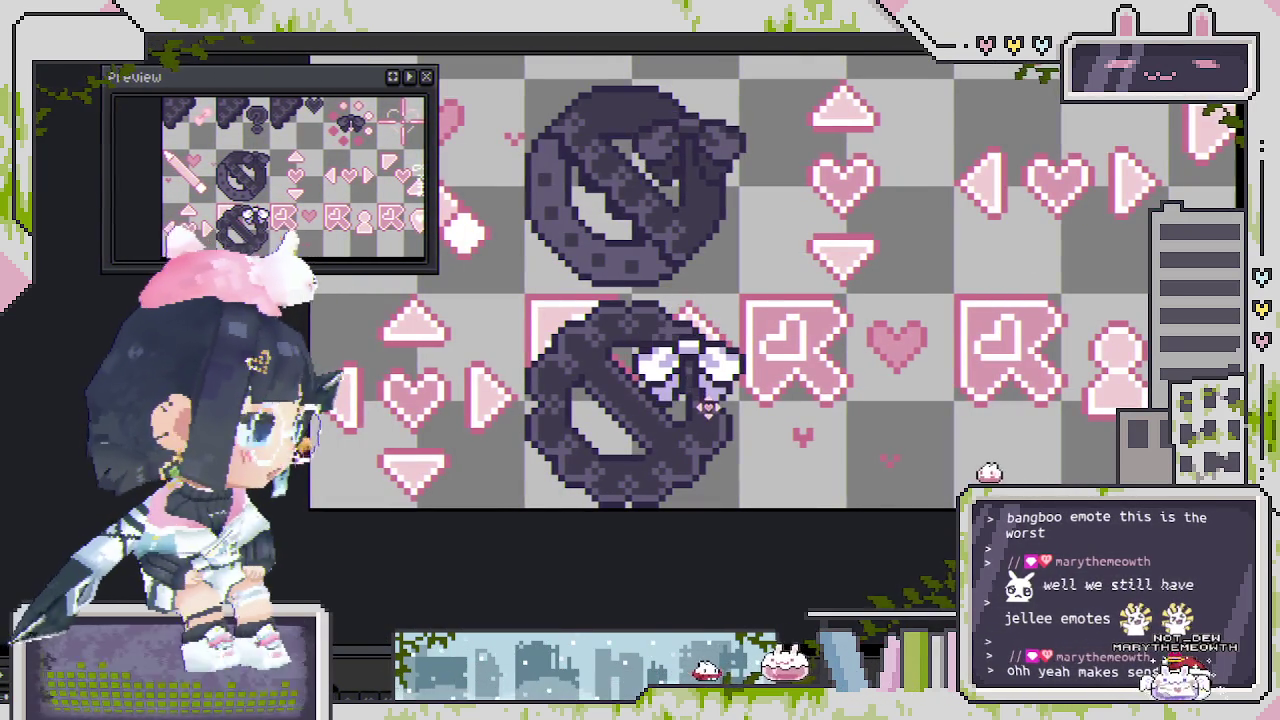
{"action": "mouse_move", "coordinate": [742, 400]}
{"action": "left_mouse_down"}
{"action": "mouse_move", "coordinate": [648, 340]}
{"action": "mouse_move", "coordinate": [670, 132]}
{"action": "mouse_move", "coordinate": [664, 145]}
{"action": "left_mouse_up"}
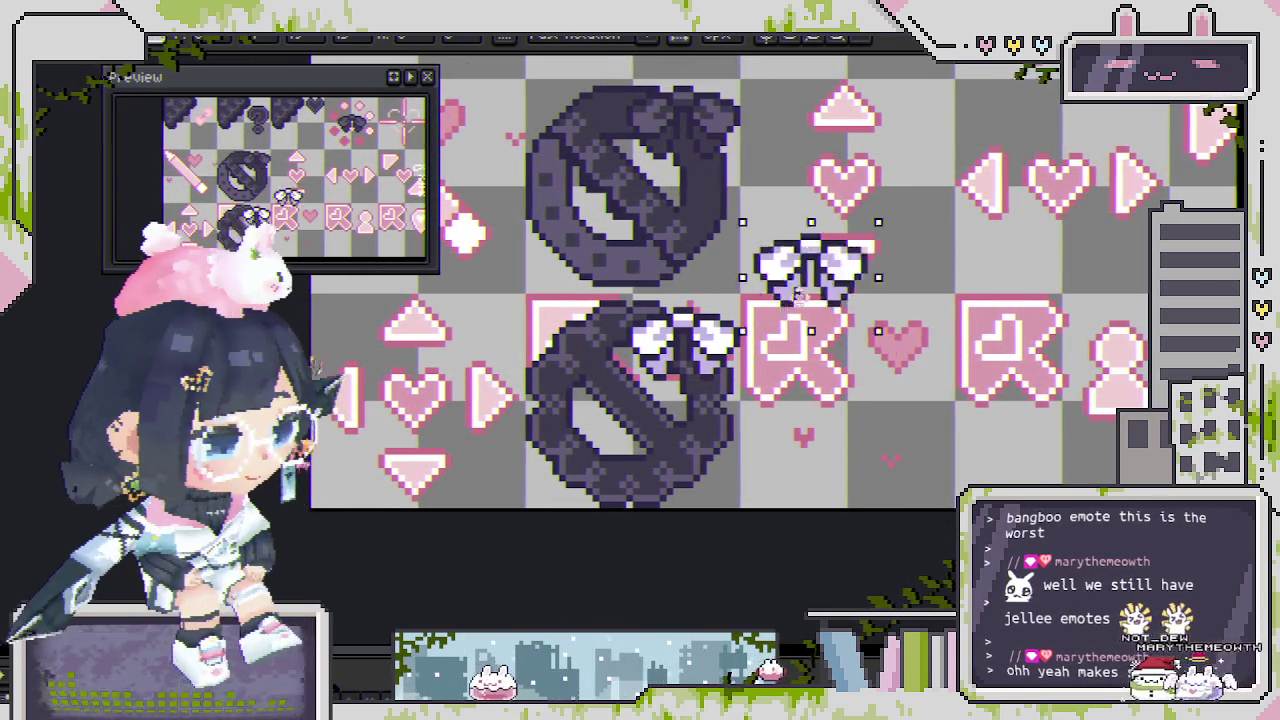
{"action": "left_click_drag", "start_coordinate": [664, 145], "coordinate": [812, 352]}
{"action": "scroll", "coordinate": [812, 352], "scroll_direction": "down", "scroll_amount": 2}
{"action": "left_click_drag", "start_coordinate": [341, 288], "coordinate": [356, 289]}
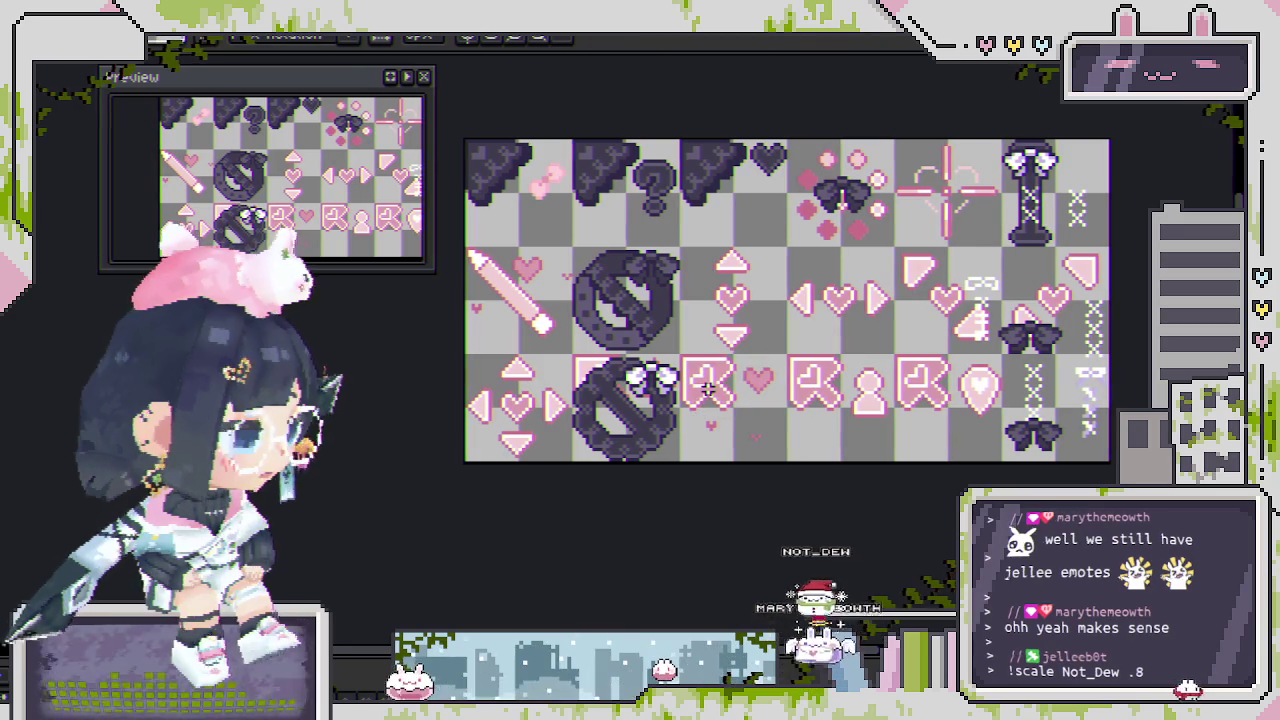
{"action": "scroll", "coordinate": [712, 392], "scroll_direction": "up", "scroll_amount": 1}
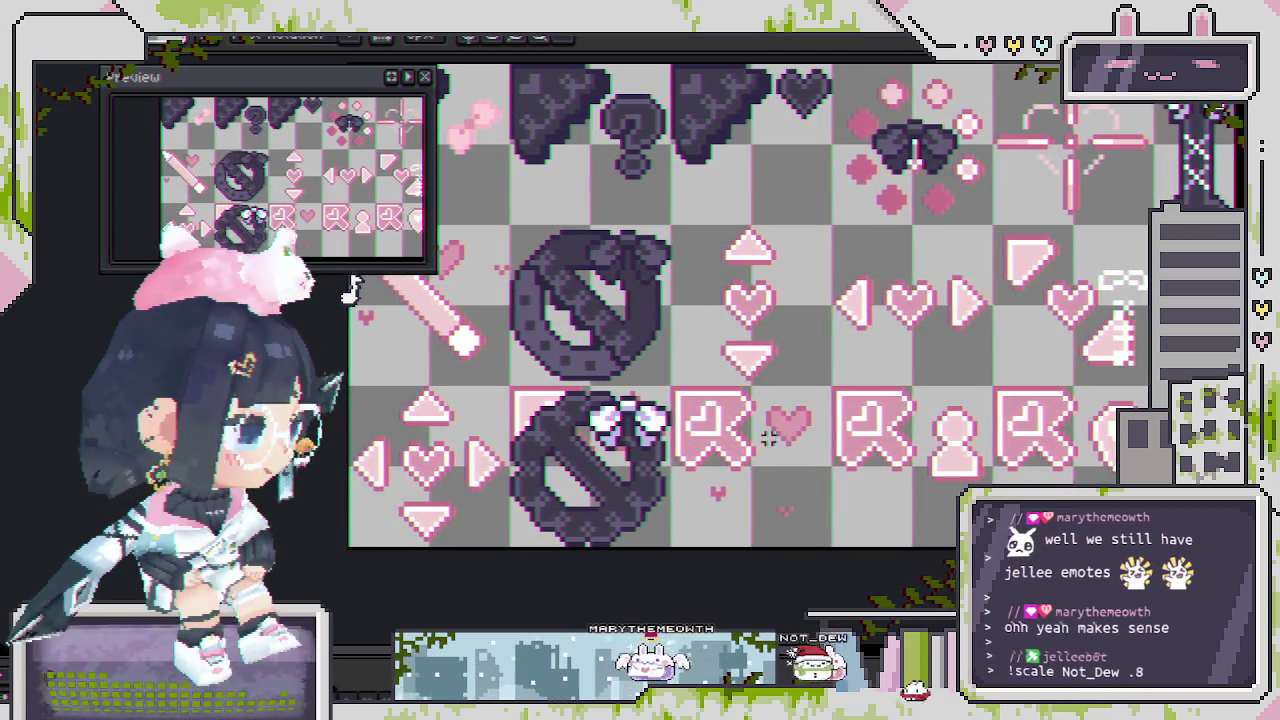
{"action": "scroll", "coordinate": [714, 445], "scroll_direction": "down", "scroll_amount": 2}
{"action": "scroll", "coordinate": [656, 461], "scroll_direction": "up", "scroll_amount": 1}
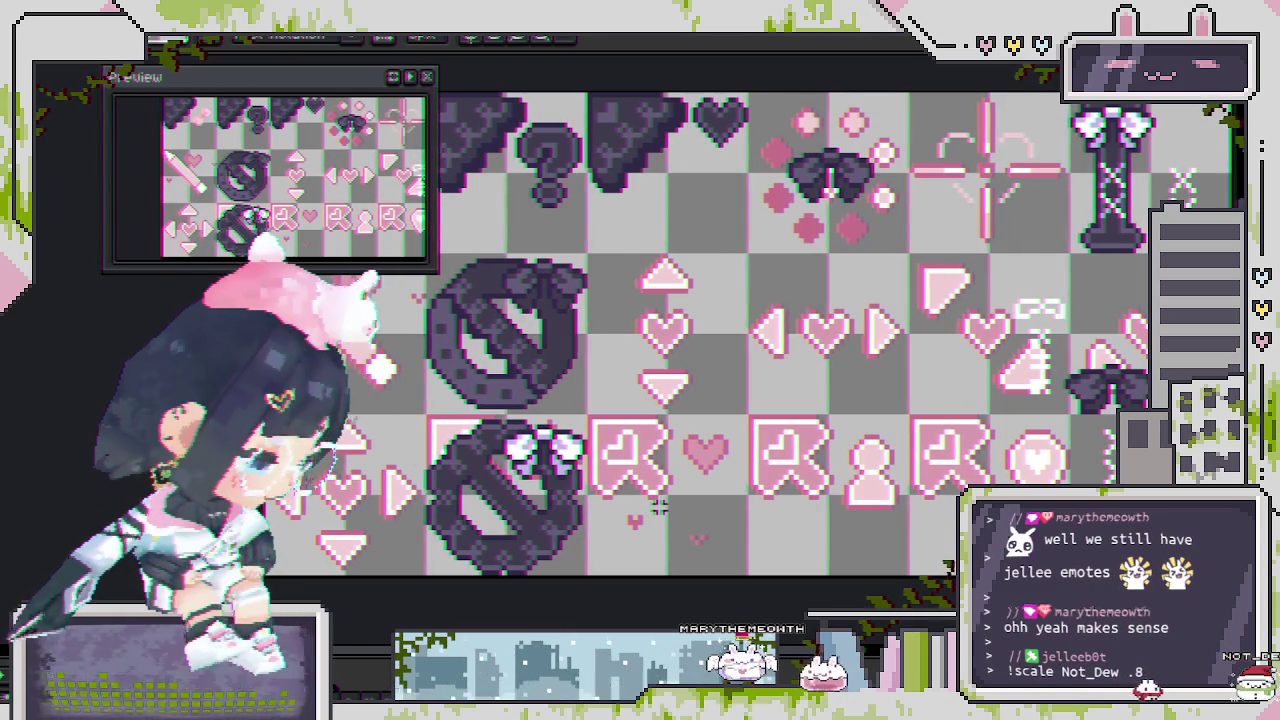
{"action": "scroll", "coordinate": [552, 467], "scroll_direction": "up", "scroll_amount": 1}
{"action": "scroll", "coordinate": [552, 467], "scroll_direction": "up", "scroll_amount": 1}
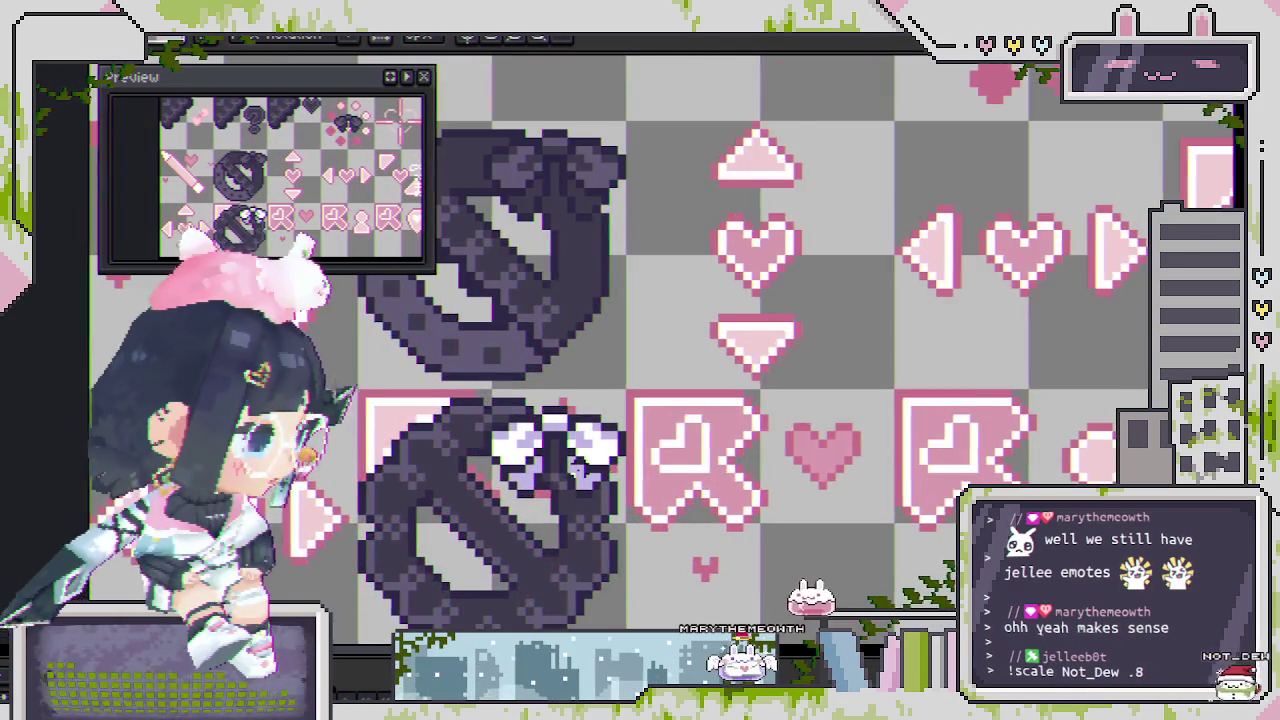
{"action": "scroll", "coordinate": [552, 467], "scroll_direction": "up", "scroll_amount": 1}
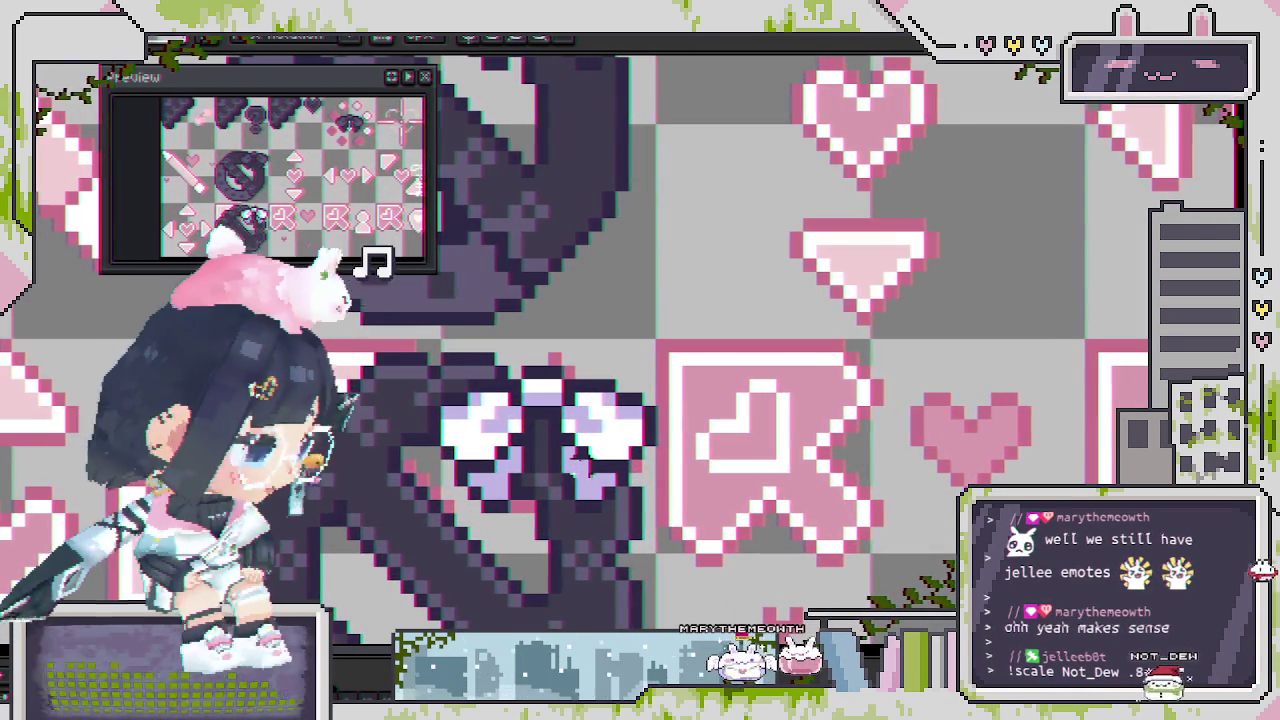
{"action": "scroll", "coordinate": [640, 380], "scroll_direction": "down", "scroll_amount": 3}
{"action": "scroll", "coordinate": [640, 380], "scroll_direction": "down", "scroll_amount": 1}
{"action": "scroll", "coordinate": [640, 380], "scroll_direction": "up", "scroll_amount": 1}
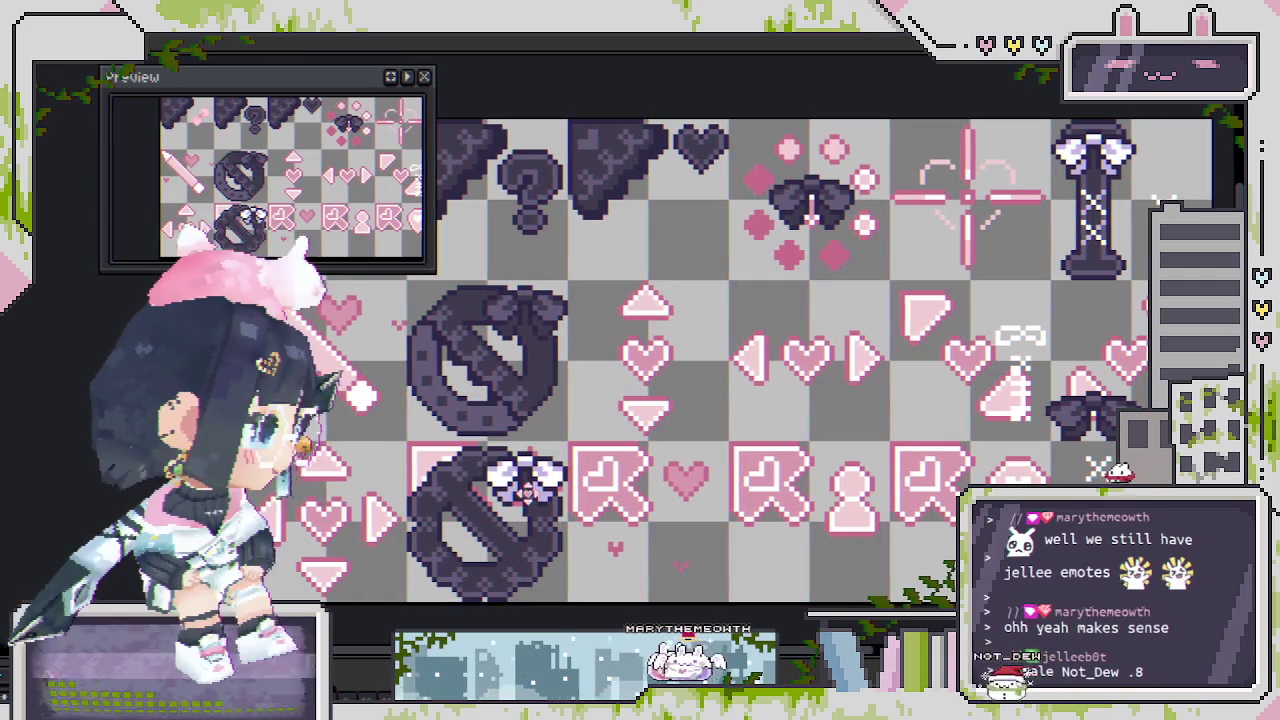
{"action": "scroll", "coordinate": [387, 558], "scroll_direction": "down", "scroll_amount": 1}
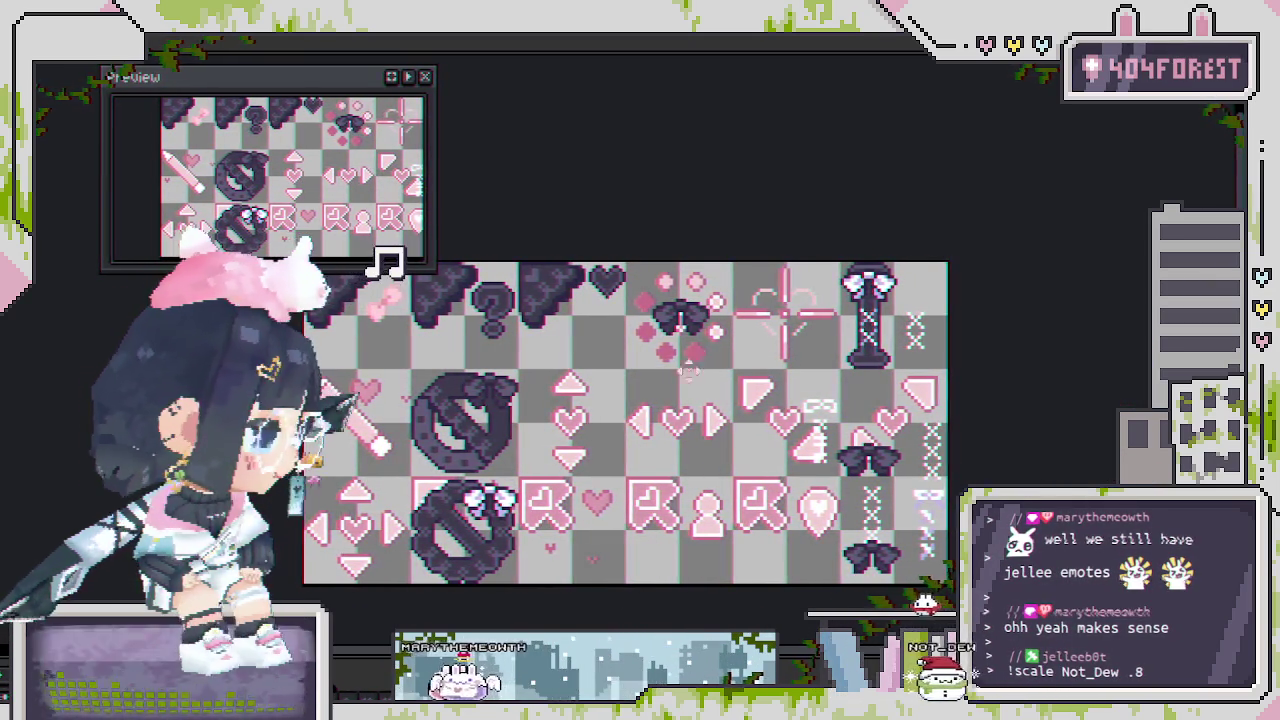
{"action": "scroll", "coordinate": [696, 318], "scroll_direction": "up", "scroll_amount": 1}
{"action": "scroll", "coordinate": [688, 378], "scroll_direction": "down", "scroll_amount": 1}
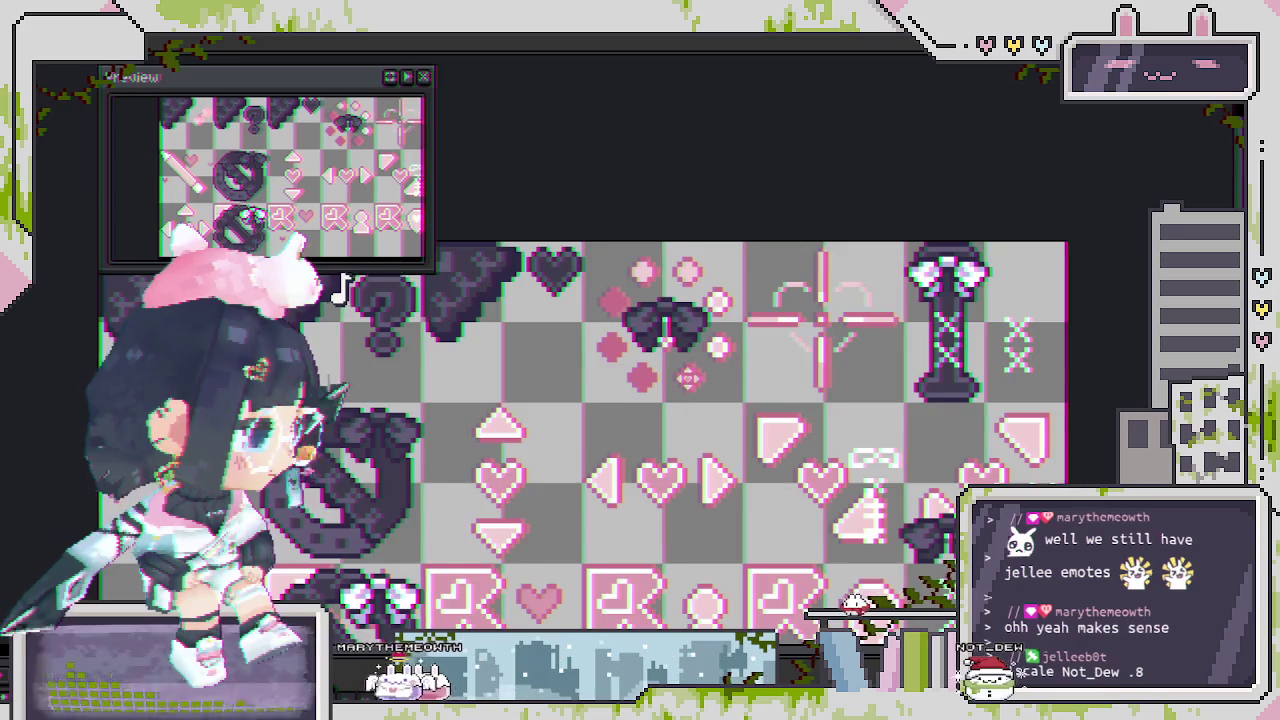
{"action": "scroll", "coordinate": [688, 378], "scroll_direction": "up", "scroll_amount": 1}
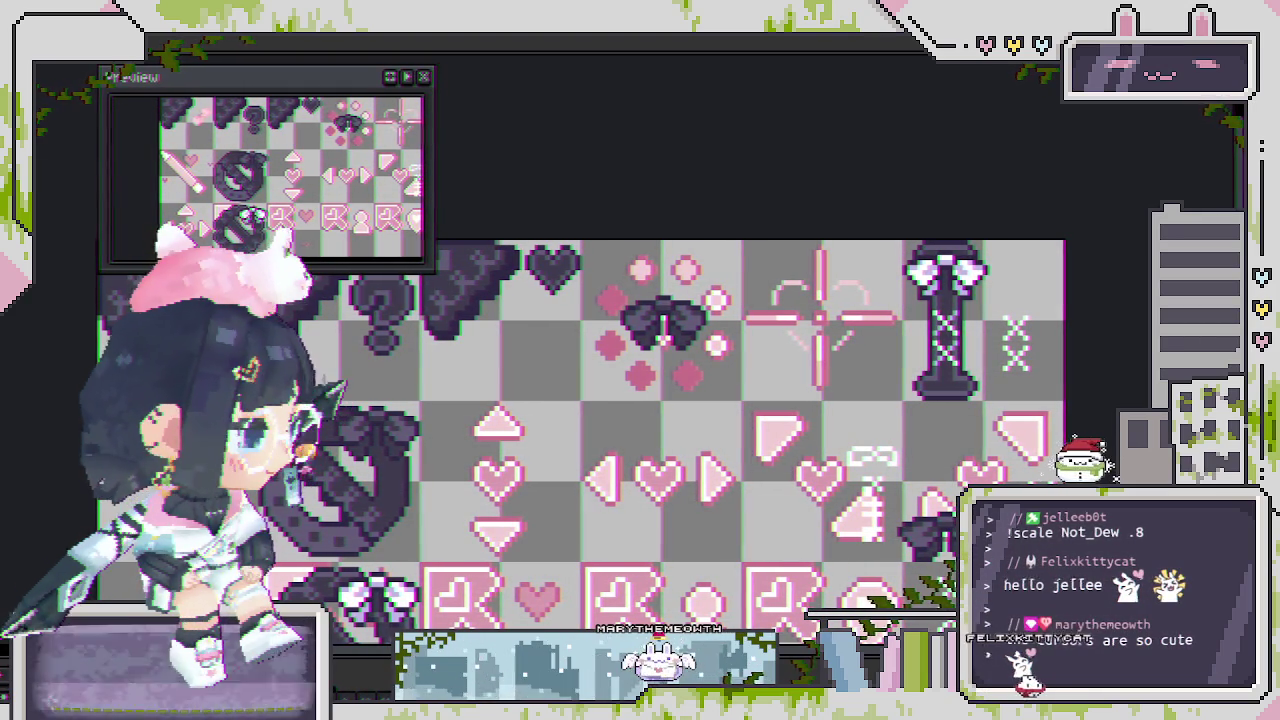
{"action": "scroll", "coordinate": [663, 337], "scroll_direction": "up", "scroll_amount": 4}
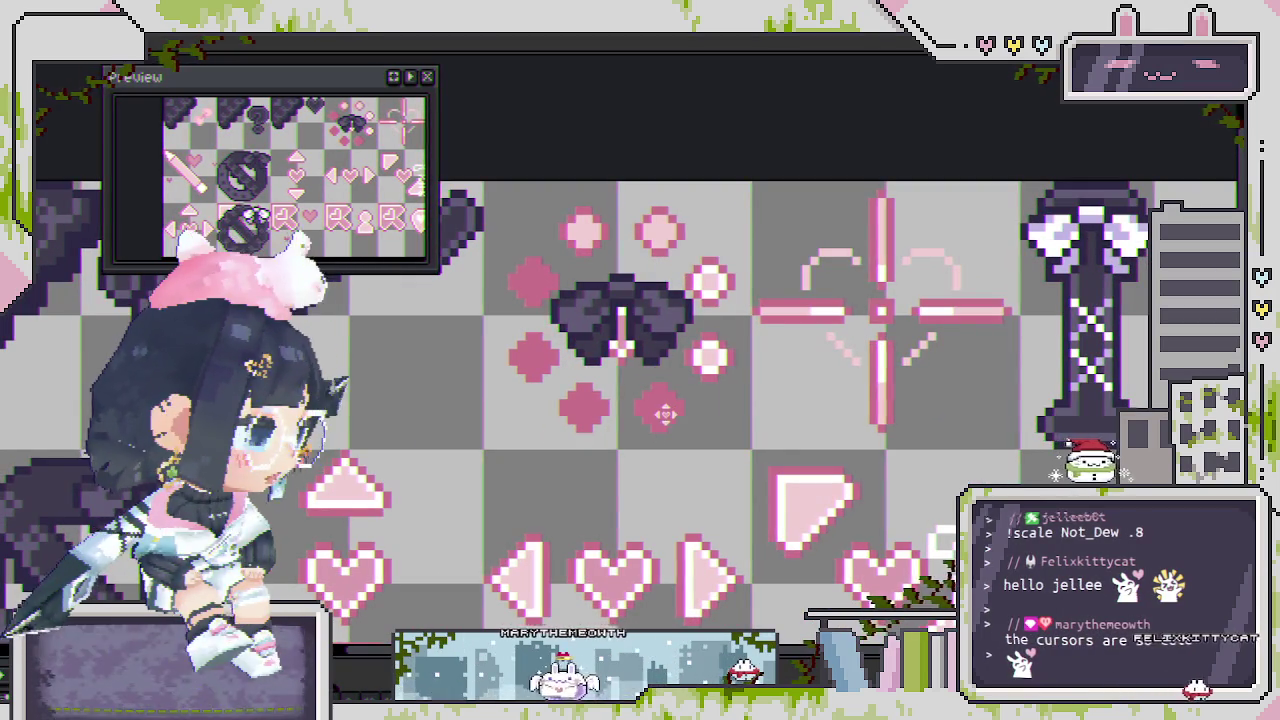
{"action": "scroll", "coordinate": [603, 475], "scroll_direction": "down", "scroll_amount": 2}
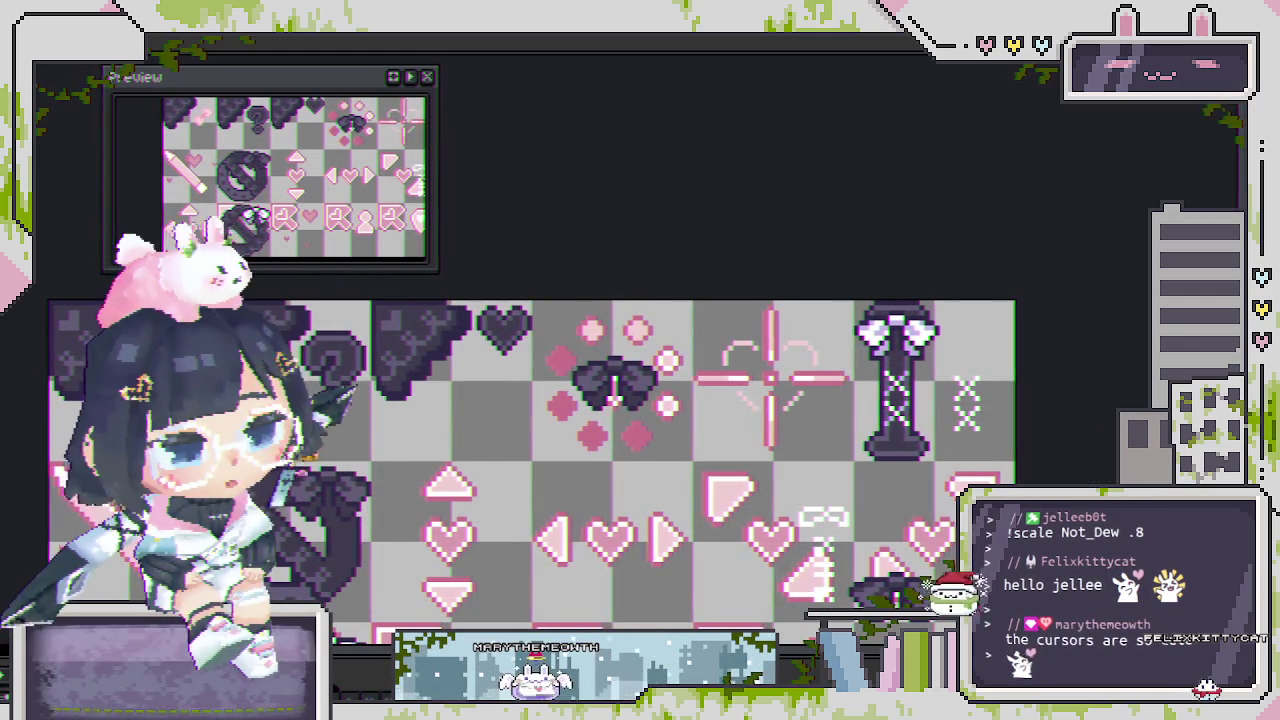
Rename the current layer to 'mini hearts'.
{"action": "left_click_drag", "start_coordinate": [593, 434], "coordinate": [630, 412]}
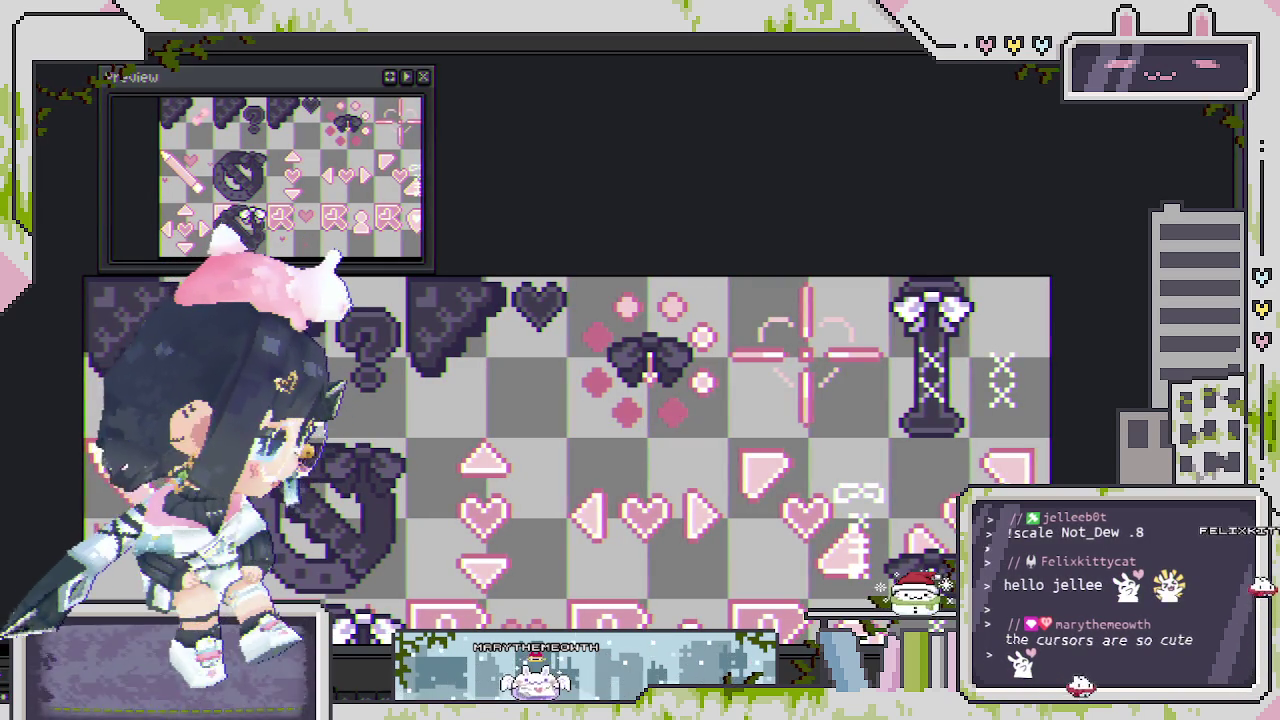
{"action": "key", "text": "shift+p"}
{"action": "key", "text": "Escape"}
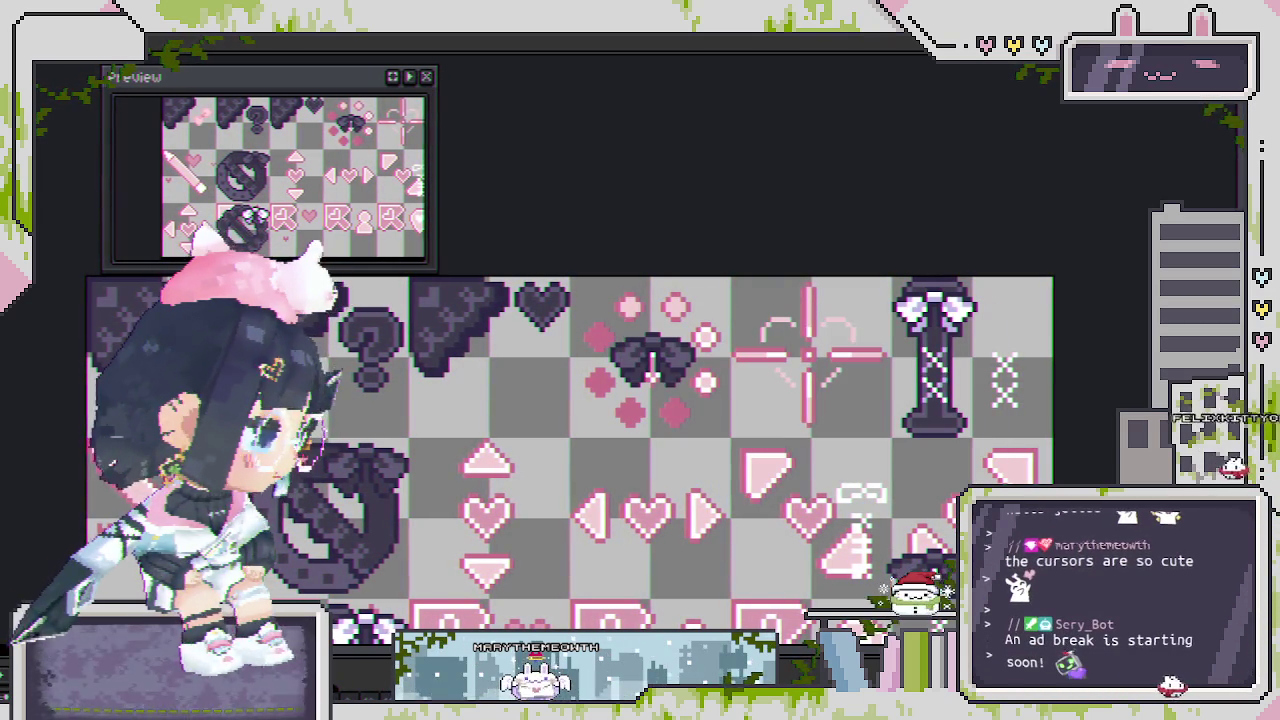
{"action": "key", "text": "shift+p"}
{"action": "type", "text": "mini "}
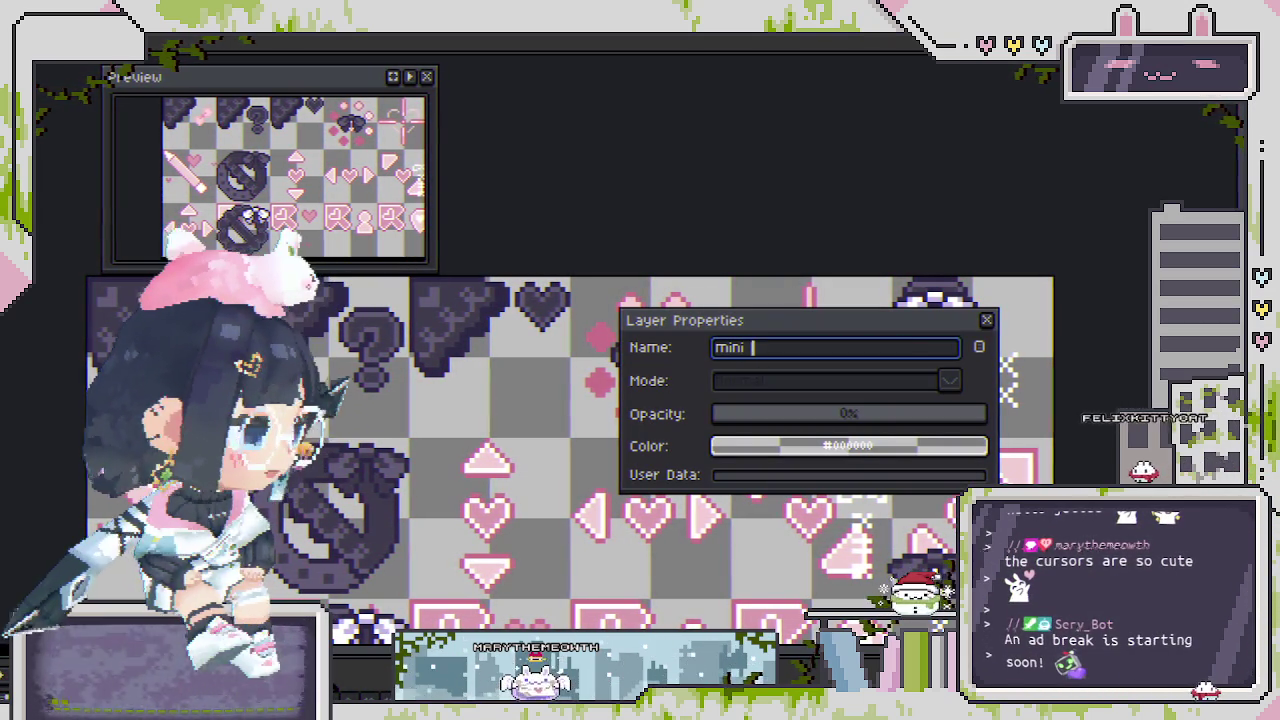
{"action": "type", "text": "hearts"}
{"action": "key", "text": "Return"}
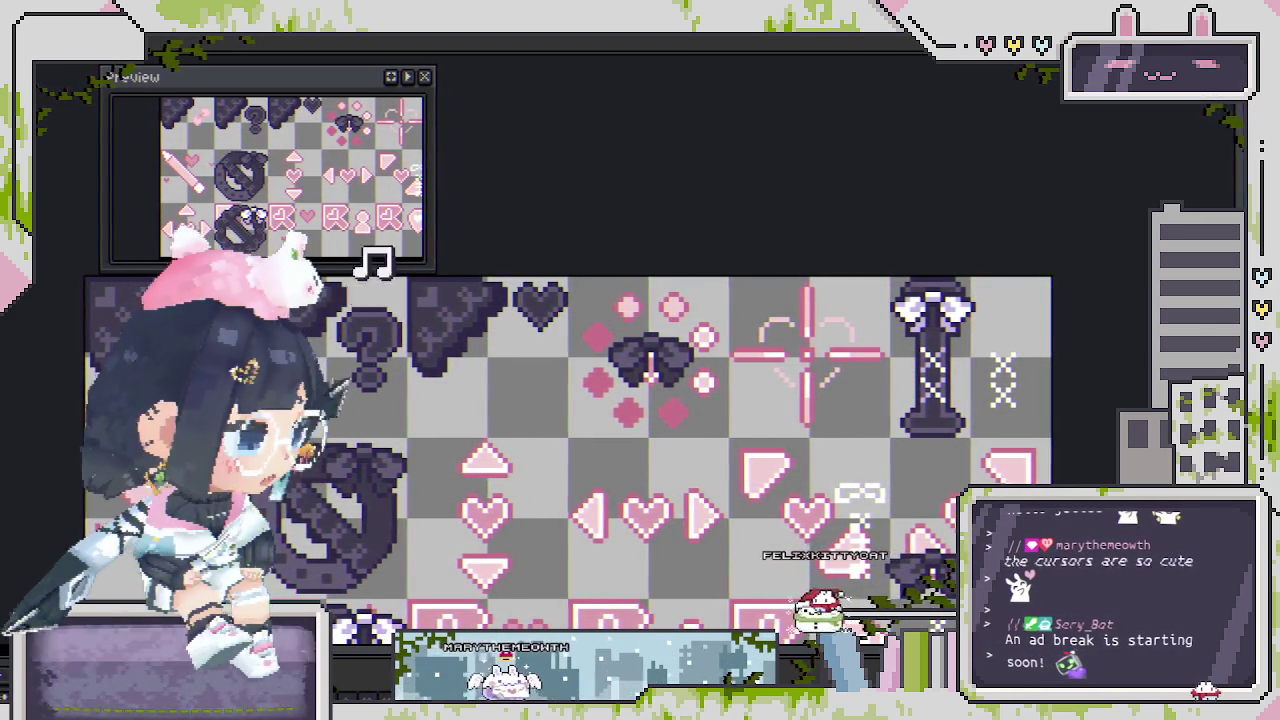
{"action": "scroll", "coordinate": [614, 271], "scroll_direction": "up", "scroll_amount": 3}
Compare ring versions with undo/redo, keeping all pink diamonds around the bow.
{"action": "scroll", "coordinate": [660, 342], "scroll_direction": "up", "scroll_amount": 2}
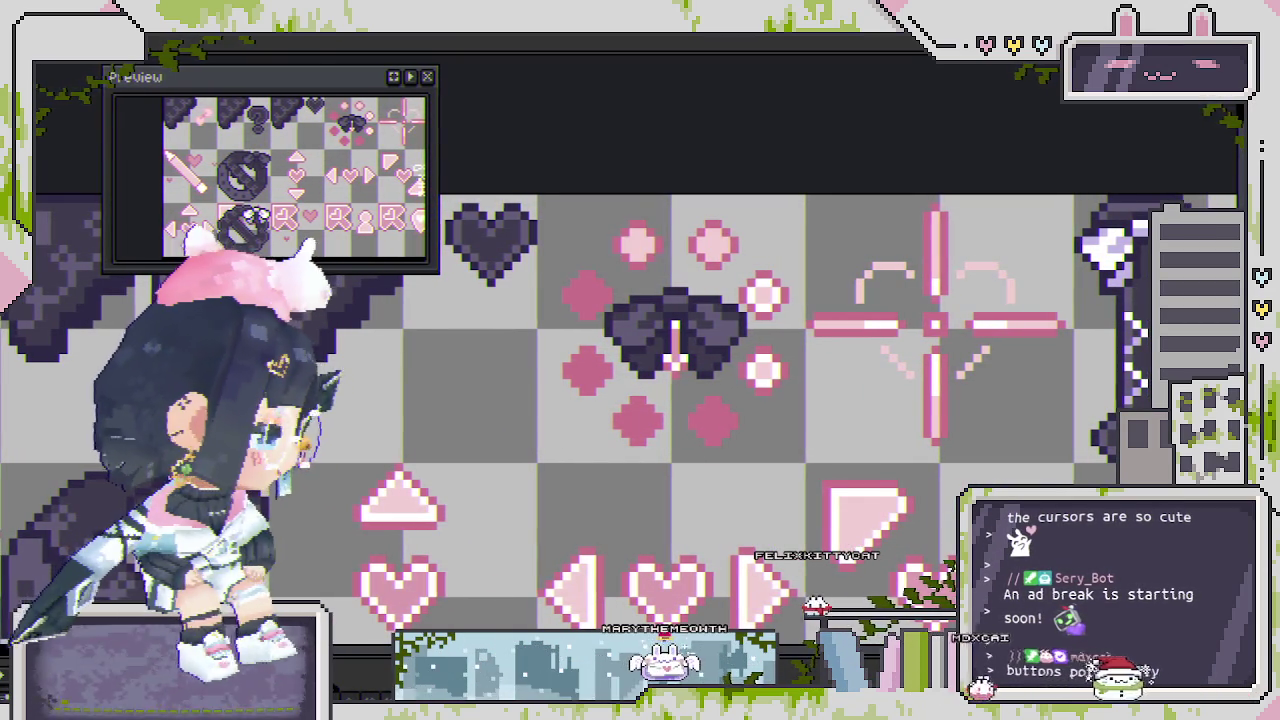
{"action": "key", "text": "ctrl+z"}
{"action": "key", "text": "ctrl+y"}
{"action": "key", "text": "ctrl+z"}
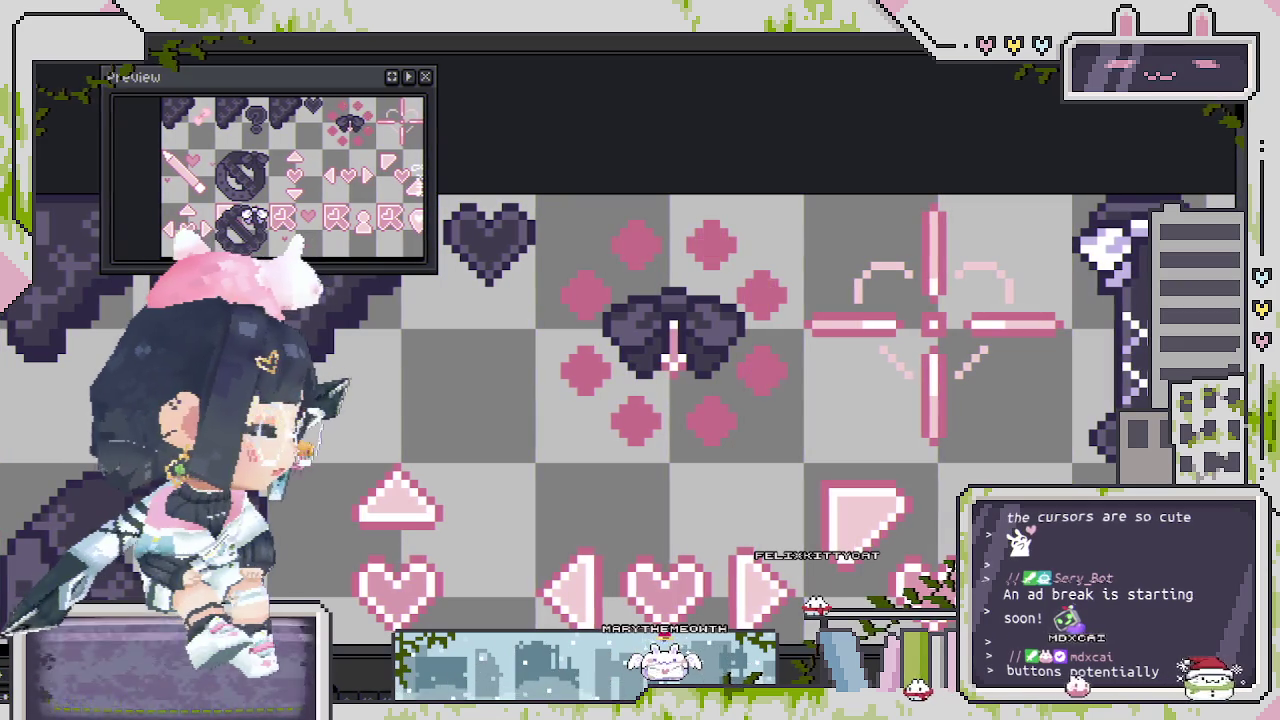
{"action": "key", "text": "ctrl+y"}
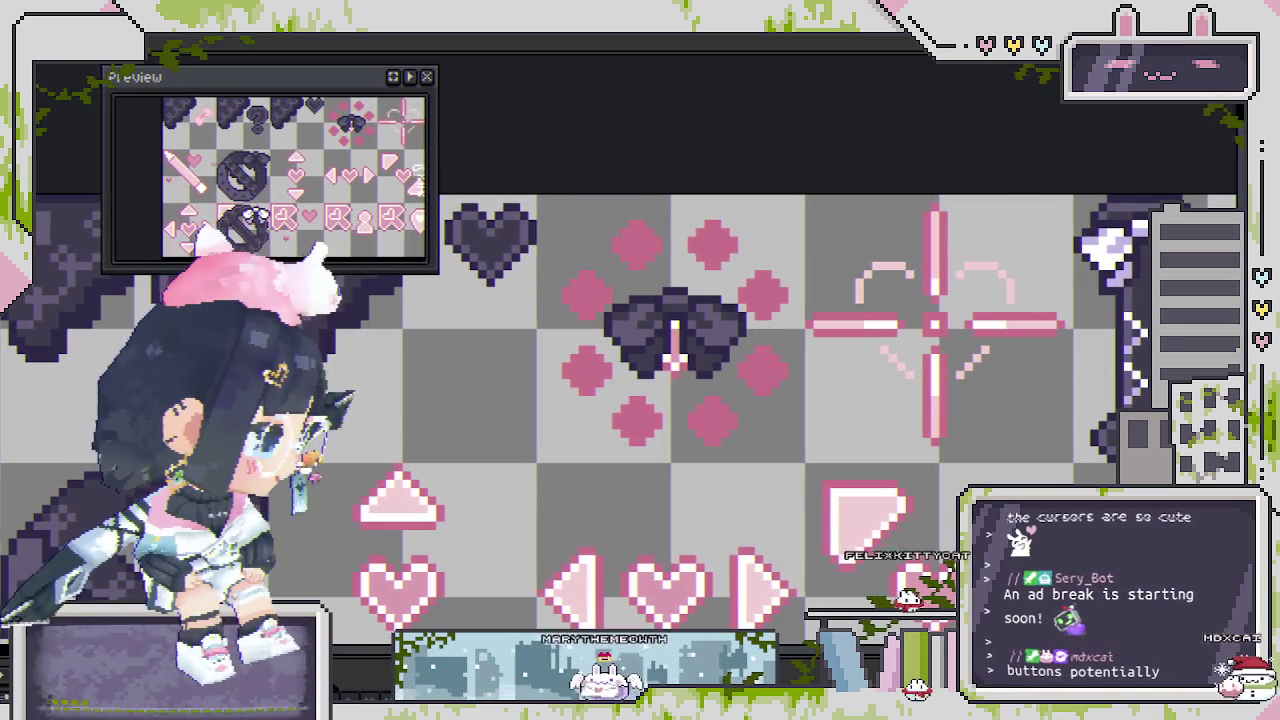
{"action": "key", "text": "ctrl+y"}
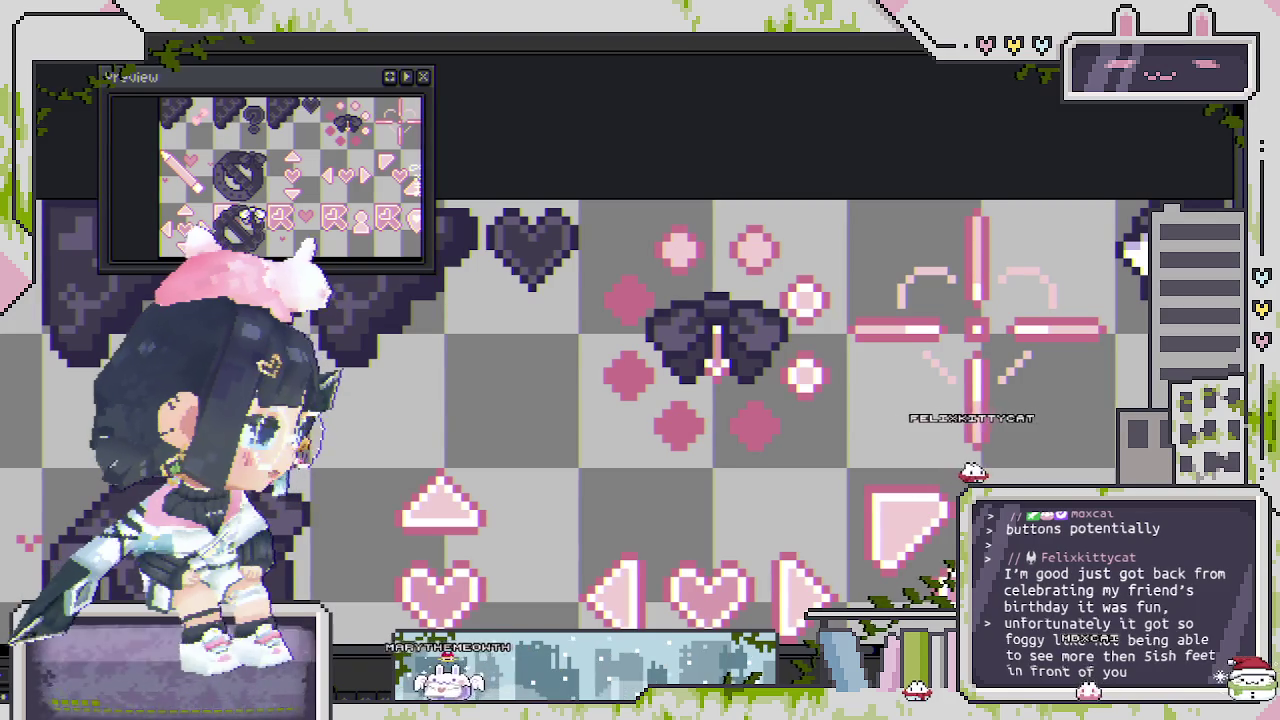
{"action": "key", "text": "ctrl+z"}
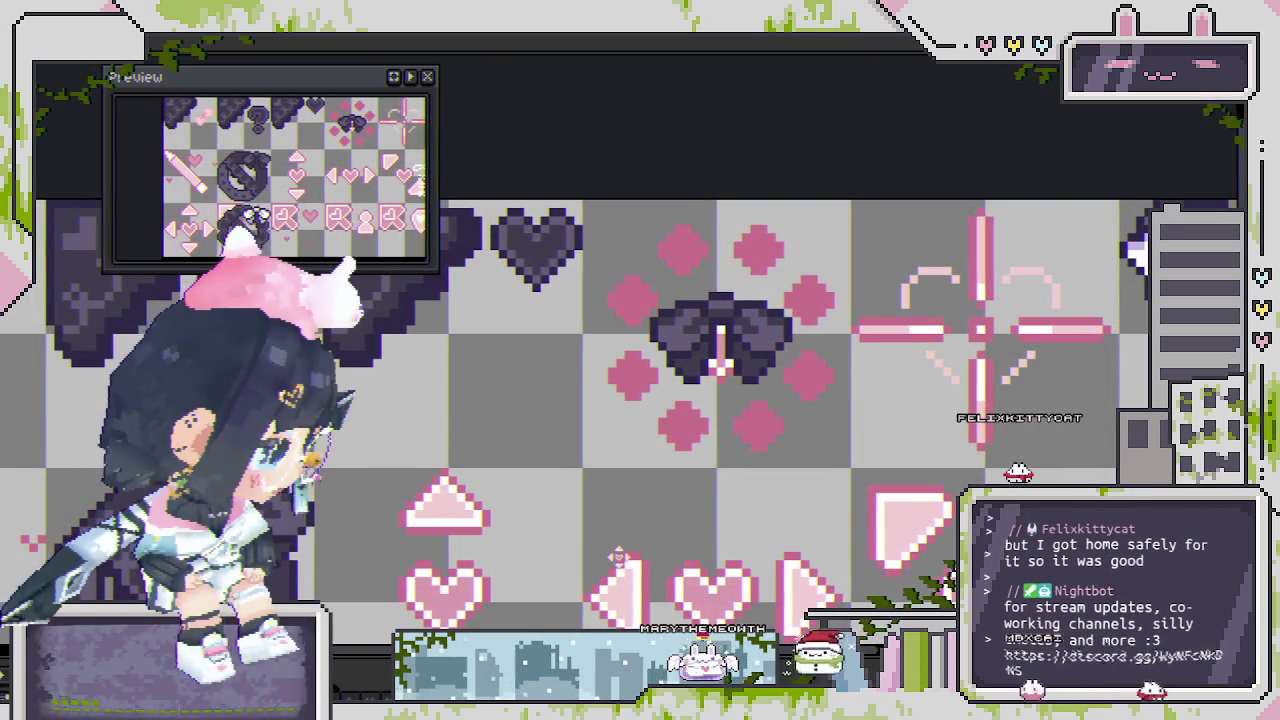
{"action": "scroll", "coordinate": [640, 491], "scroll_direction": "down", "scroll_amount": 2}
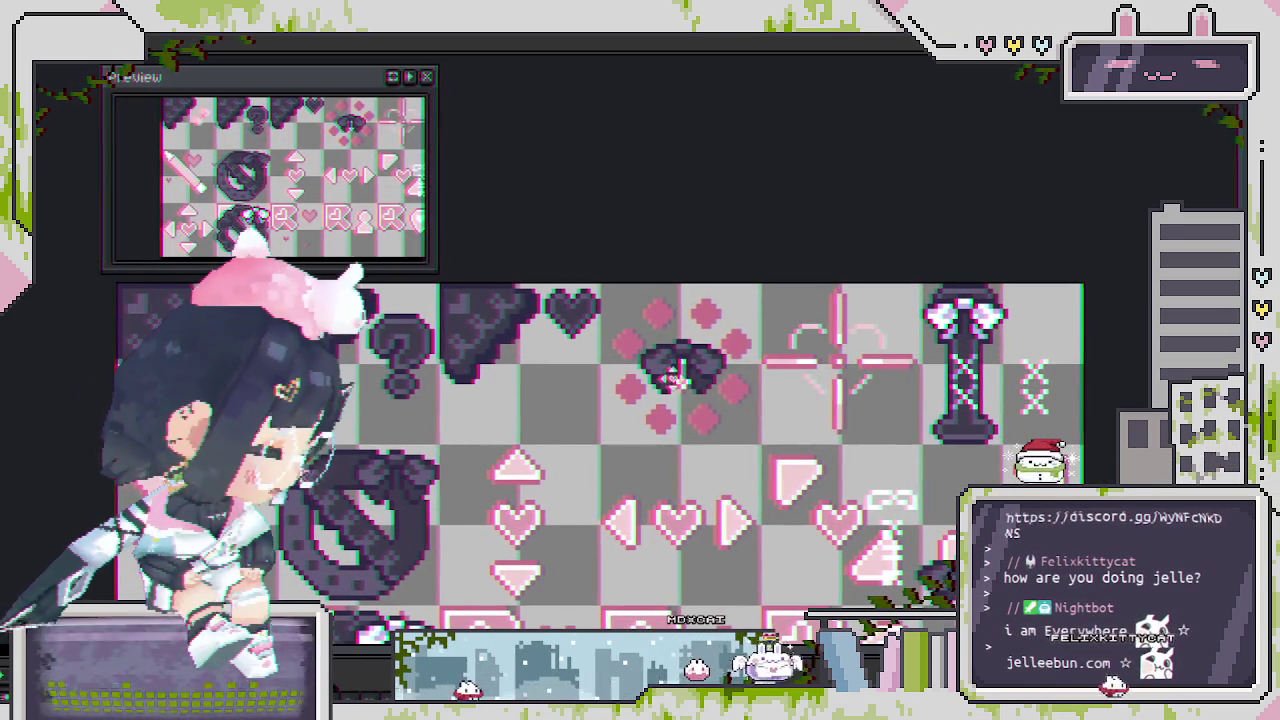
{"action": "scroll", "coordinate": [660, 410], "scroll_direction": "up", "scroll_amount": 2}
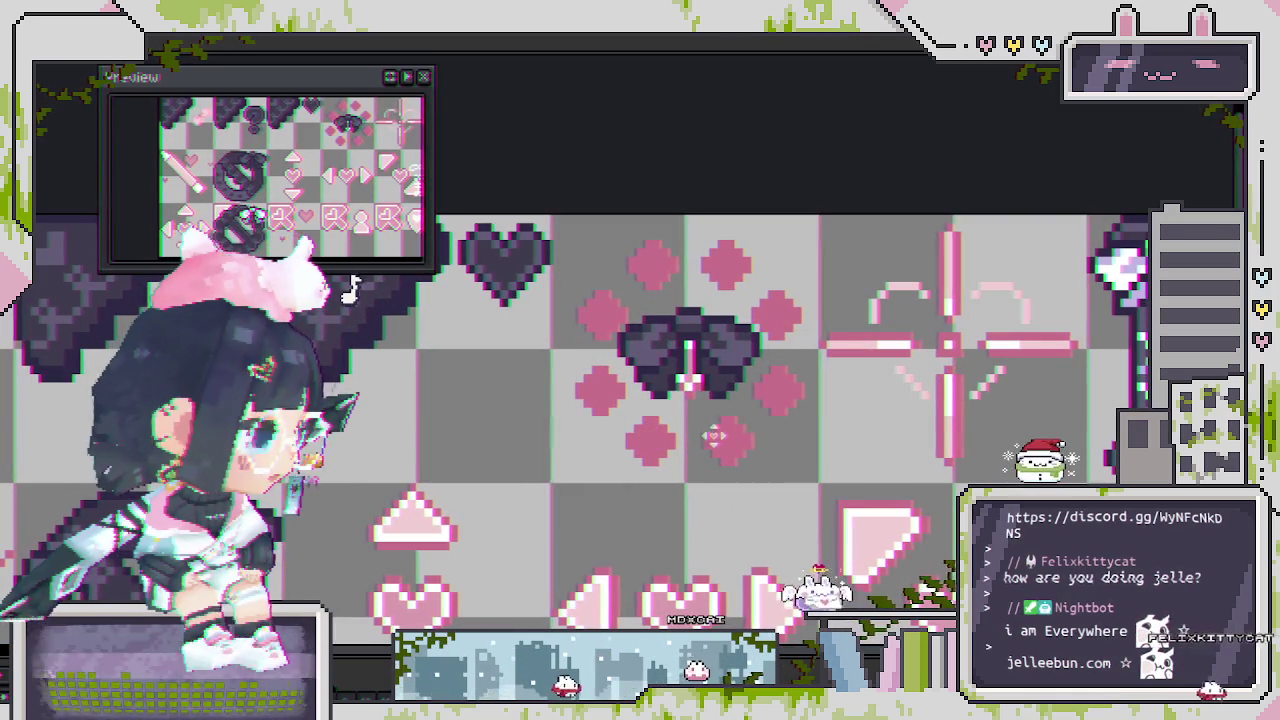
Compare the bow without and with its ring, keeping the two pink hearts beneath it.
{"action": "scroll", "coordinate": [713, 436], "scroll_direction": "up", "scroll_amount": 1}
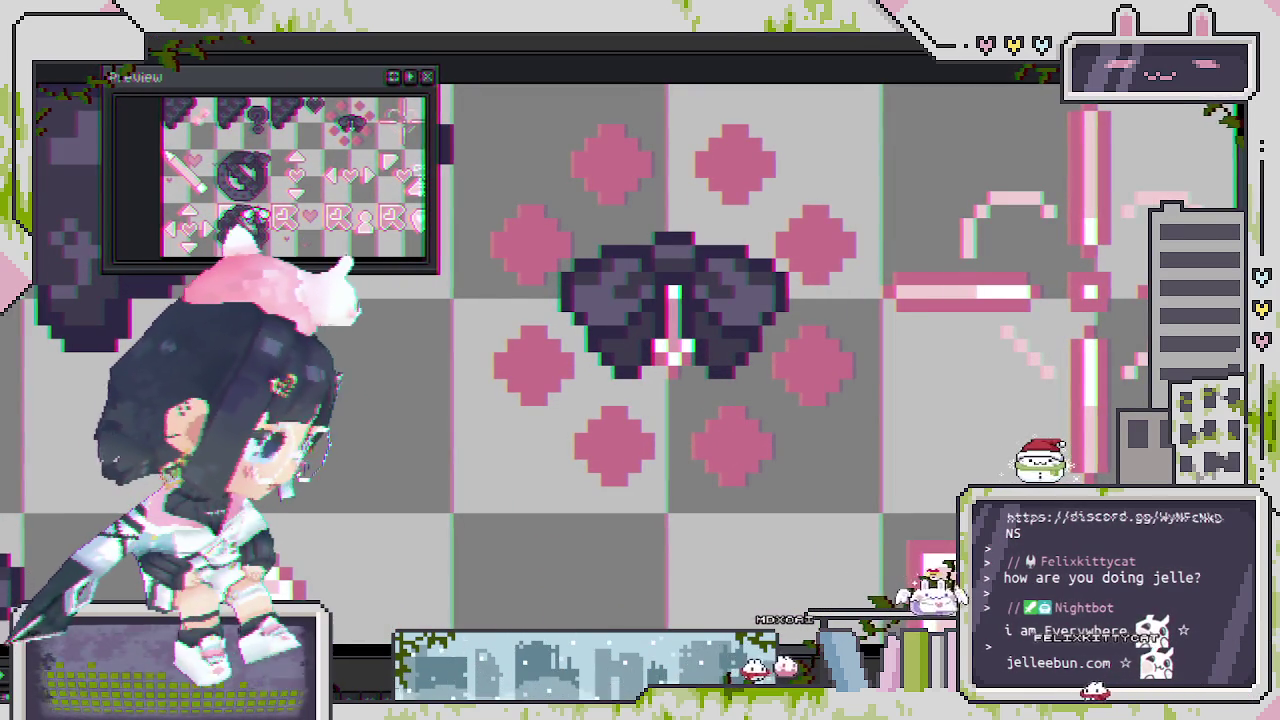
{"action": "key", "text": "Delete"}
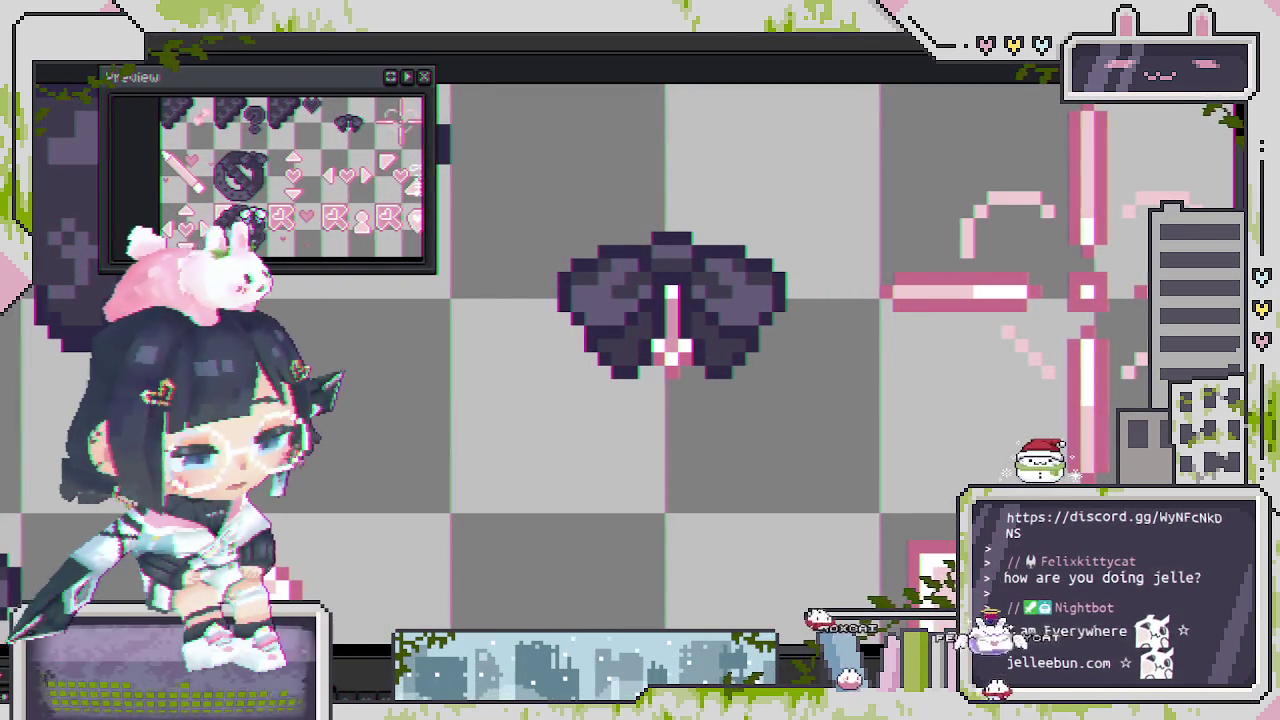
{"action": "key", "text": "ctrl+z"}
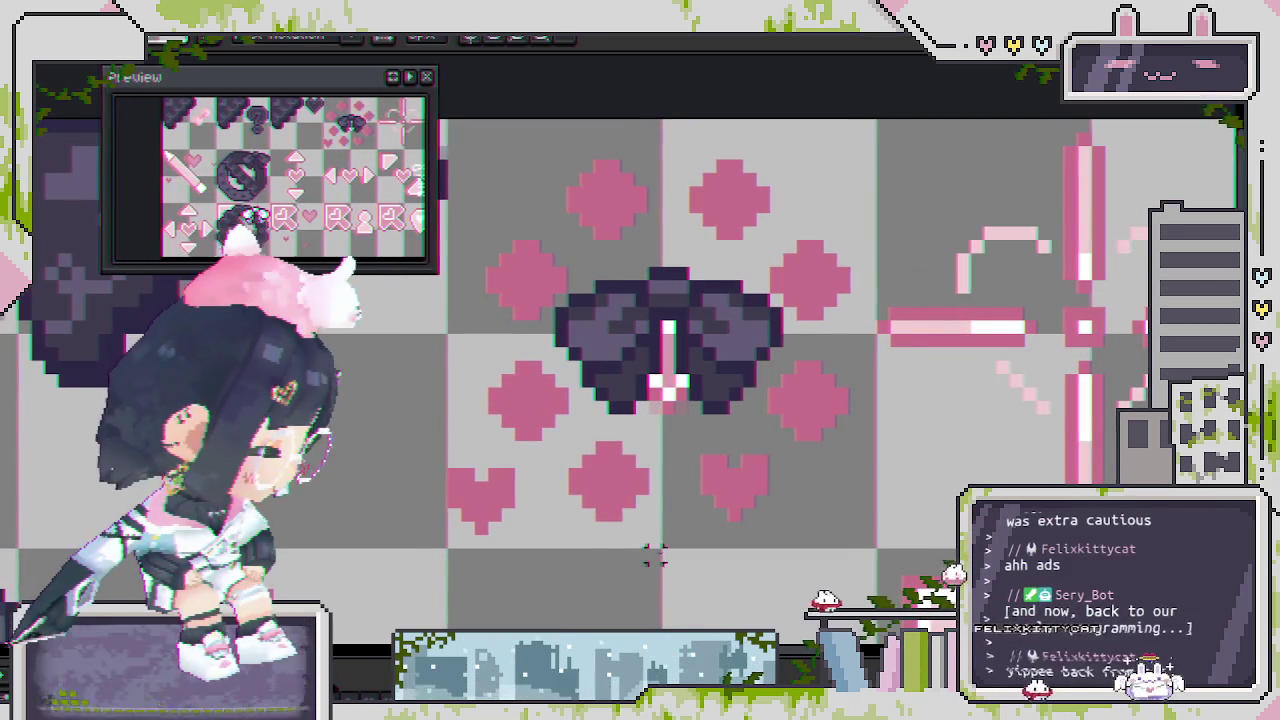
Shift the lower-left heart under the bow to the right and save the sheet.
{"action": "left_click_drag", "start_coordinate": [652, 558], "coordinate": [575, 452]}
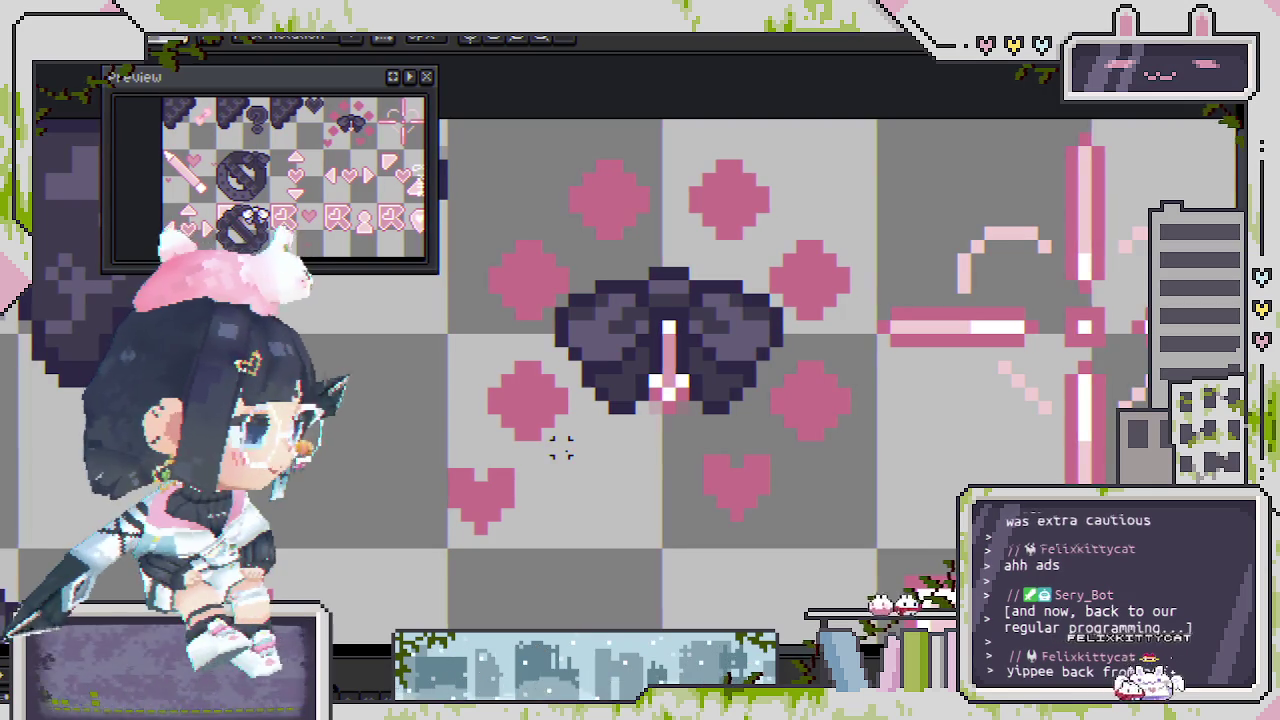
{"action": "scroll", "coordinate": [561, 447], "scroll_direction": "up", "scroll_amount": 2}
{"action": "left_click_drag", "start_coordinate": [330, 457], "coordinate": [575, 604]}
{"action": "left_click_drag", "start_coordinate": [446, 537], "coordinate": [680, 508]}
{"action": "scroll", "coordinate": [833, 398], "scroll_direction": "down", "scroll_amount": 2}
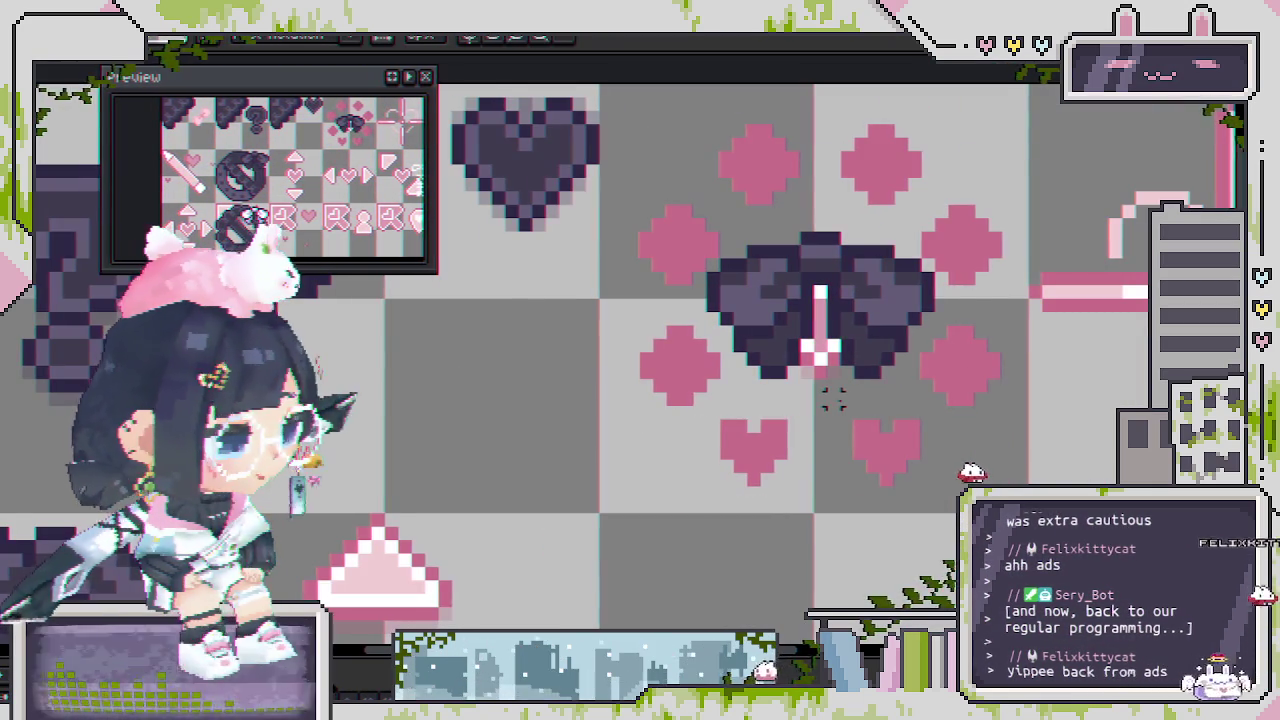
{"action": "scroll", "coordinate": [868, 407], "scroll_direction": "right", "scroll_amount": 2}
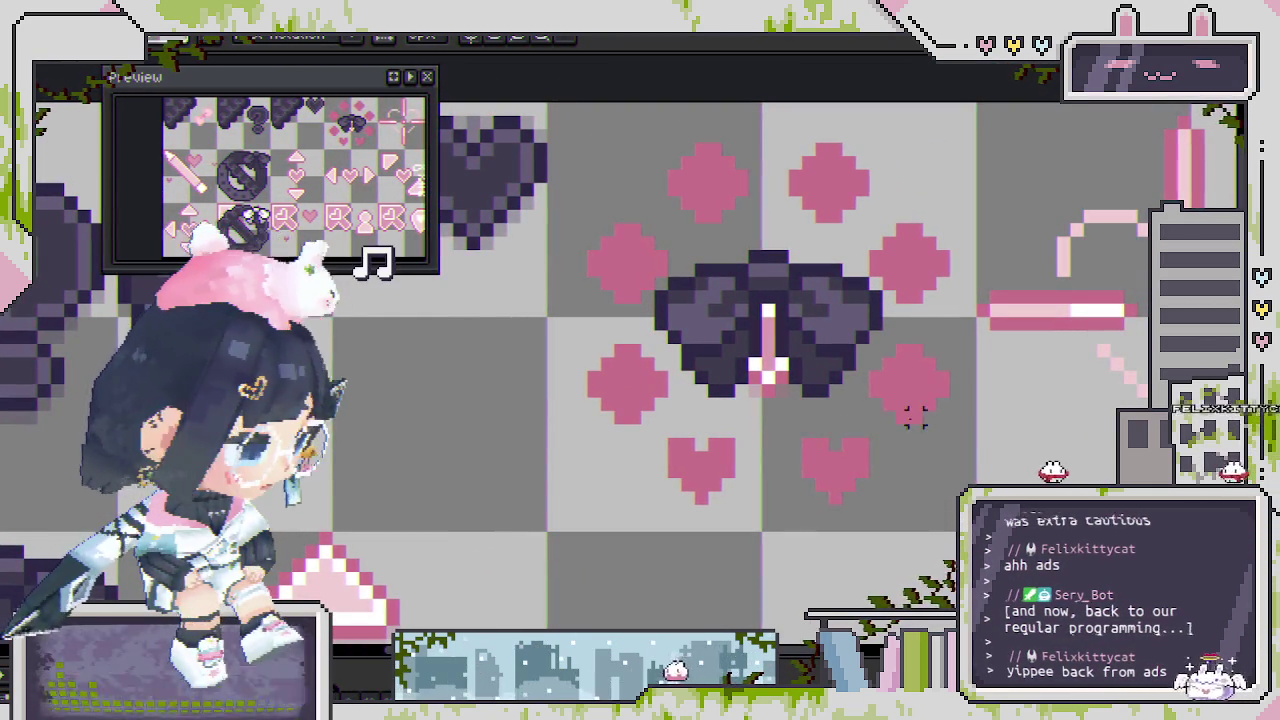
{"action": "scroll", "coordinate": [900, 430], "scroll_direction": "right", "scroll_amount": 1}
{"action": "scroll", "coordinate": [900, 430], "scroll_direction": "up", "scroll_amount": 1}
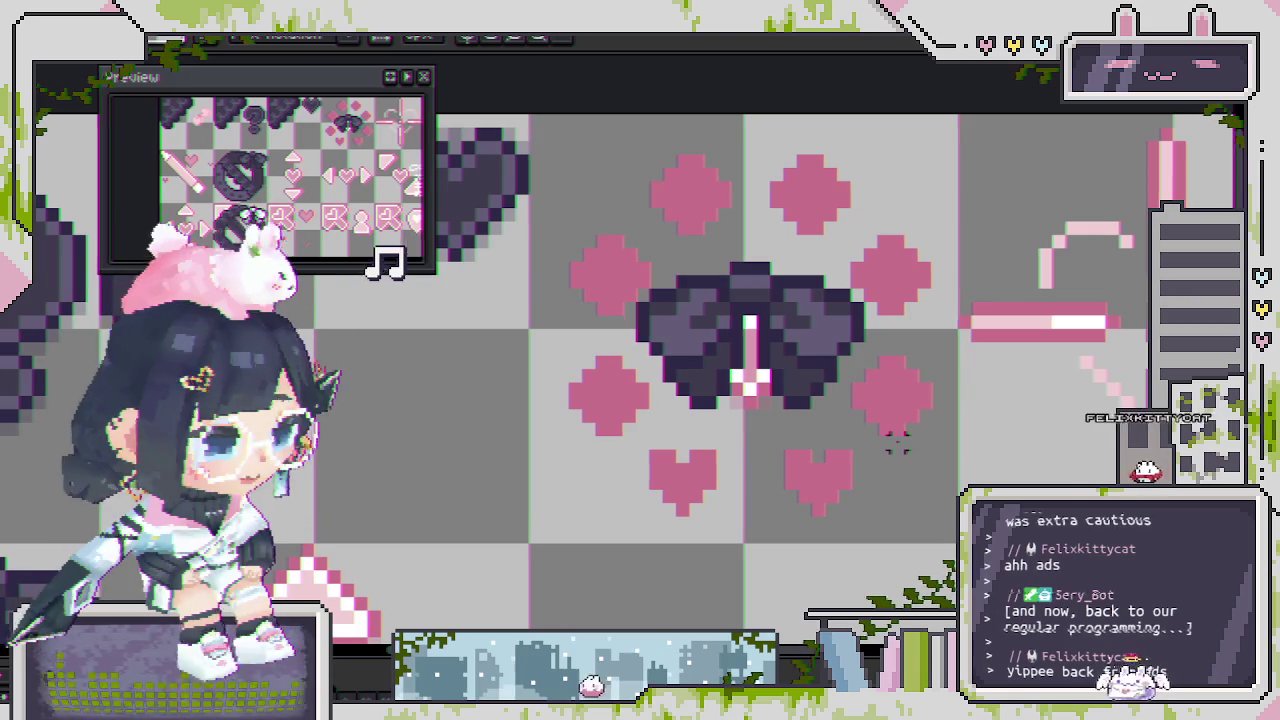
{"action": "key", "text": "ctrl+s"}
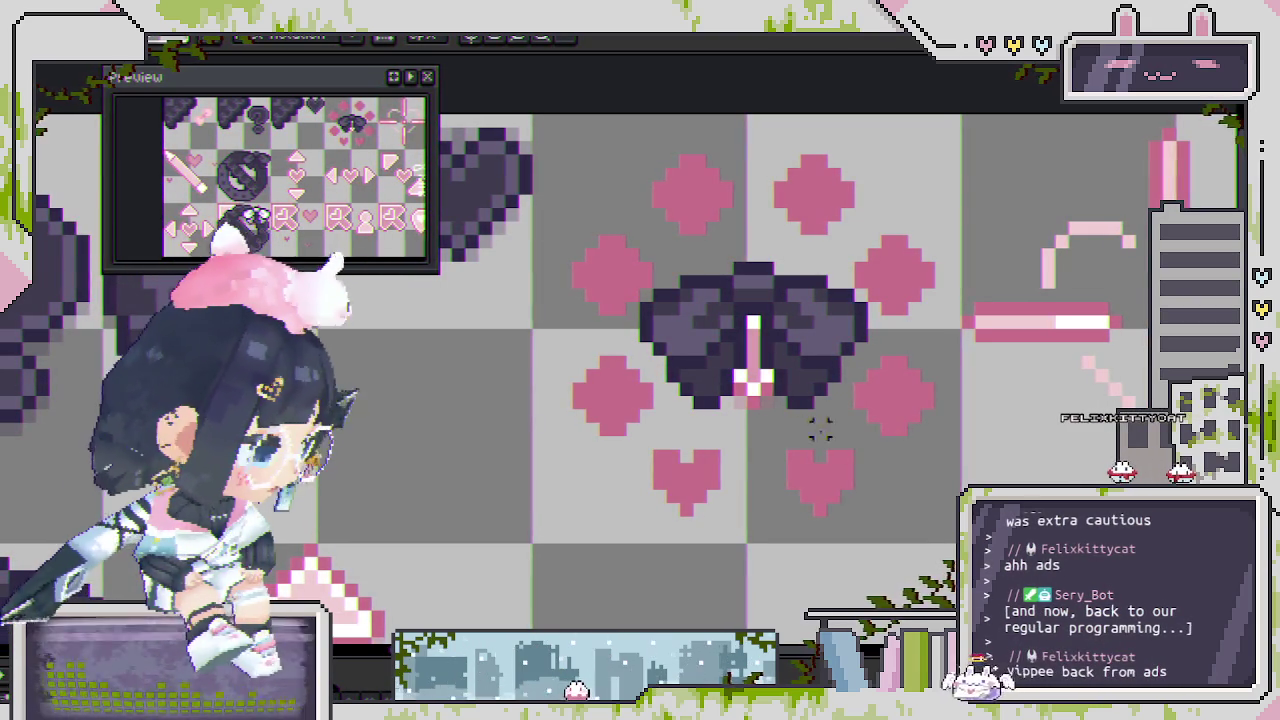
Replace the diamond left of the bow with a copy of the lower-right heart.
{"action": "scroll", "coordinate": [660, 405], "scroll_direction": "up", "scroll_amount": 1}
{"action": "left_click_drag", "start_coordinate": [518, 340], "coordinate": [640, 452]}
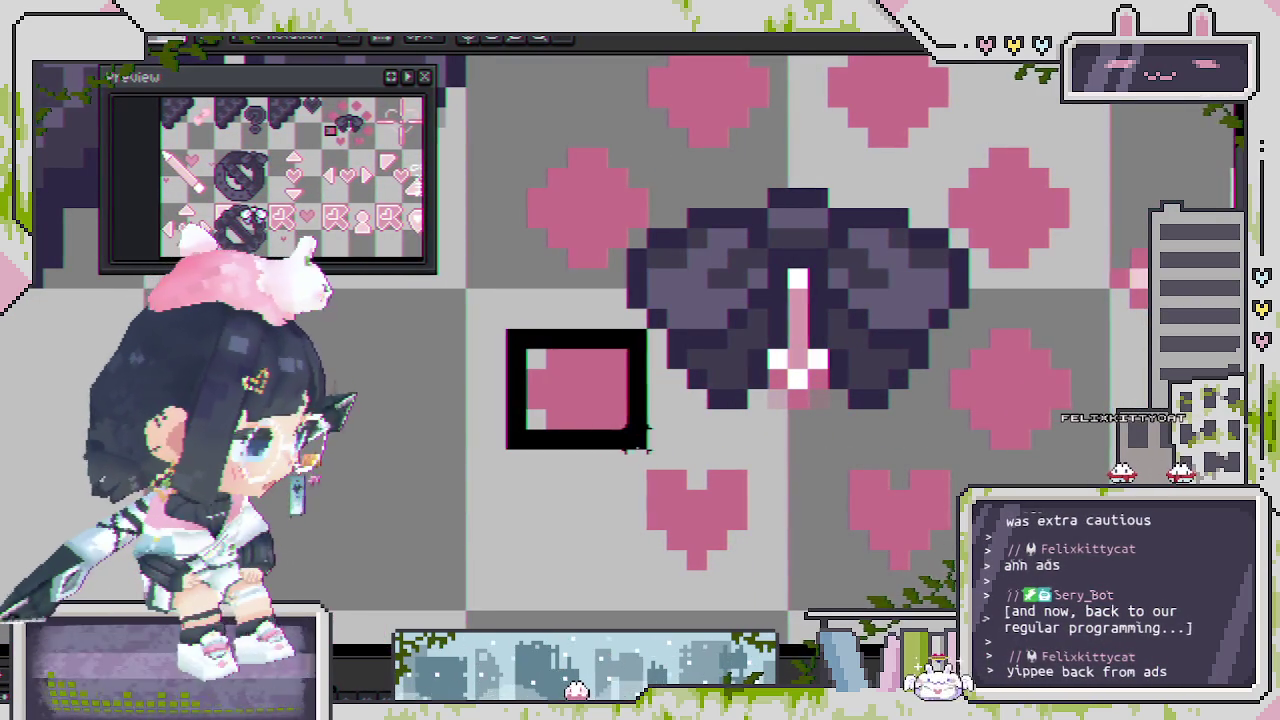
{"action": "key", "text": "Delete"}
{"action": "left_click_drag", "start_coordinate": [824, 444], "coordinate": [941, 556]}
{"action": "left_click_drag", "start_coordinate": [851, 523], "coordinate": [579, 407]}
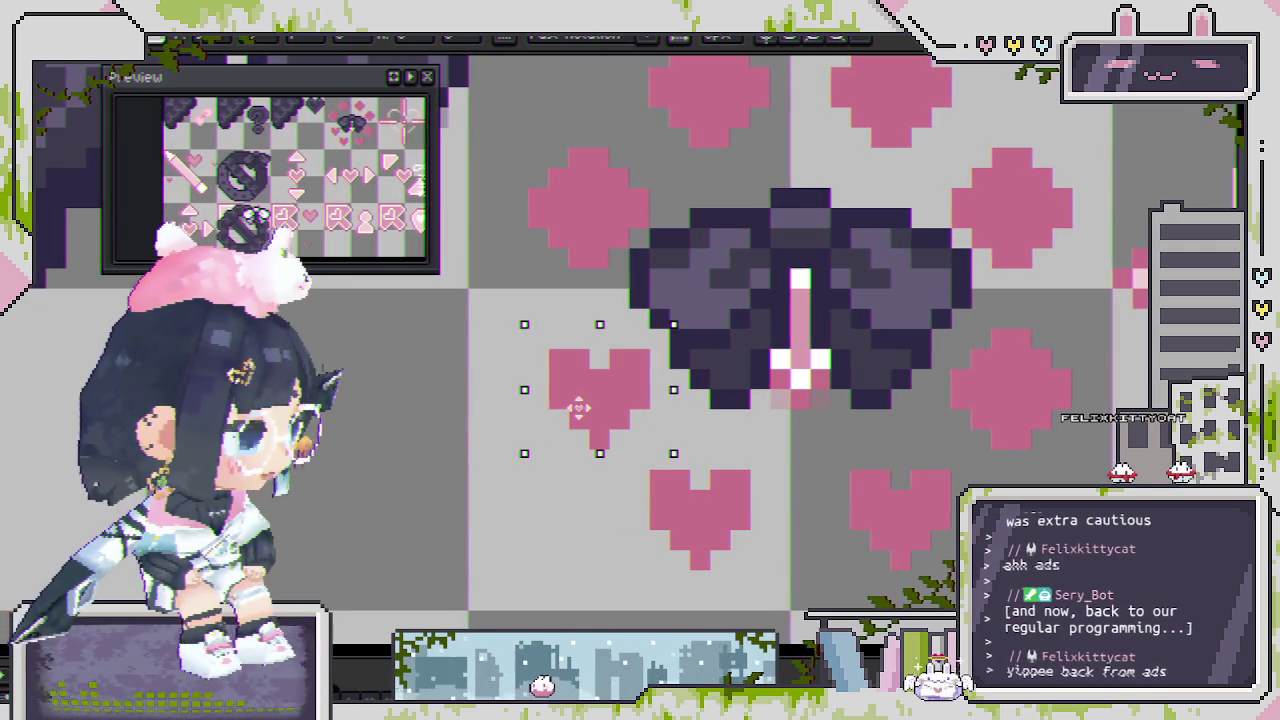
{"action": "left_click", "coordinate": [760, 480]}
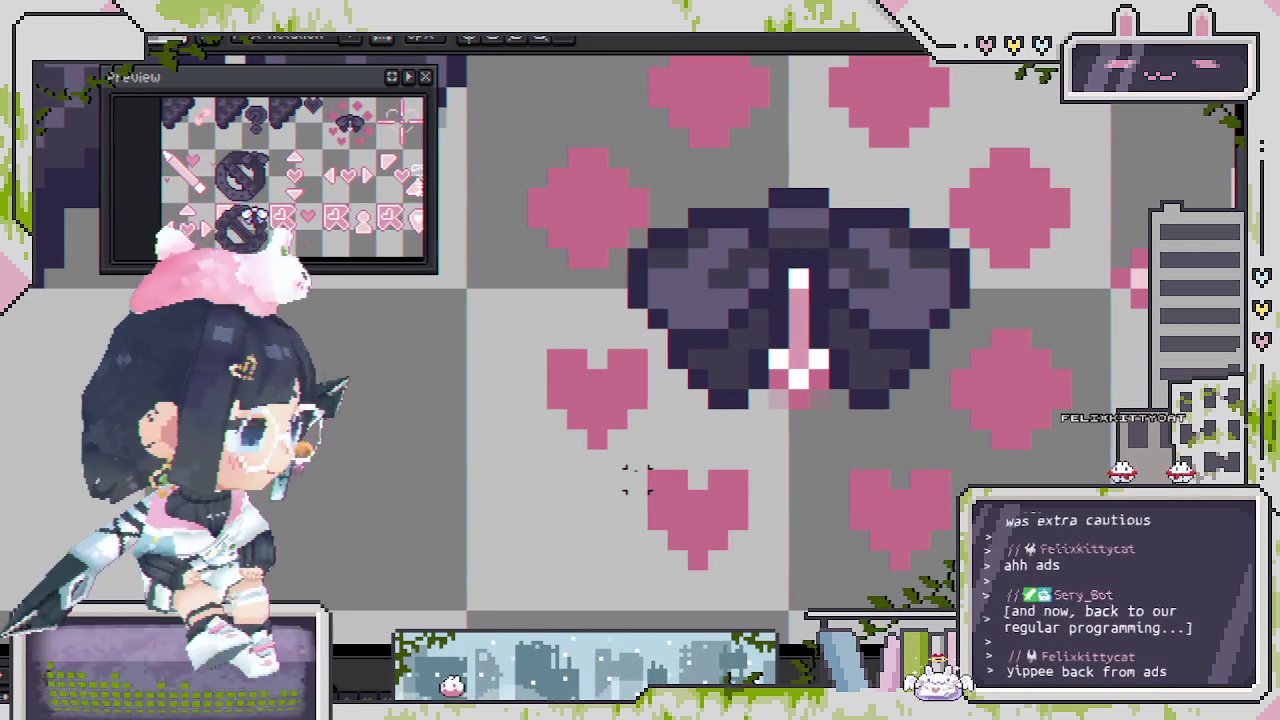
{"action": "left_click_drag", "start_coordinate": [505, 328], "coordinate": [651, 492]}
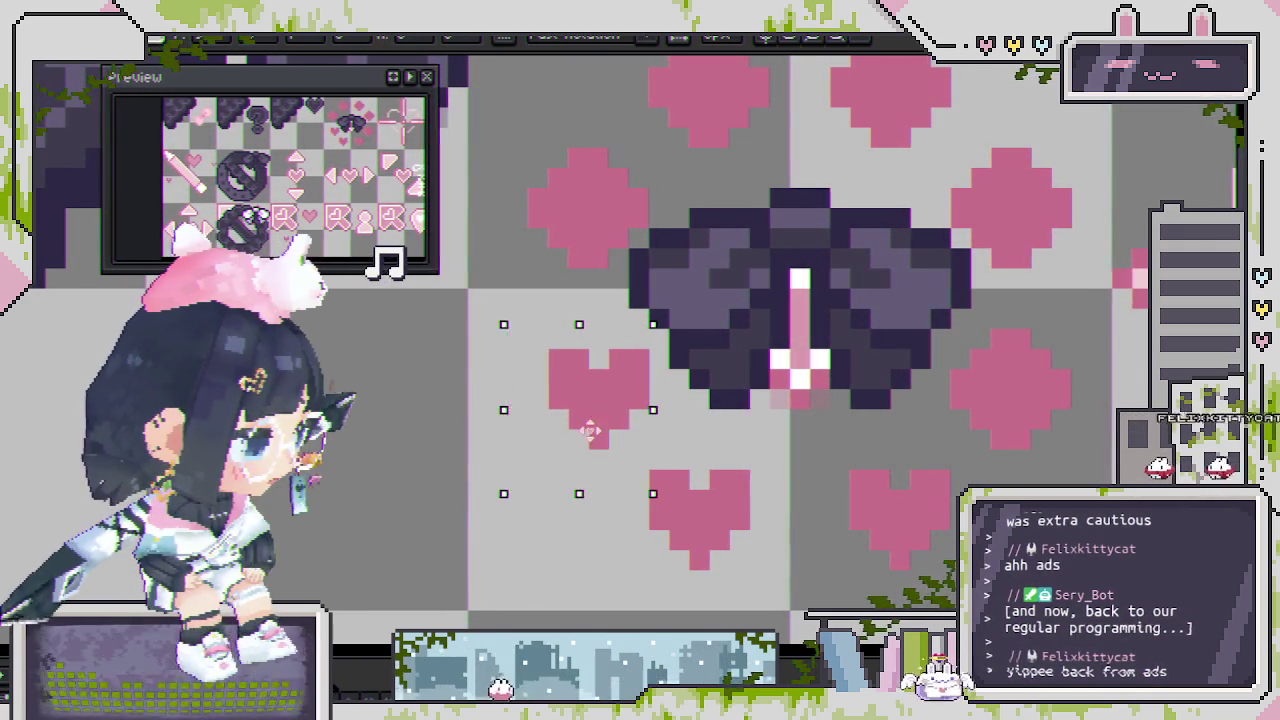
{"action": "key", "text": "ctrl+d"}
{"action": "scroll", "coordinate": [770, 485], "scroll_direction": "down", "scroll_amount": 2}
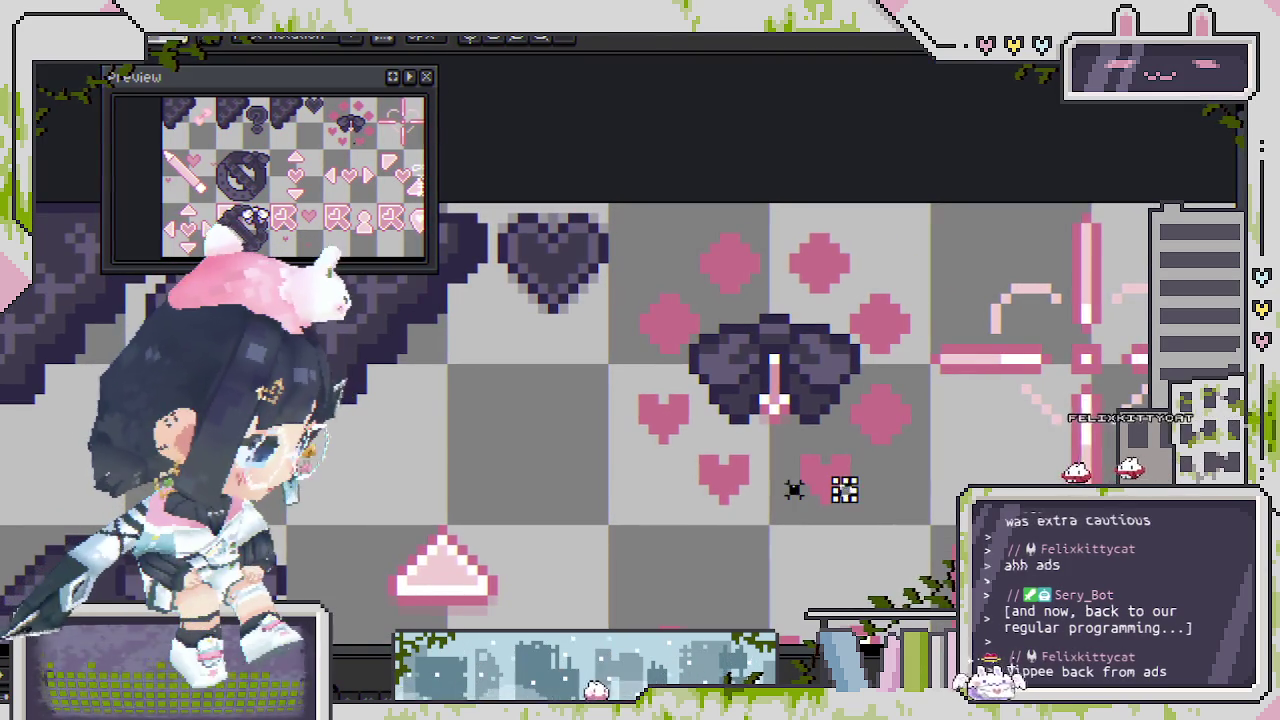
Select the left, lower-left and lower-right hearts together.
{"action": "scroll", "coordinate": [794, 486], "scroll_direction": "down", "scroll_amount": 1}
{"action": "scroll", "coordinate": [774, 486], "scroll_direction": "down", "scroll_amount": 1}
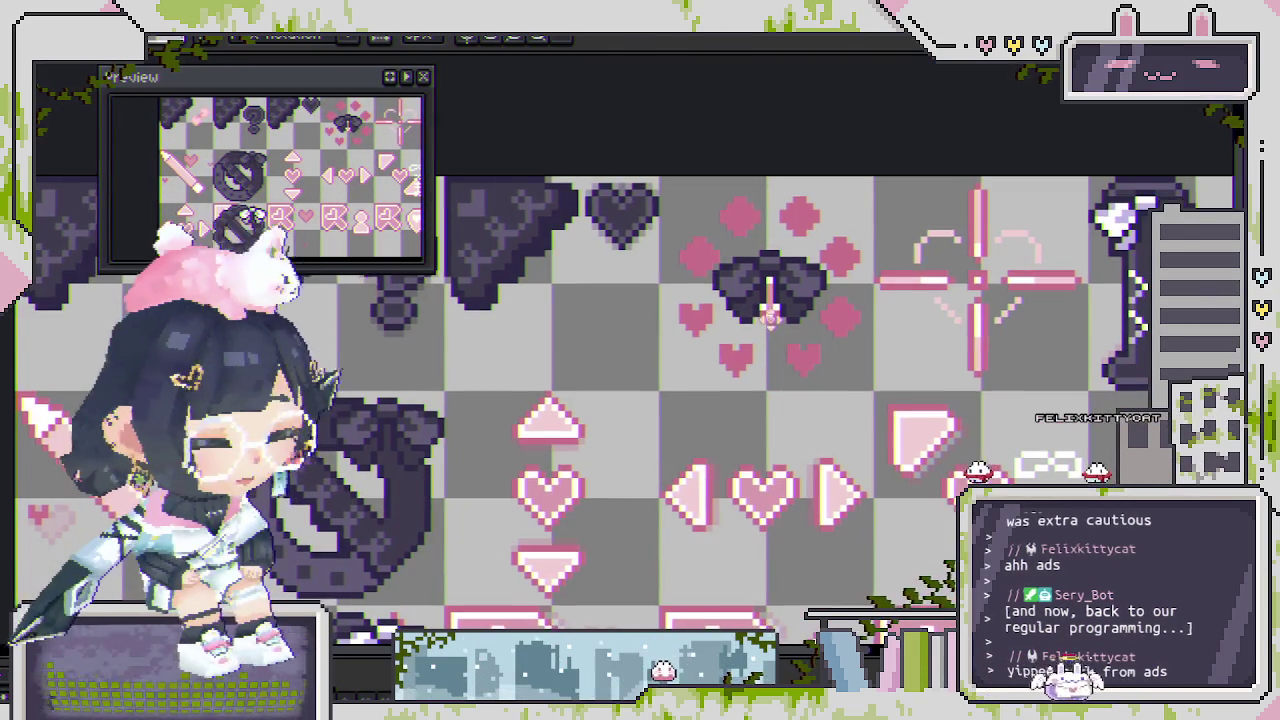
{"action": "scroll", "coordinate": [770, 316], "scroll_direction": "down", "scroll_amount": 1}
{"action": "scroll", "coordinate": [760, 320], "scroll_direction": "up", "scroll_amount": 1}
{"action": "scroll", "coordinate": [719, 318], "scroll_direction": "up", "scroll_amount": 2}
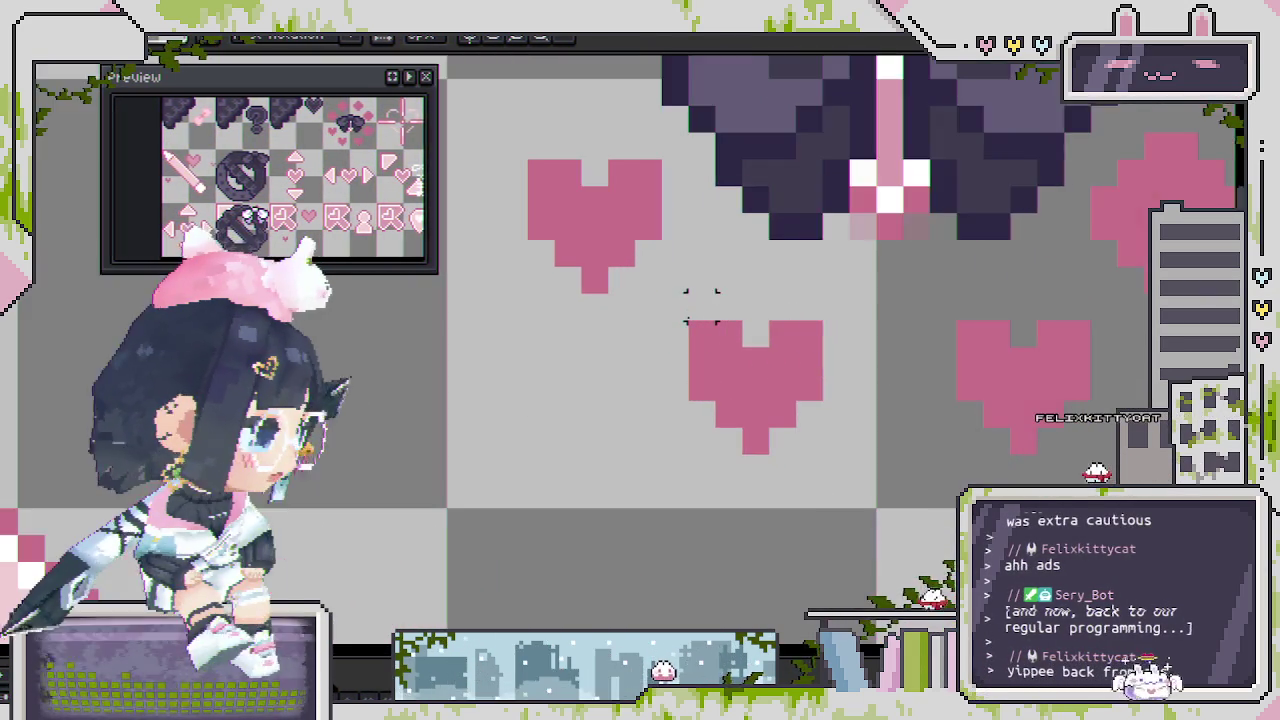
{"action": "left_click_drag", "start_coordinate": [590, 228], "coordinate": [652, 290]}
{"action": "left_click_drag", "start_coordinate": [793, 410], "coordinate": [572, 270]}
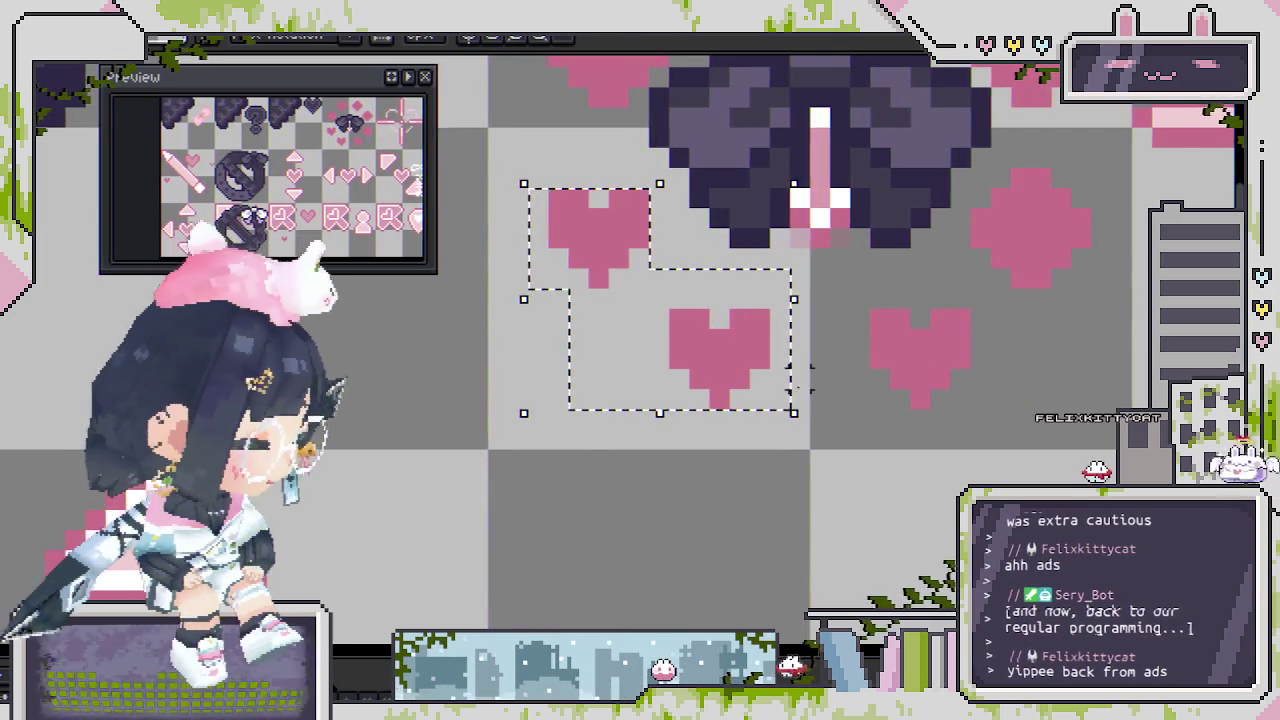
{"action": "scroll", "coordinate": [885, 490], "scroll_direction": "down", "scroll_amount": 2}
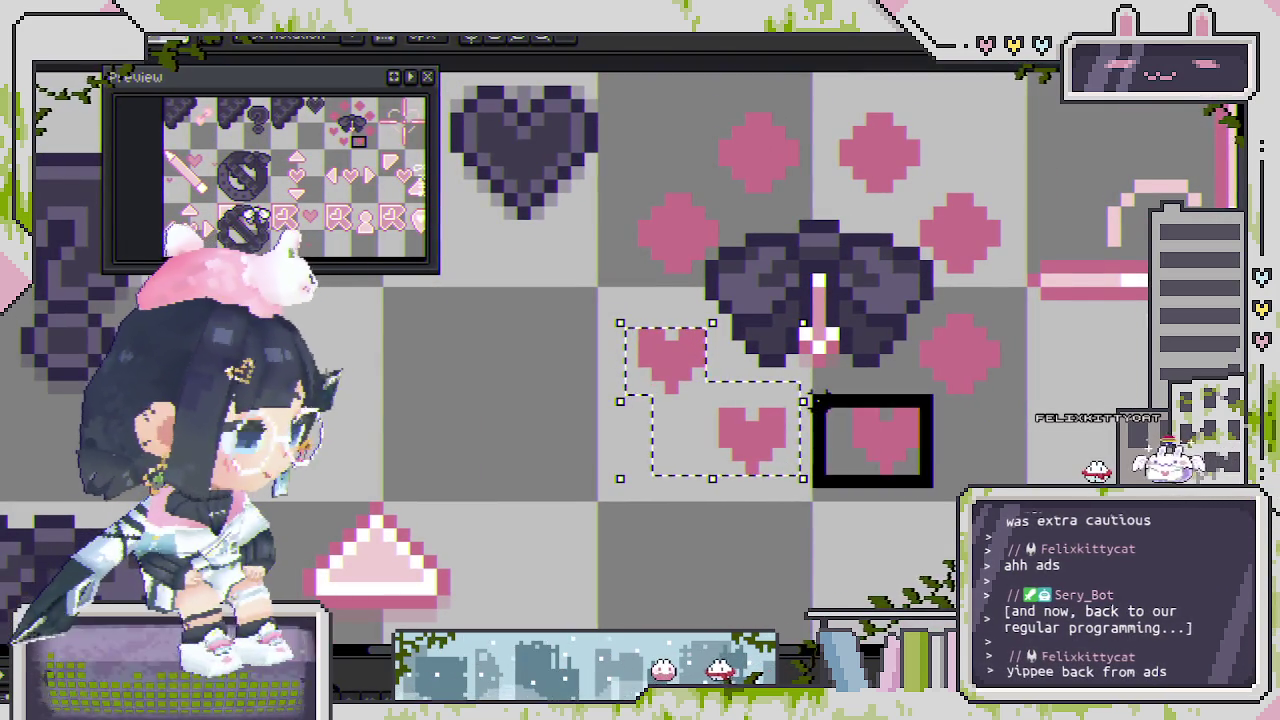
{"action": "left_click_drag", "start_coordinate": [750, 400], "coordinate": [733, 414]}
{"action": "scroll", "coordinate": [730, 422], "scroll_direction": "down", "scroll_amount": 1}
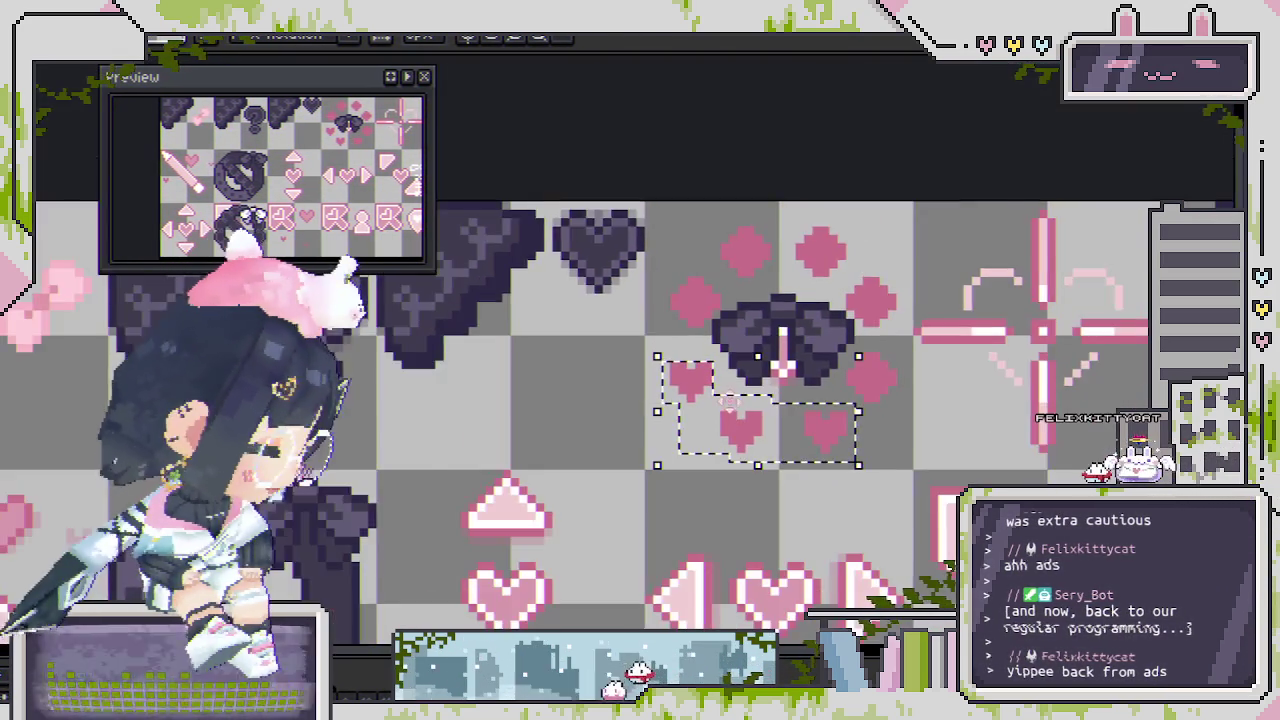
{"action": "scroll", "coordinate": [750, 380], "scroll_direction": "down", "scroll_amount": 1}
{"action": "scroll", "coordinate": [771, 328], "scroll_direction": "up", "scroll_amount": 1}
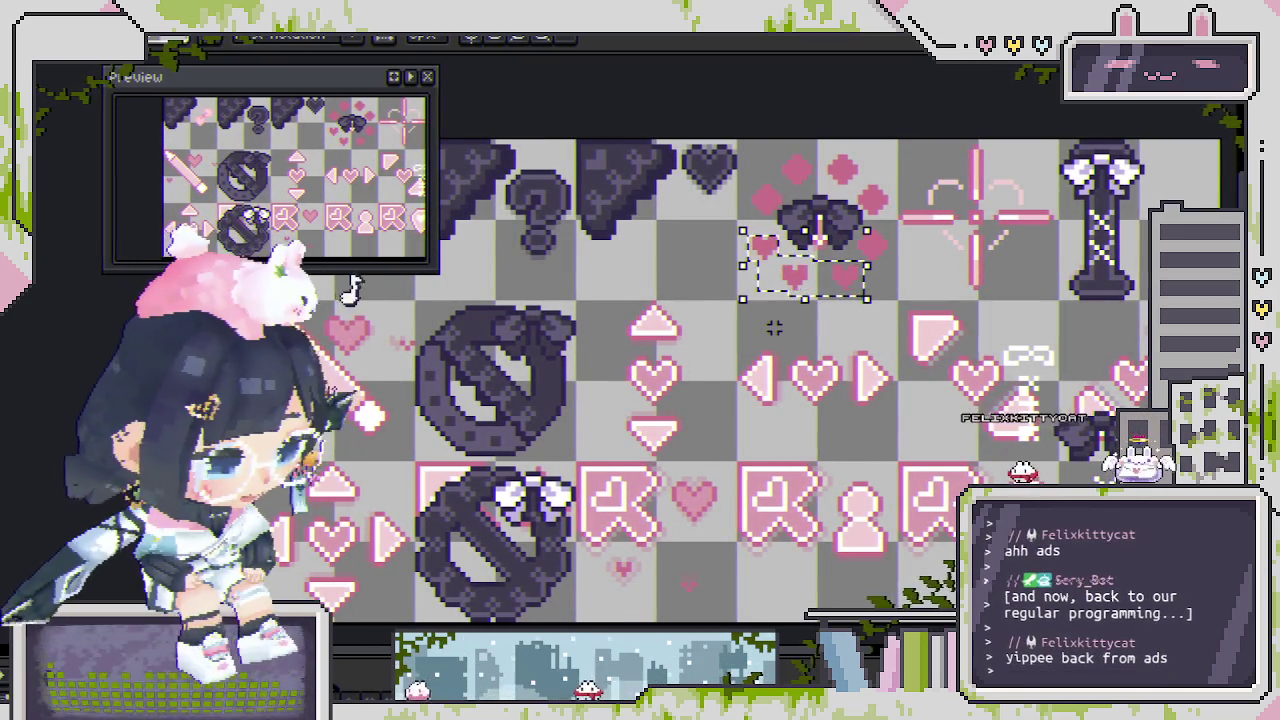
{"action": "scroll", "coordinate": [802, 376], "scroll_direction": "down", "scroll_amount": 1}
{"action": "left_click_drag", "start_coordinate": [802, 376], "coordinate": [772, 383]}
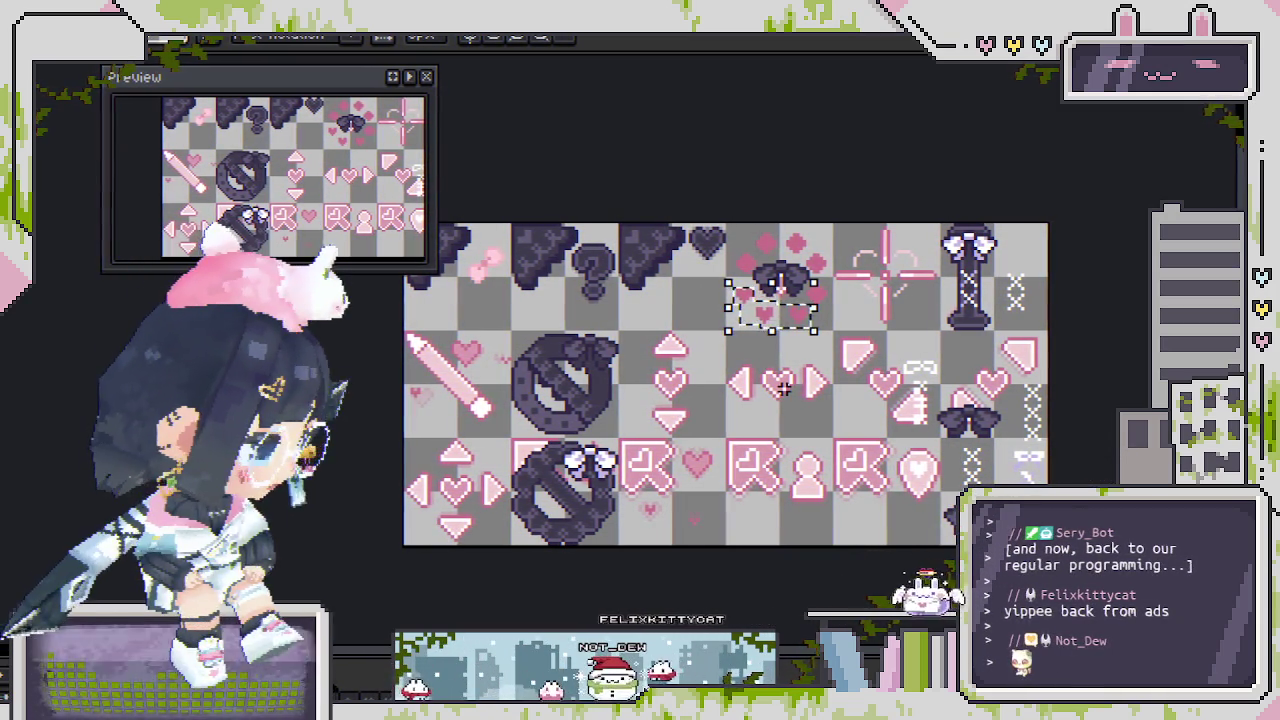
Reposition the selected hearts beside the bow and drop them in place.
{"action": "scroll", "coordinate": [870, 530], "scroll_direction": "up", "scroll_amount": 2}
{"action": "scroll", "coordinate": [818, 521], "scroll_direction": "down", "scroll_amount": 2}
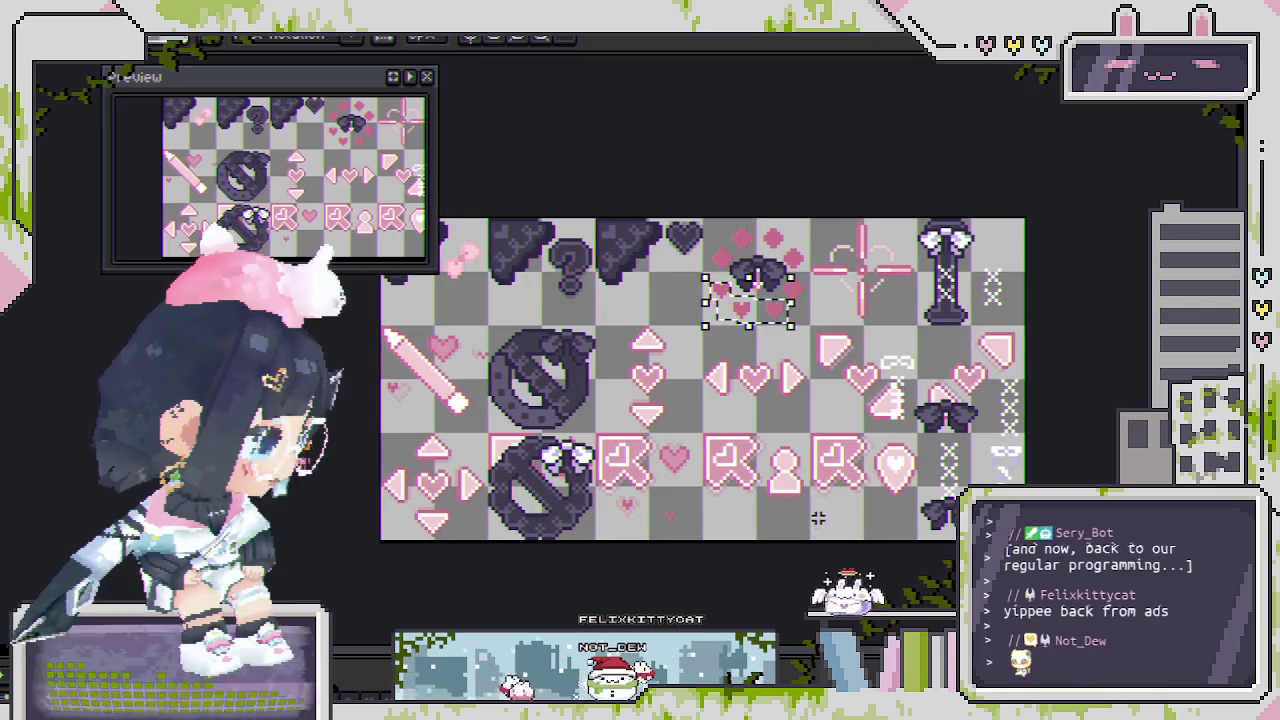
{"action": "scroll", "coordinate": [725, 363], "scroll_direction": "up", "scroll_amount": 2}
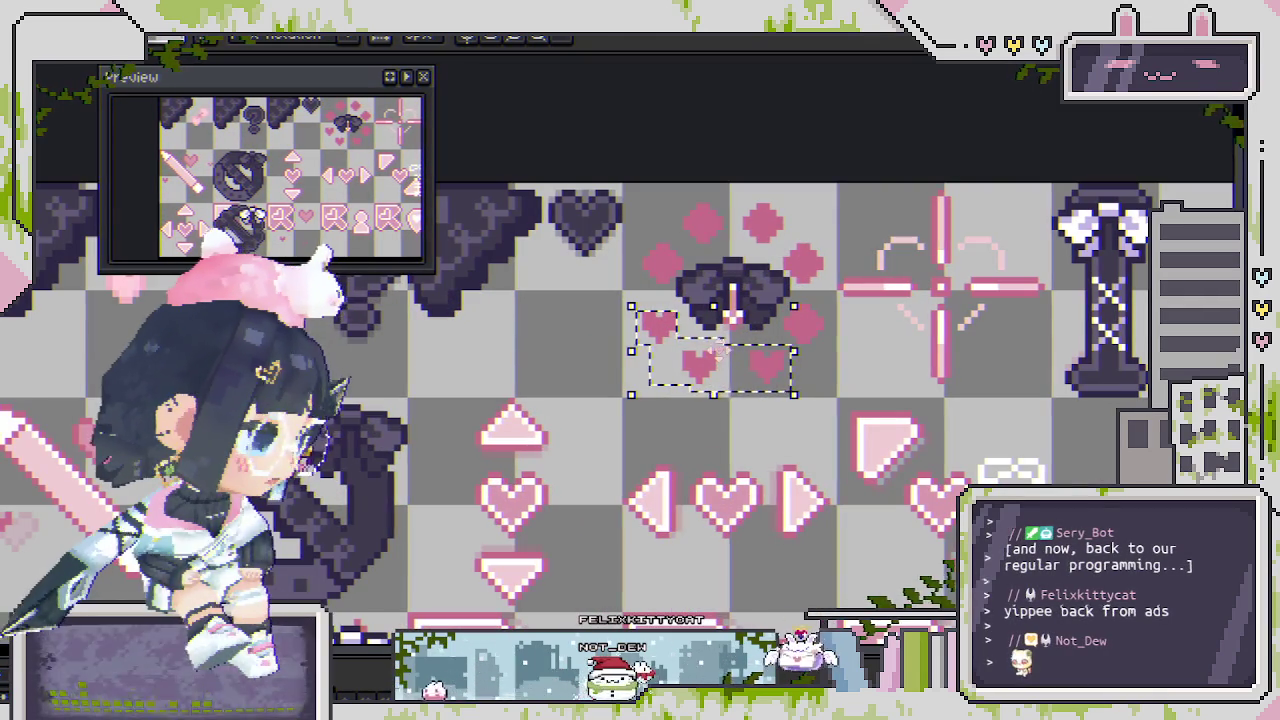
{"action": "scroll", "coordinate": [717, 346], "scroll_direction": "up", "scroll_amount": 1}
{"action": "scroll", "coordinate": [725, 370], "scroll_direction": "up", "scroll_amount": 1}
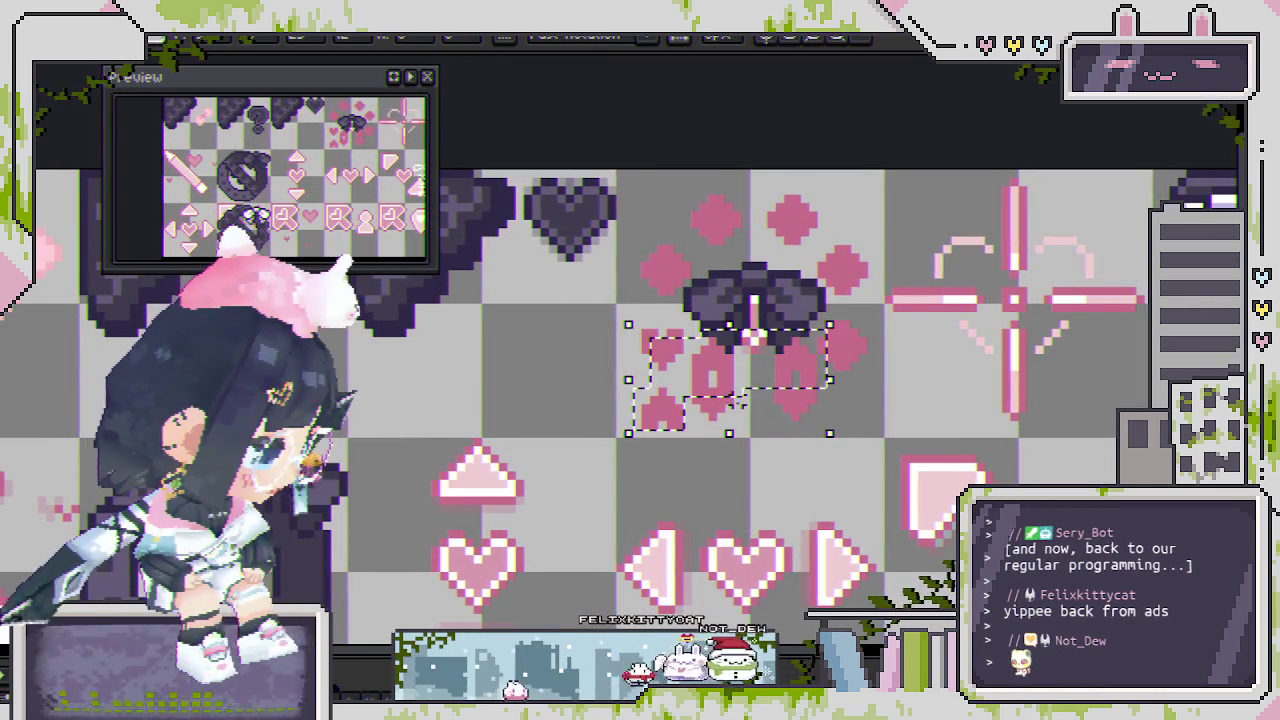
{"action": "left_click_drag", "start_coordinate": [676, 447], "coordinate": [605, 447]}
{"action": "key", "text": "Delete"}
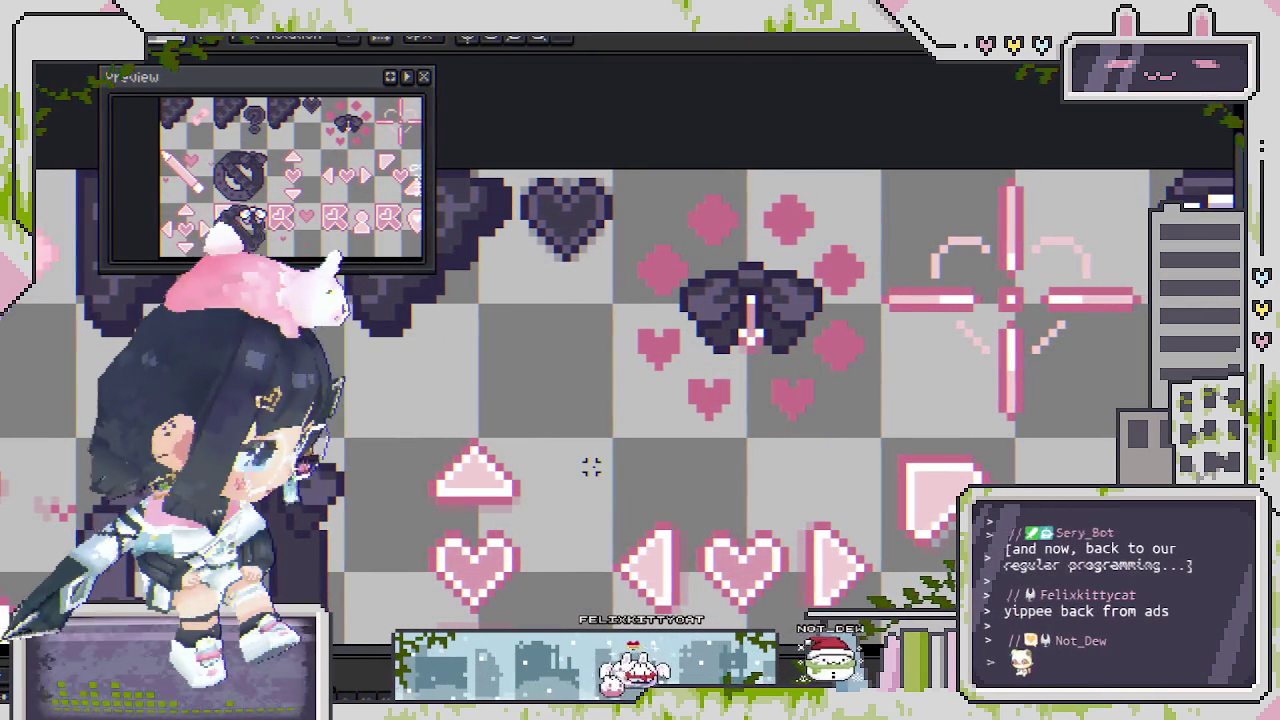
Copy a small pink heart onto the bow's left side over the left diamonds.
{"action": "scroll", "coordinate": [651, 303], "scroll_direction": "up", "scroll_amount": 2}
{"action": "left_click_drag", "start_coordinate": [625, 313], "coordinate": [704, 425]}
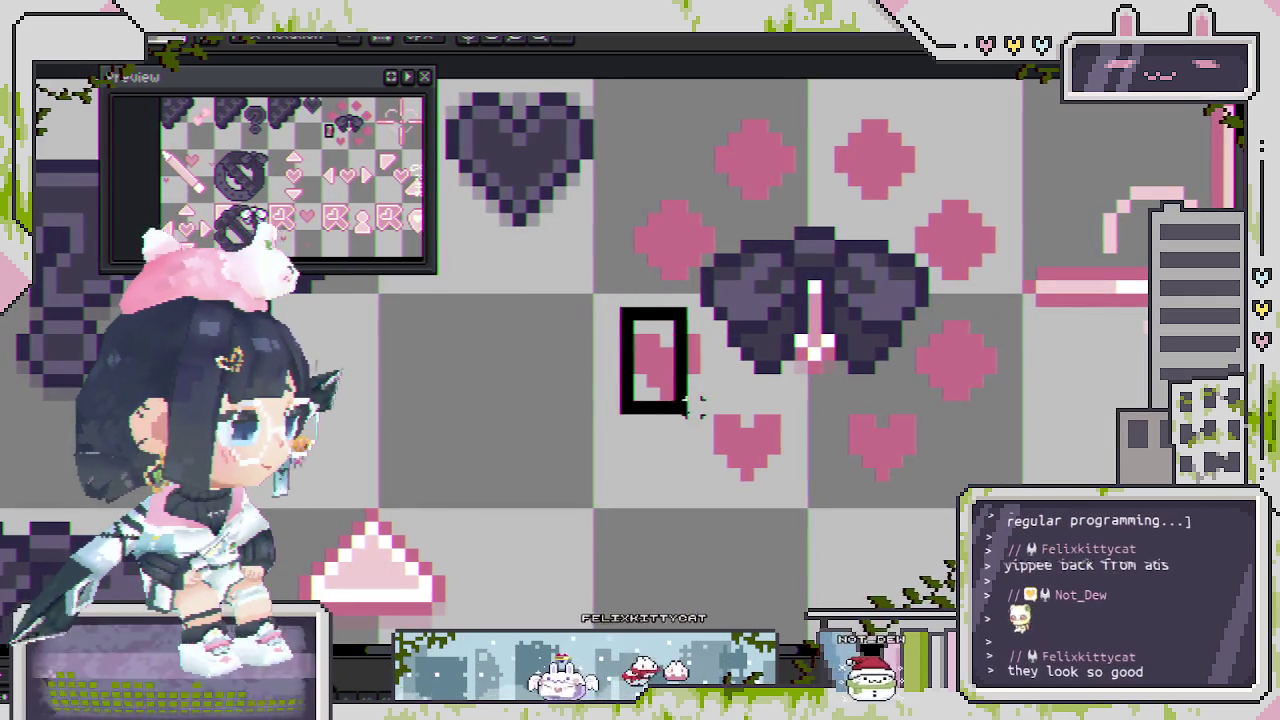
{"action": "mouse_move", "coordinate": [685, 322]}
{"action": "left_mouse_down"}
{"action": "mouse_move", "coordinate": [631, 403]}
{"action": "mouse_move", "coordinate": [538, 336]}
{"action": "left_mouse_up"}
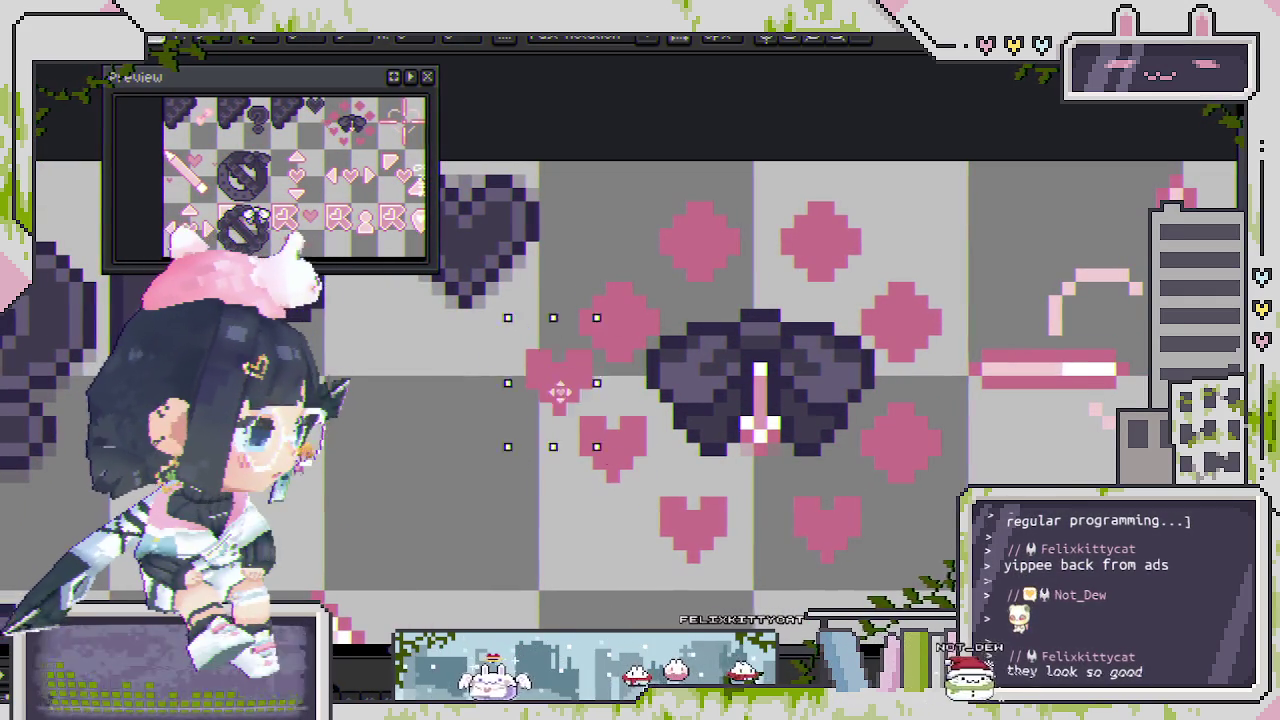
{"action": "scroll", "coordinate": [614, 355], "scroll_direction": "up", "scroll_amount": 2}
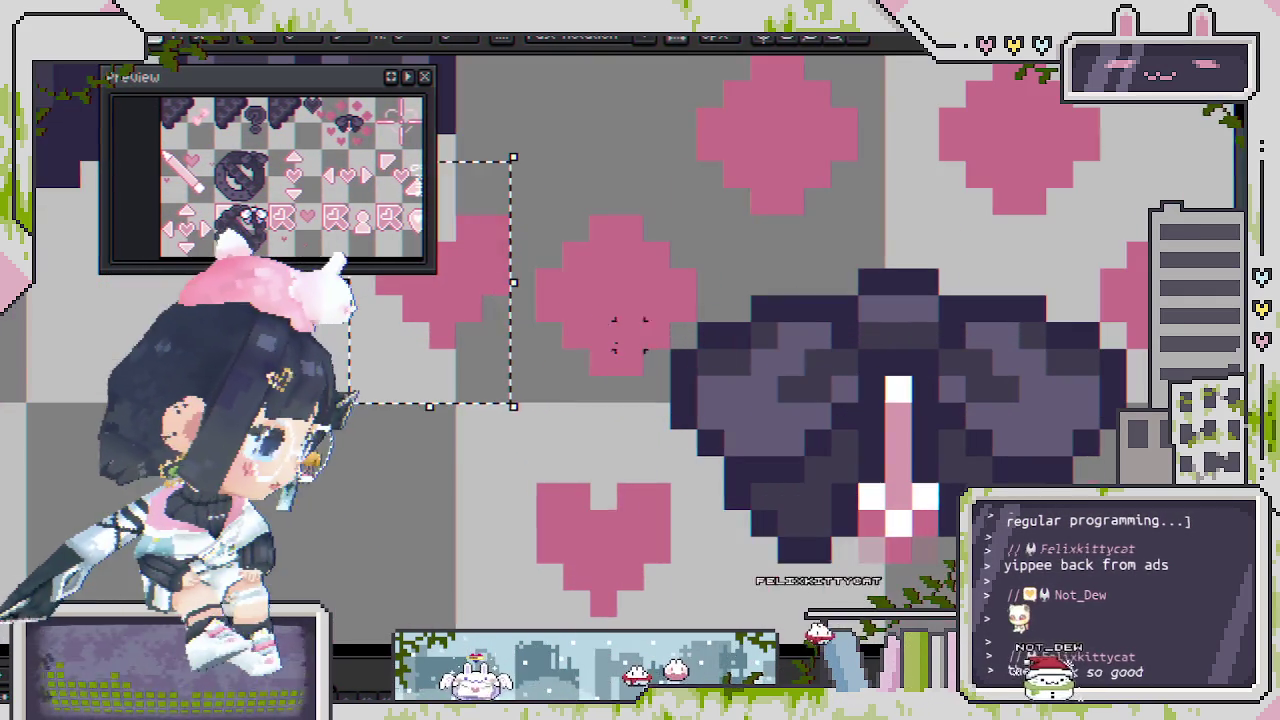
{"action": "left_click_drag", "start_coordinate": [532, 212], "coordinate": [676, 376]}
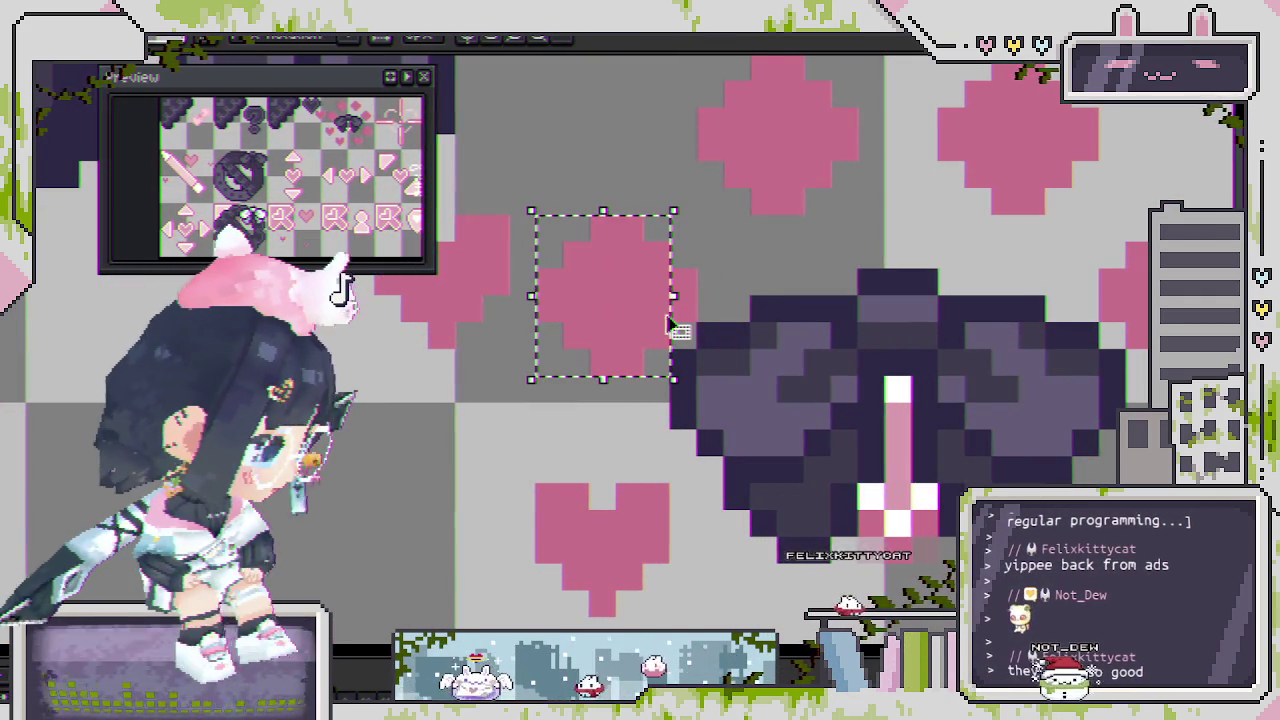
{"action": "scroll", "coordinate": [674, 323], "scroll_direction": "down", "scroll_amount": 2}
{"action": "scroll", "coordinate": [583, 308], "scroll_direction": "up", "scroll_amount": 1}
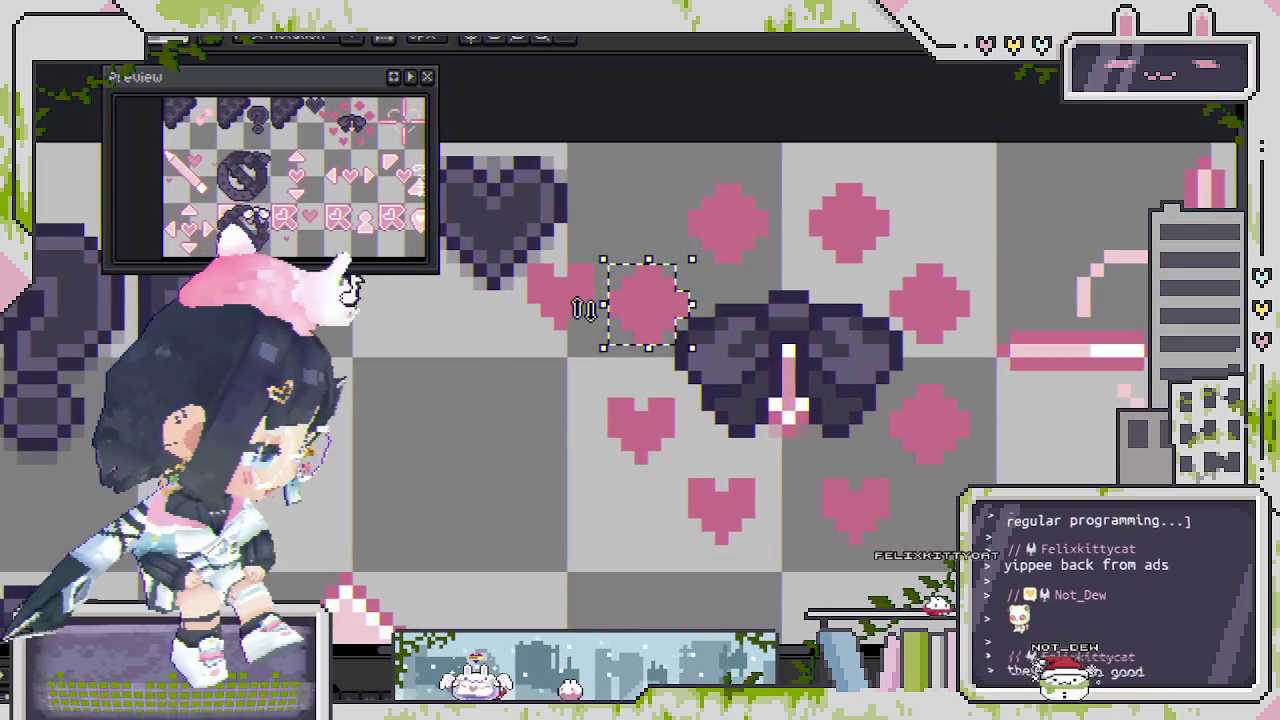
{"action": "mouse_move", "coordinate": [614, 310]}
{"action": "left_mouse_down"}
{"action": "mouse_move", "coordinate": [500, 243]}
{"action": "mouse_move", "coordinate": [607, 331]}
{"action": "left_mouse_up"}
{"action": "left_click", "coordinate": [531, 392]}
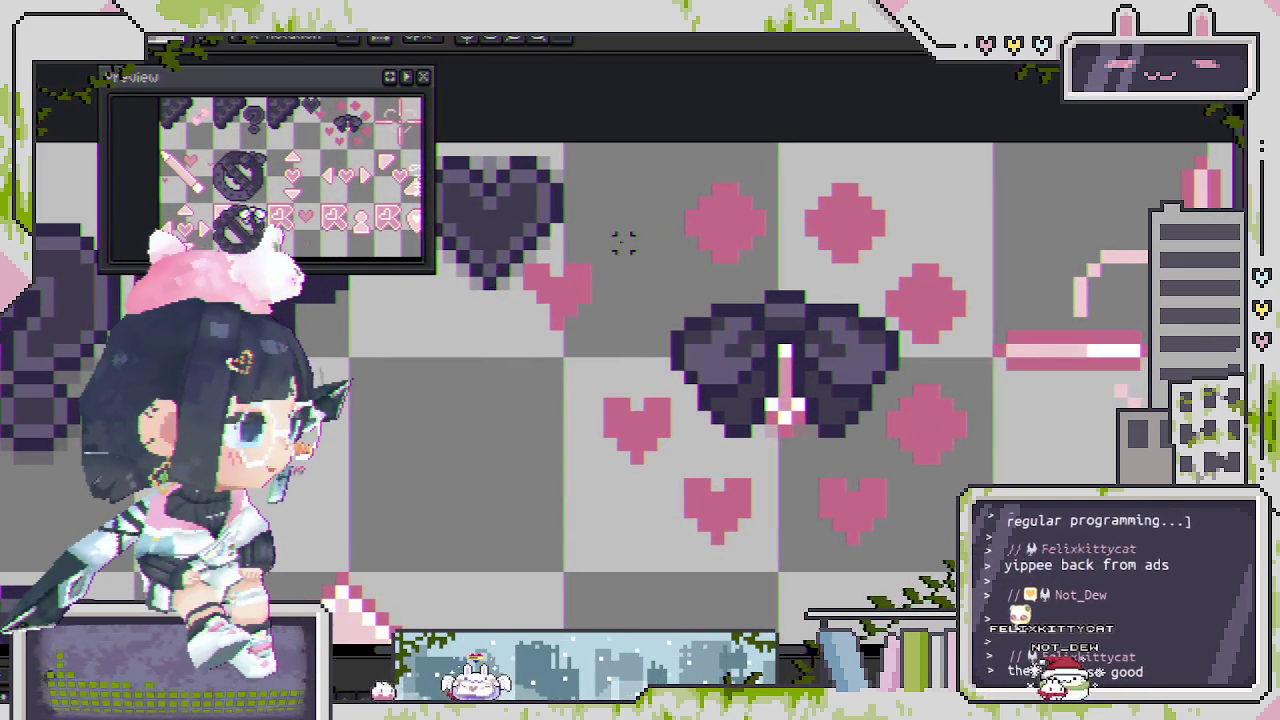
Move the new left heart closer to the bow and deselect it.
{"action": "scroll", "coordinate": [624, 243], "scroll_direction": "down", "scroll_amount": 1}
{"action": "scroll", "coordinate": [650, 260], "scroll_direction": "down", "scroll_amount": 2}
{"action": "scroll", "coordinate": [680, 270], "scroll_direction": "down", "scroll_amount": 1}
{"action": "scroll", "coordinate": [869, 325], "scroll_direction": "up", "scroll_amount": 2}
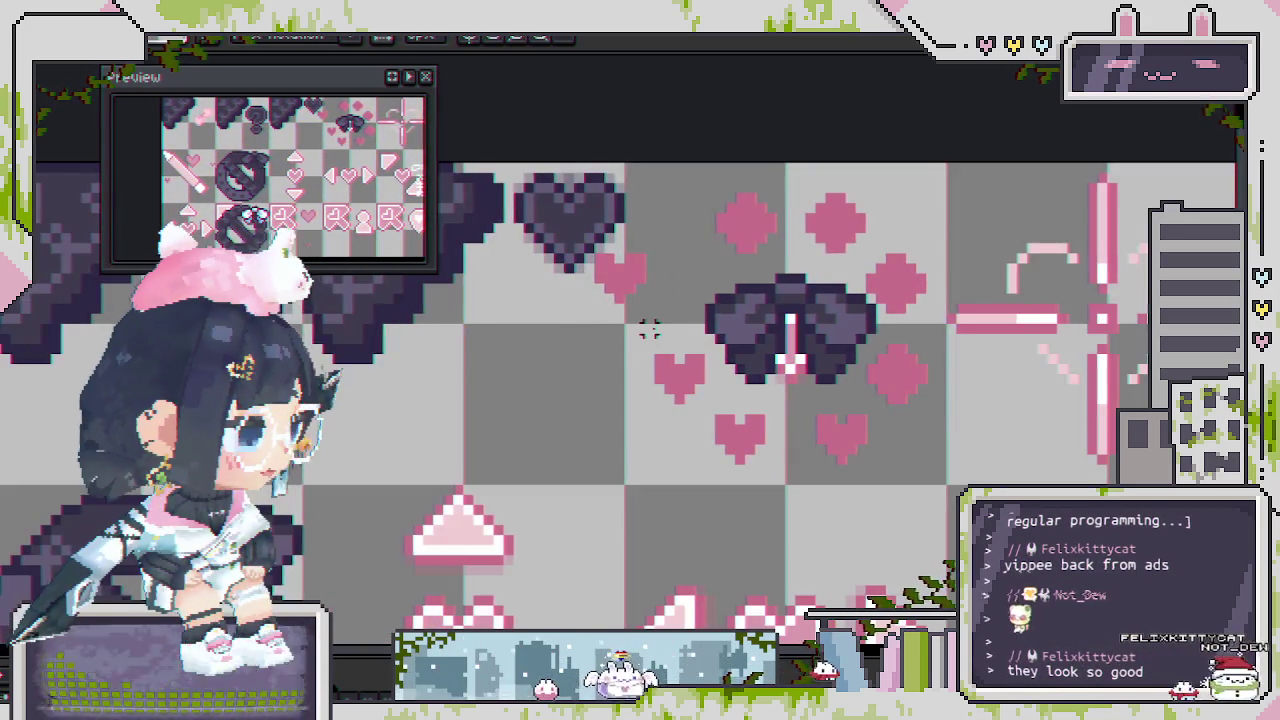
{"action": "scroll", "coordinate": [655, 315], "scroll_direction": "up", "scroll_amount": 2}
{"action": "left_click_drag", "start_coordinate": [605, 285], "coordinate": [667, 289]}
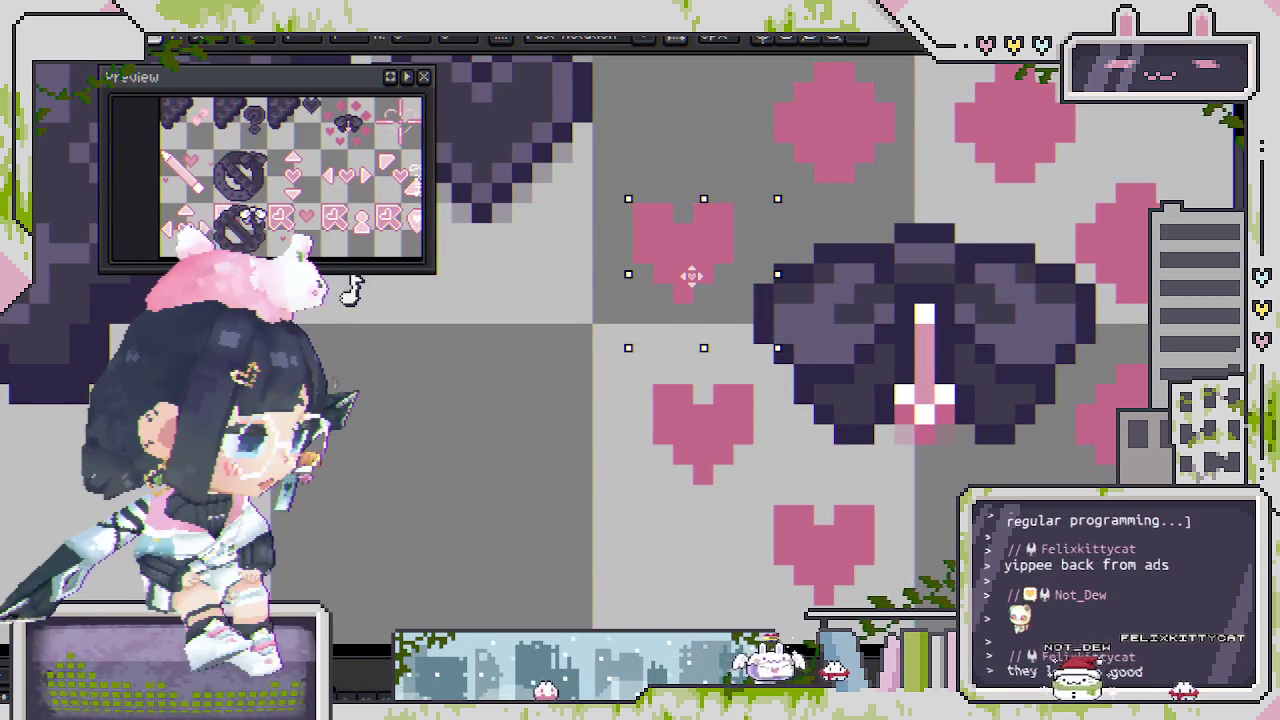
{"action": "scroll", "coordinate": [763, 432], "scroll_direction": "down", "scroll_amount": 2}
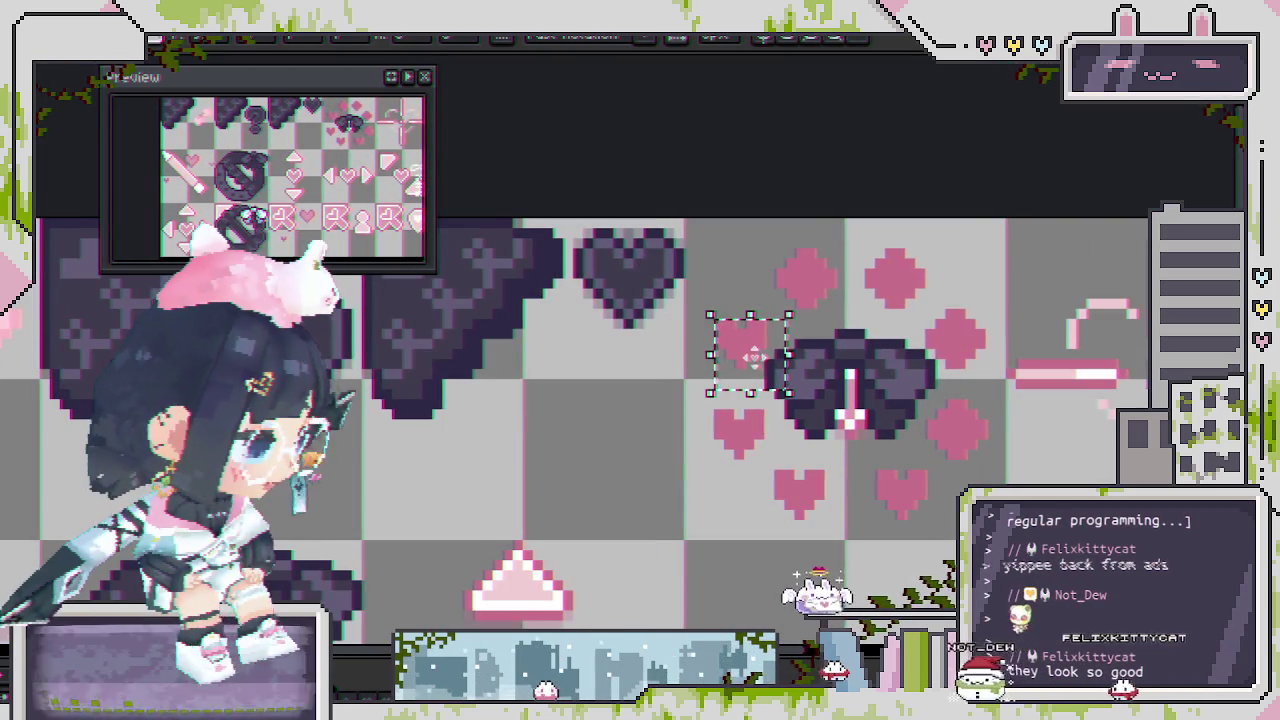
{"action": "key", "text": "ctrl+d"}
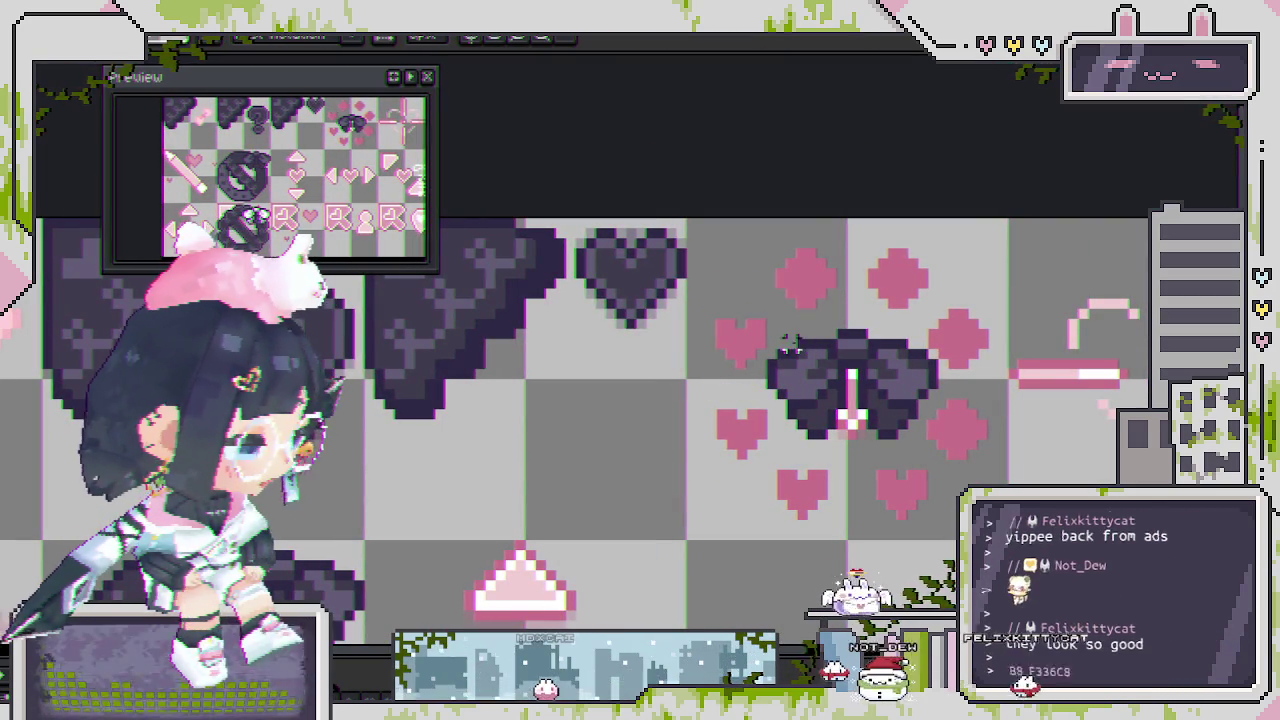
Delete the top-left diamond and move a heart into its empty spot.
{"action": "scroll", "coordinate": [765, 345], "scroll_direction": "up", "scroll_amount": 2}
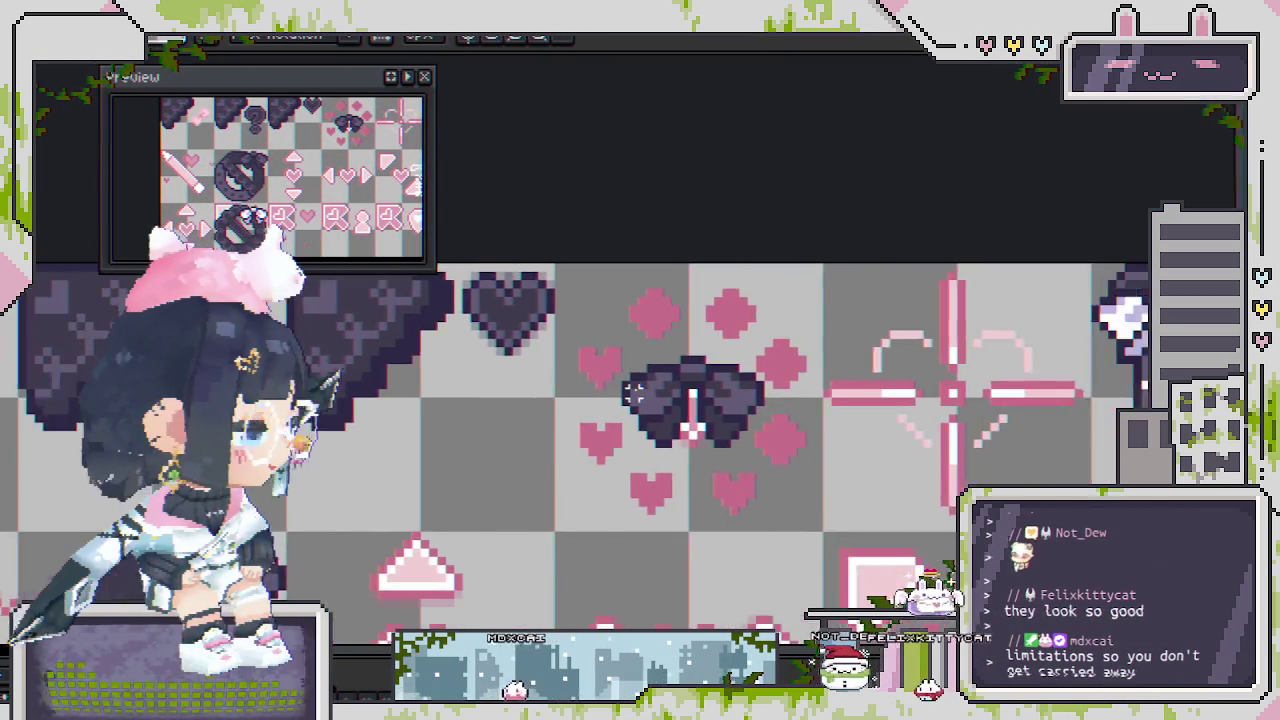
{"action": "mouse_move", "coordinate": [514, 305]}
{"action": "left_mouse_down"}
{"action": "mouse_move", "coordinate": [617, 393]}
{"action": "mouse_move", "coordinate": [579, 261]}
{"action": "left_mouse_up"}
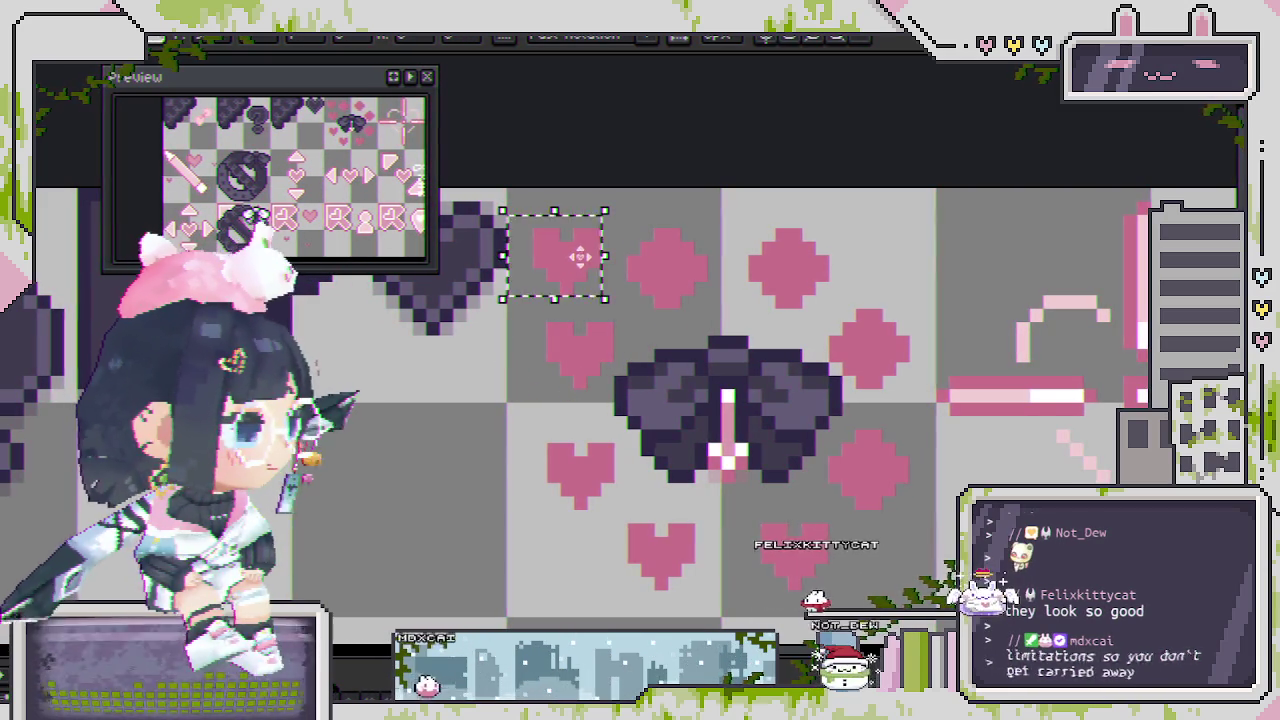
{"action": "scroll", "coordinate": [660, 272], "scroll_direction": "up", "scroll_amount": 2}
{"action": "left_click_drag", "start_coordinate": [582, 201], "coordinate": [801, 394]}
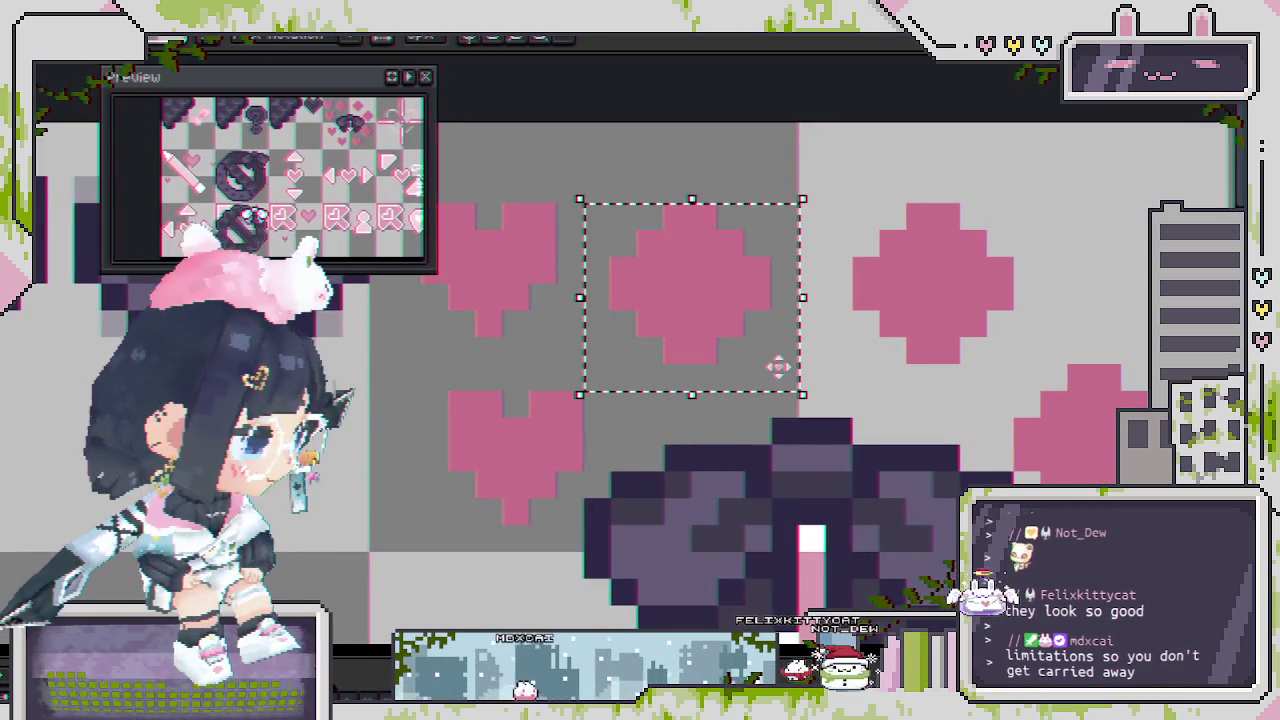
{"action": "key", "text": "Delete"}
{"action": "scroll", "coordinate": [783, 375], "scroll_direction": "down", "scroll_amount": 1}
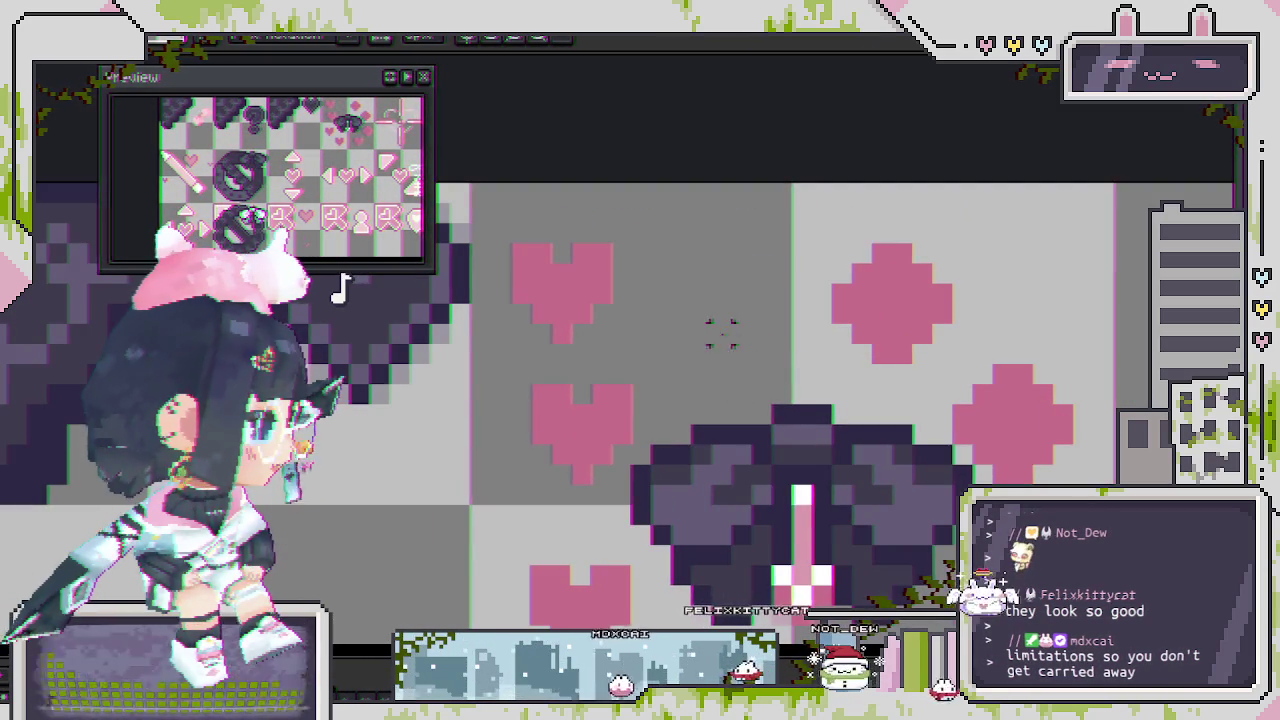
{"action": "left_click_drag", "start_coordinate": [677, 368], "coordinate": [487, 218]}
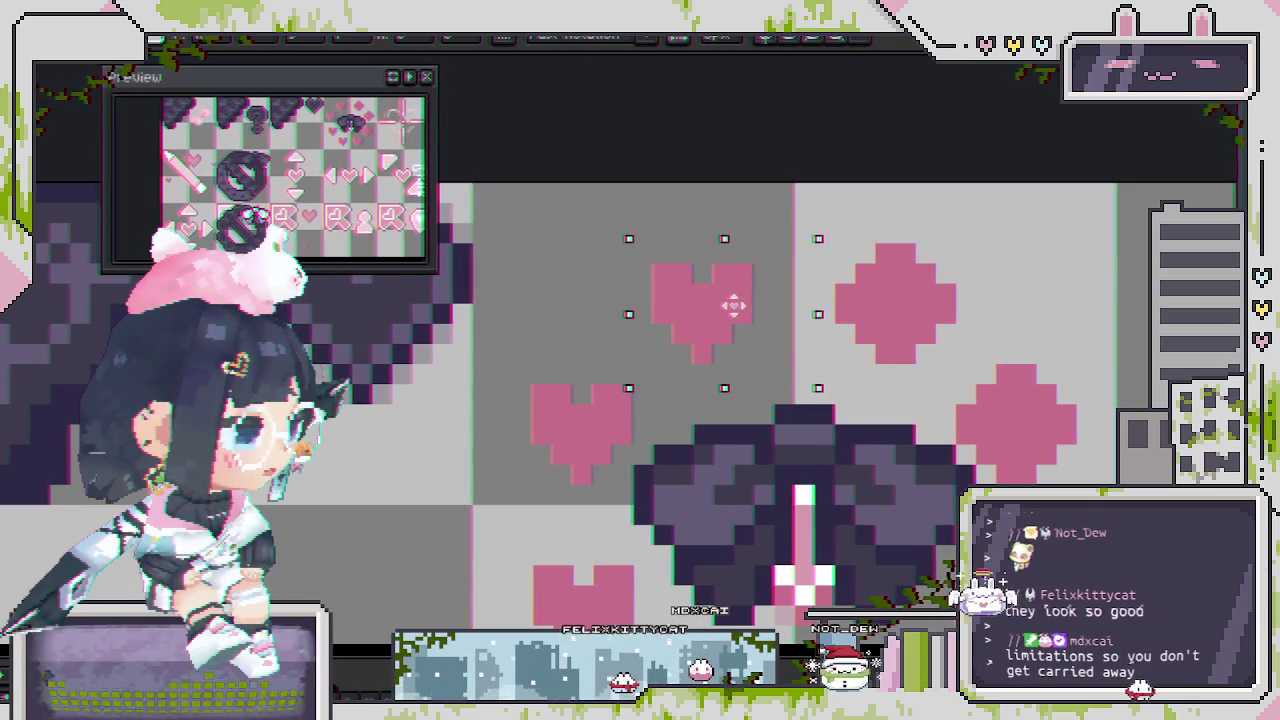
Select the top-left heart together with the lower-left hearts.
{"action": "scroll", "coordinate": [742, 305], "scroll_direction": "down", "scroll_amount": 2}
{"action": "scroll", "coordinate": [743, 430], "scroll_direction": "down", "scroll_amount": 1}
{"action": "scroll", "coordinate": [743, 555], "scroll_direction": "up", "scroll_amount": 1}
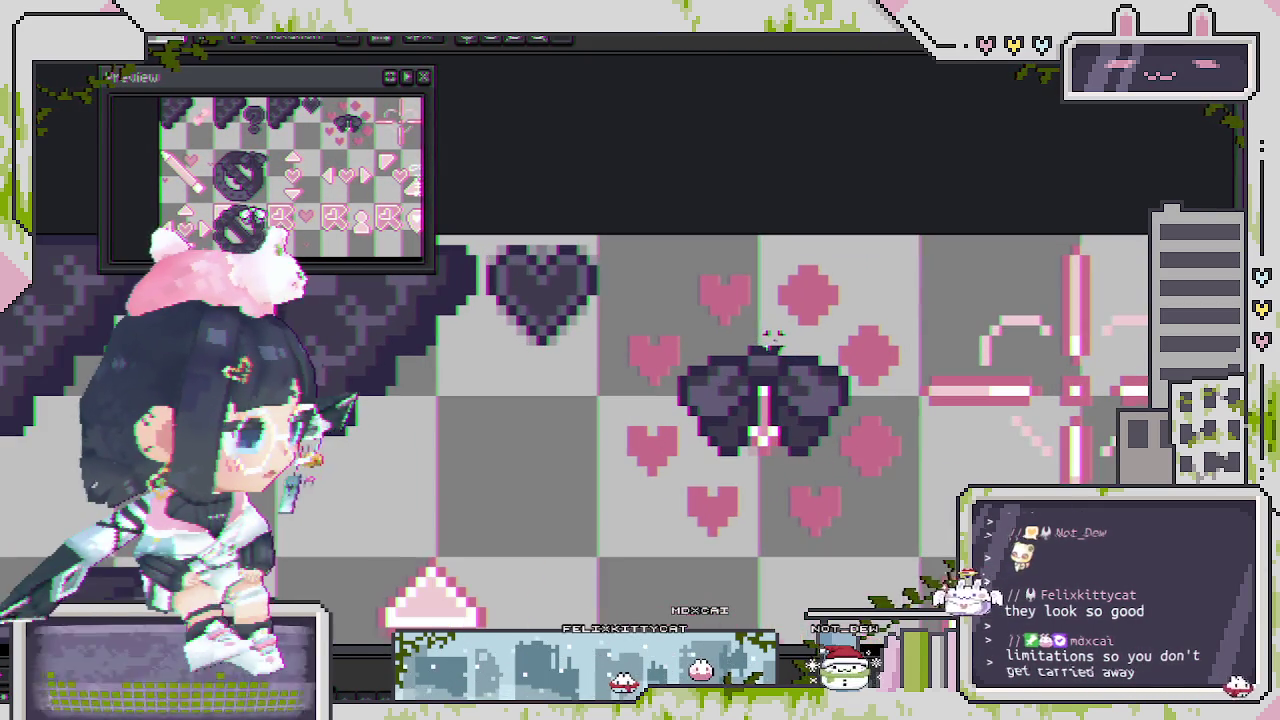
{"action": "left_click_drag", "start_coordinate": [688, 252], "coordinate": [764, 339]}
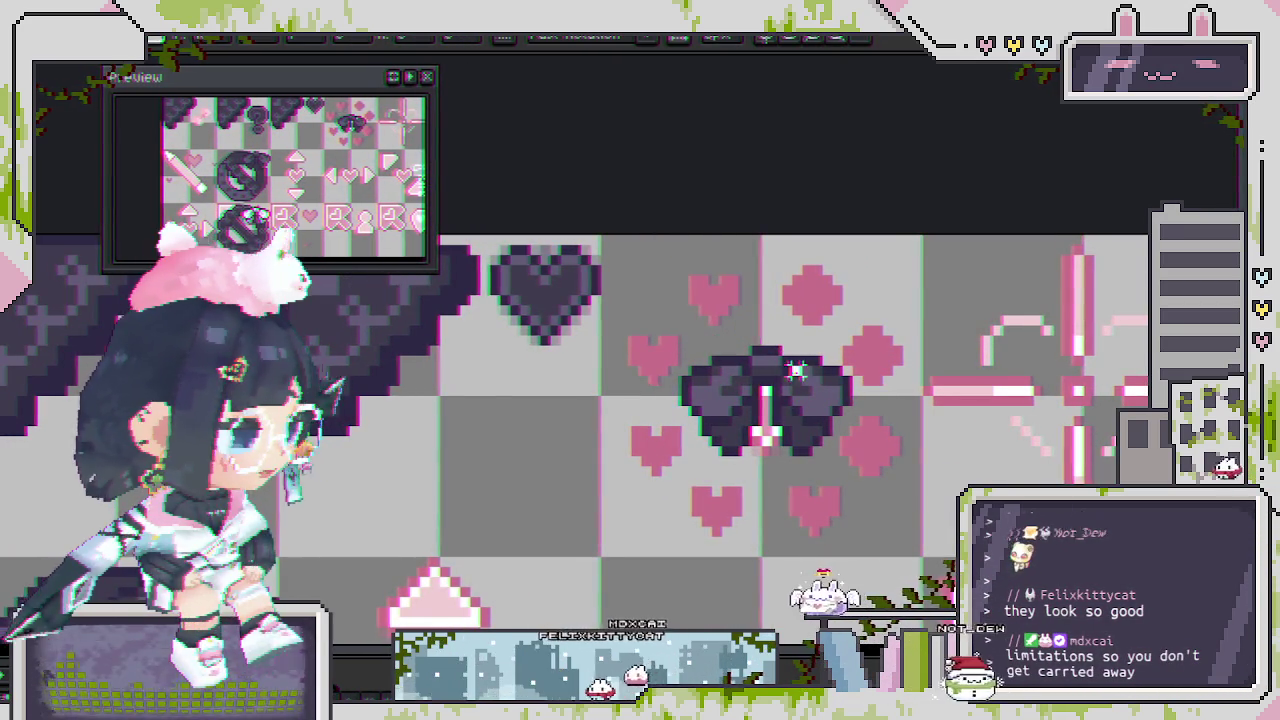
{"action": "scroll", "coordinate": [797, 370], "scroll_direction": "down", "scroll_amount": 2}
{"action": "scroll", "coordinate": [815, 430], "scroll_direction": "down", "scroll_amount": 1}
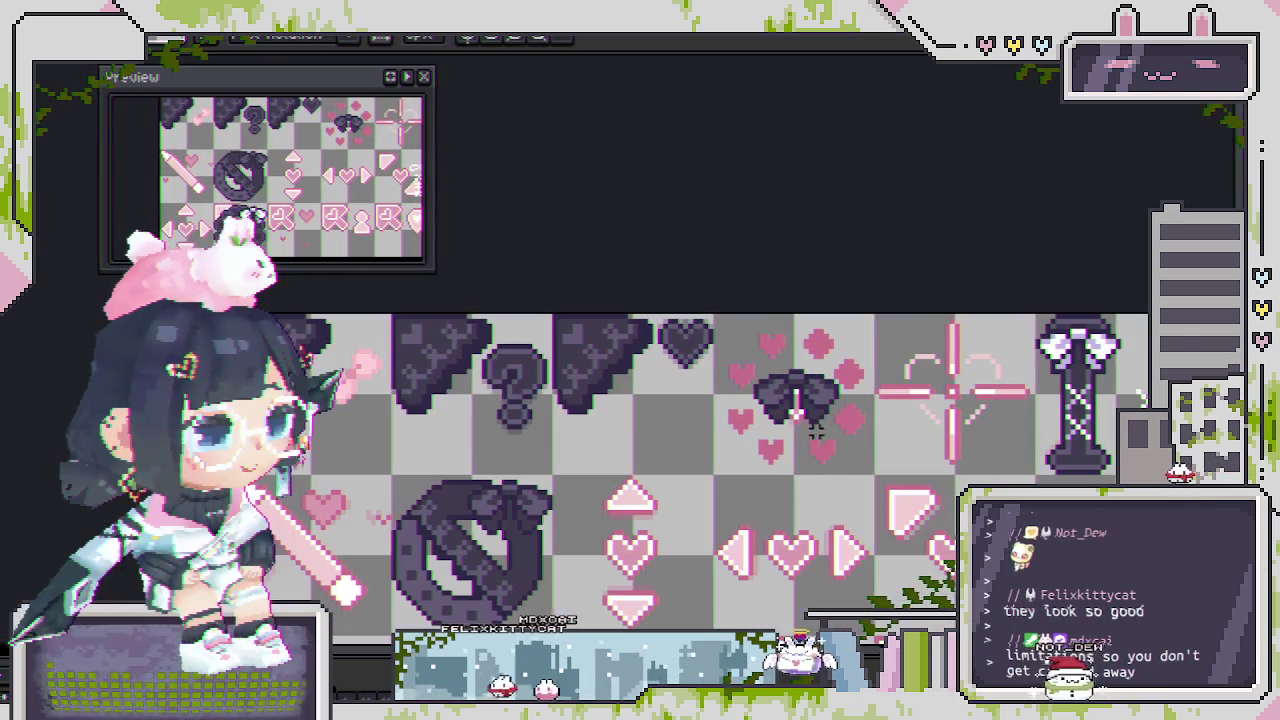
{"action": "scroll", "coordinate": [815, 430], "scroll_direction": "down", "scroll_amount": 2}
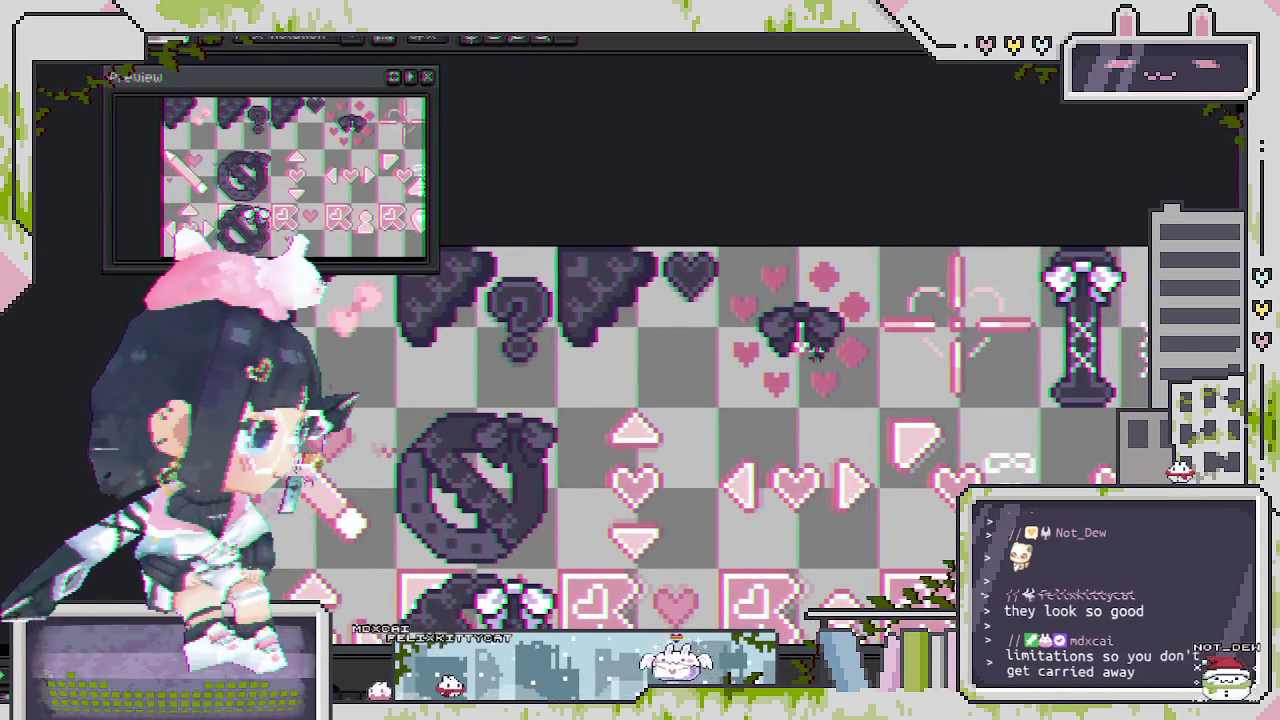
{"action": "scroll", "coordinate": [820, 355], "scroll_direction": "up", "scroll_amount": 1}
{"action": "scroll", "coordinate": [750, 290], "scroll_direction": "up", "scroll_amount": 1}
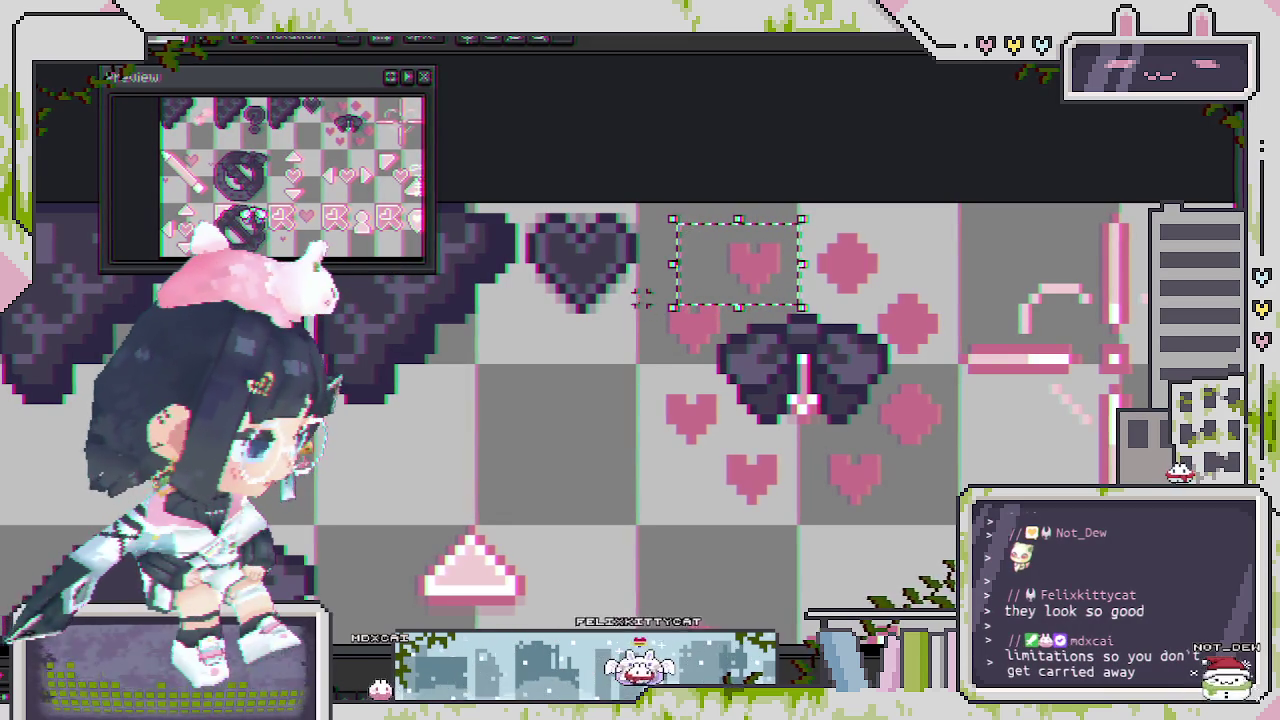
{"action": "key", "text": "plus"}
{"action": "key", "text": "plus"}
{"action": "key", "text": "plus"}
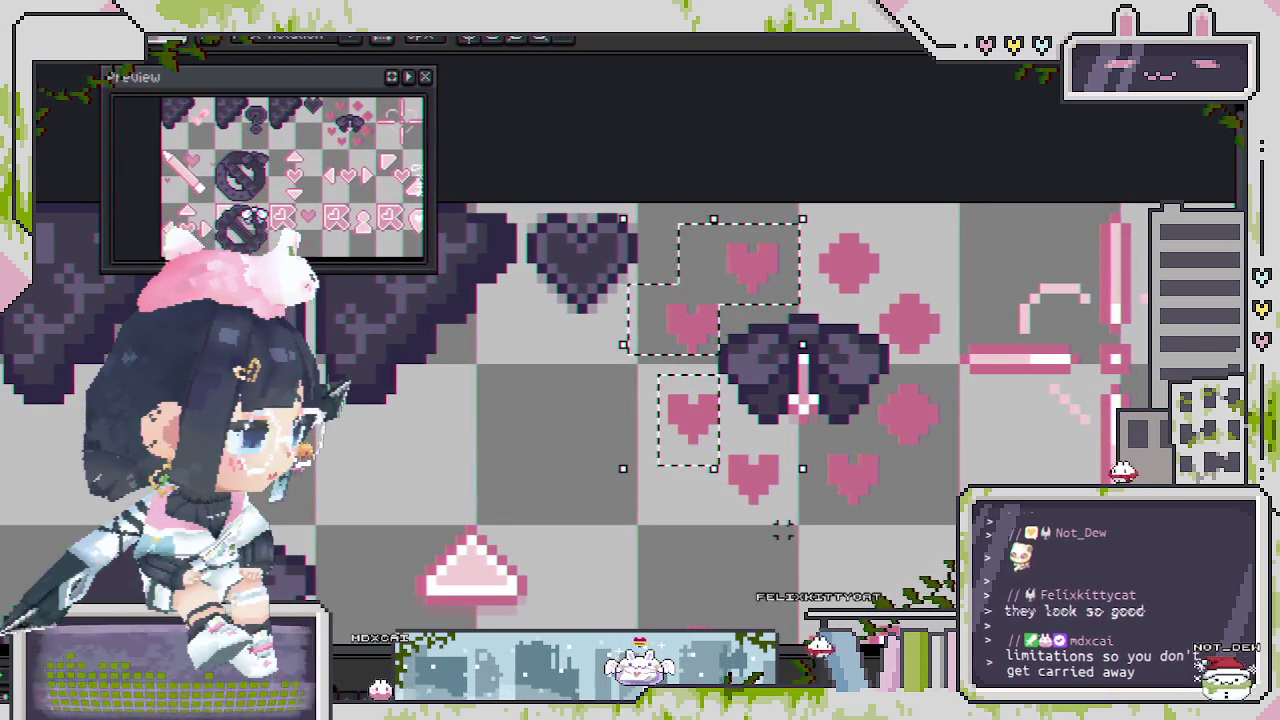
{"action": "left_click", "coordinate": [750, 480]}
{"action": "scroll", "coordinate": [706, 440], "scroll_direction": "down", "scroll_amount": 1}
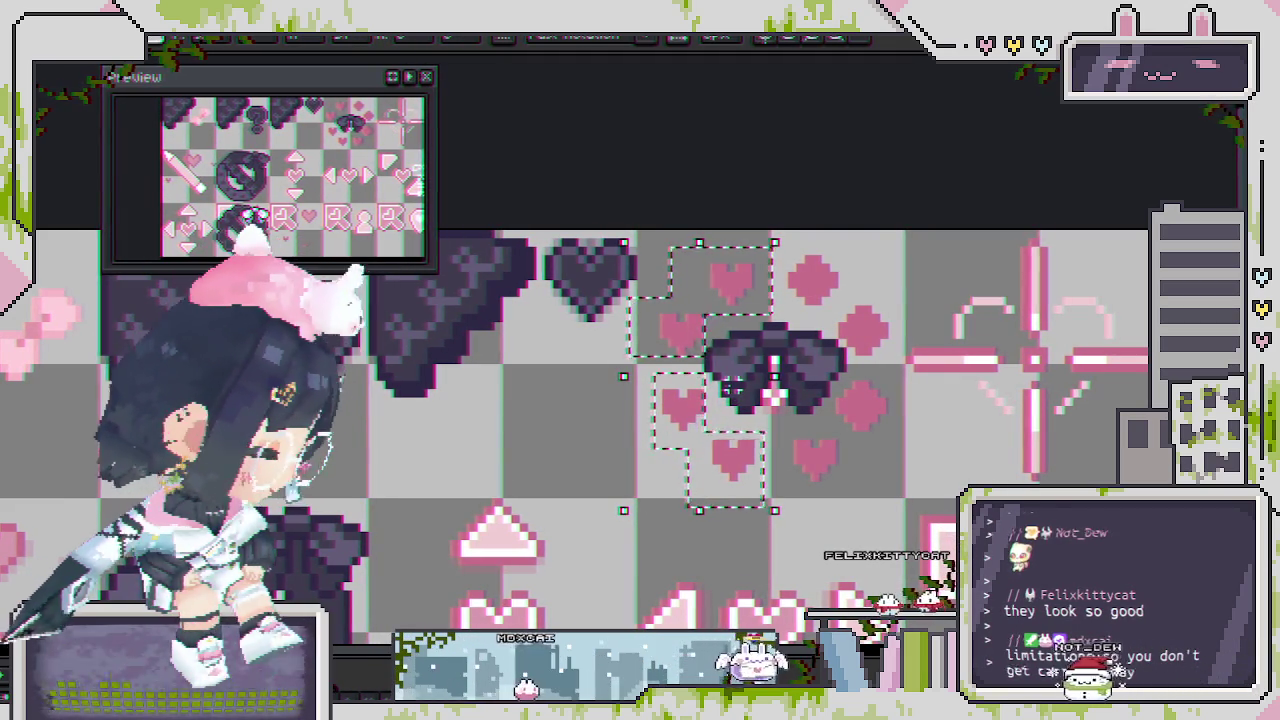
Mirror the left hearts onto the right, moving them over the right-side diamonds beside the bow.
{"action": "left_click_drag", "start_coordinate": [767, 388], "coordinate": [700, 388]}
{"action": "key", "text": "ctrl+d"}
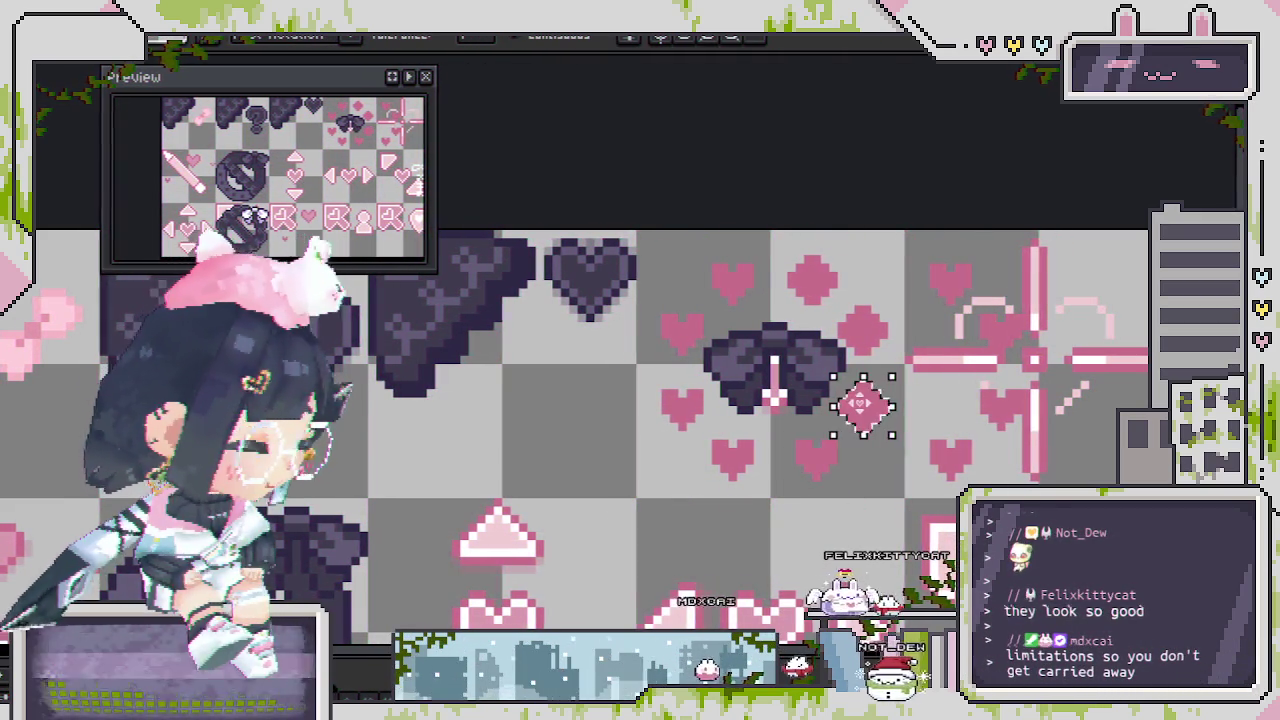
{"action": "left_click", "coordinate": [926, 266]}
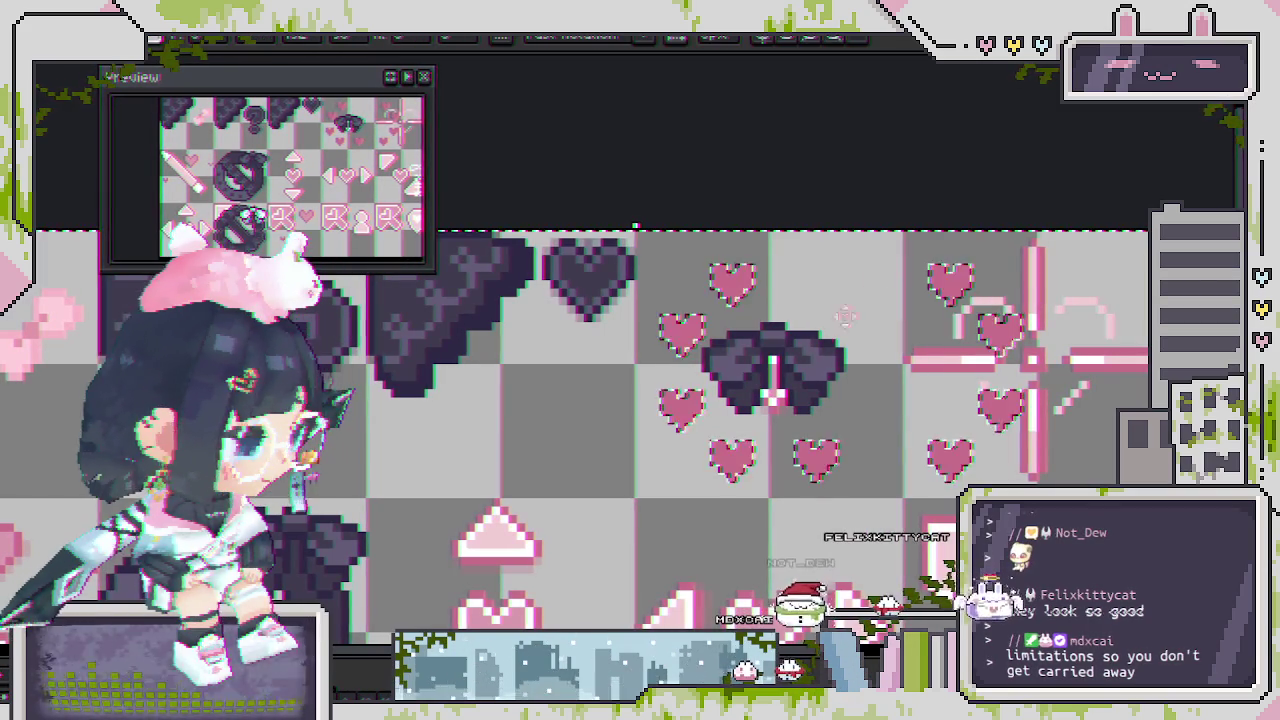
{"action": "key", "text": "ctrl+d"}
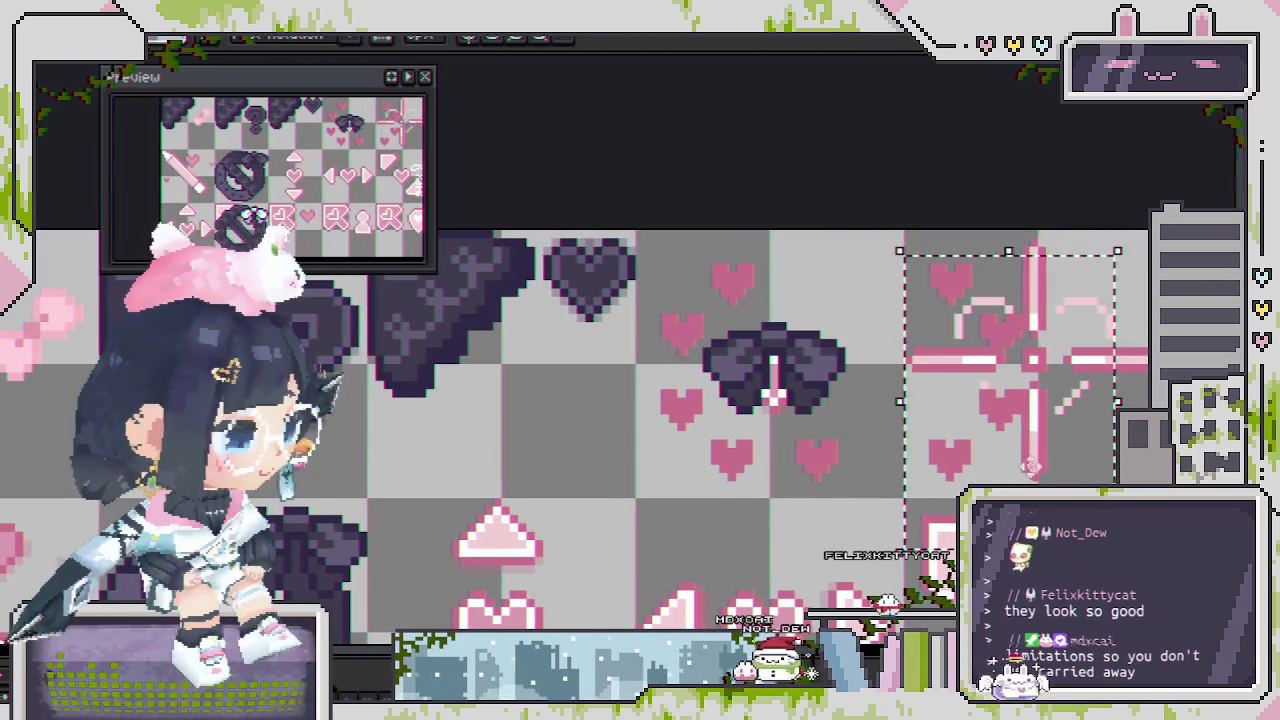
{"action": "left_click_drag", "start_coordinate": [912, 268], "coordinate": [785, 268]}
{"action": "scroll", "coordinate": [901, 464], "scroll_direction": "down", "scroll_amount": 1}
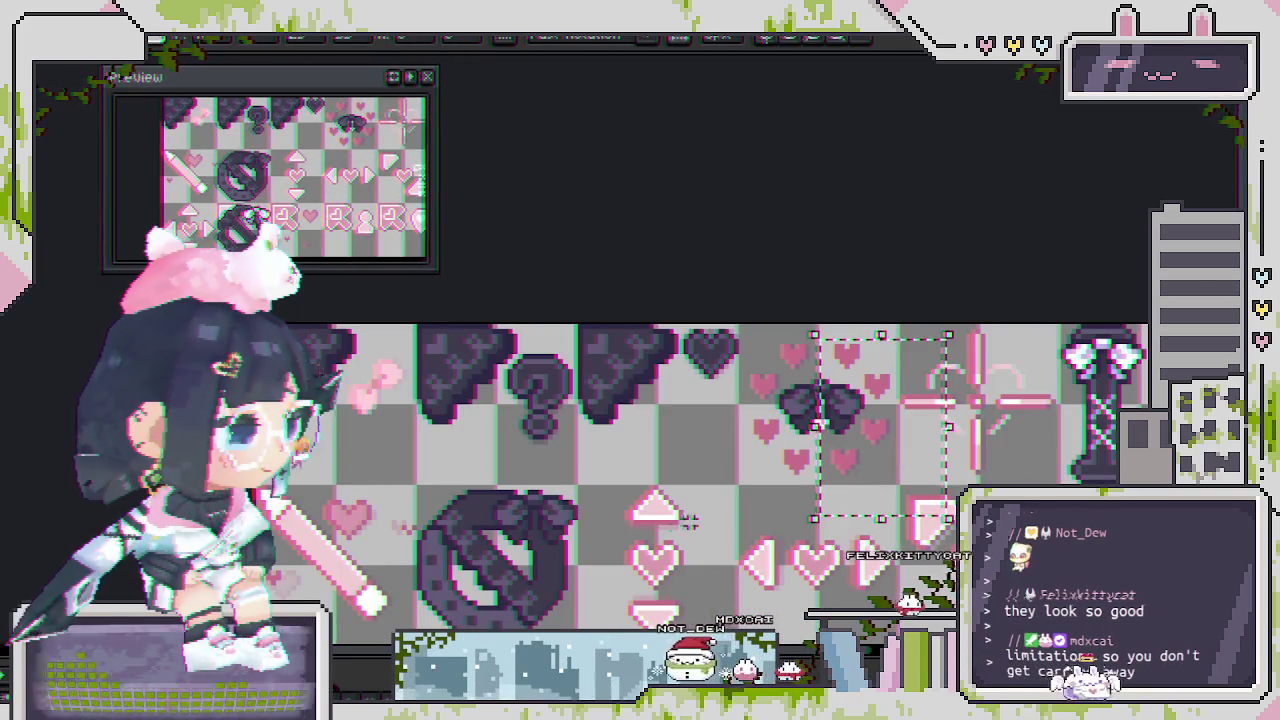
{"action": "left_click_drag", "start_coordinate": [699, 527], "coordinate": [655, 344]}
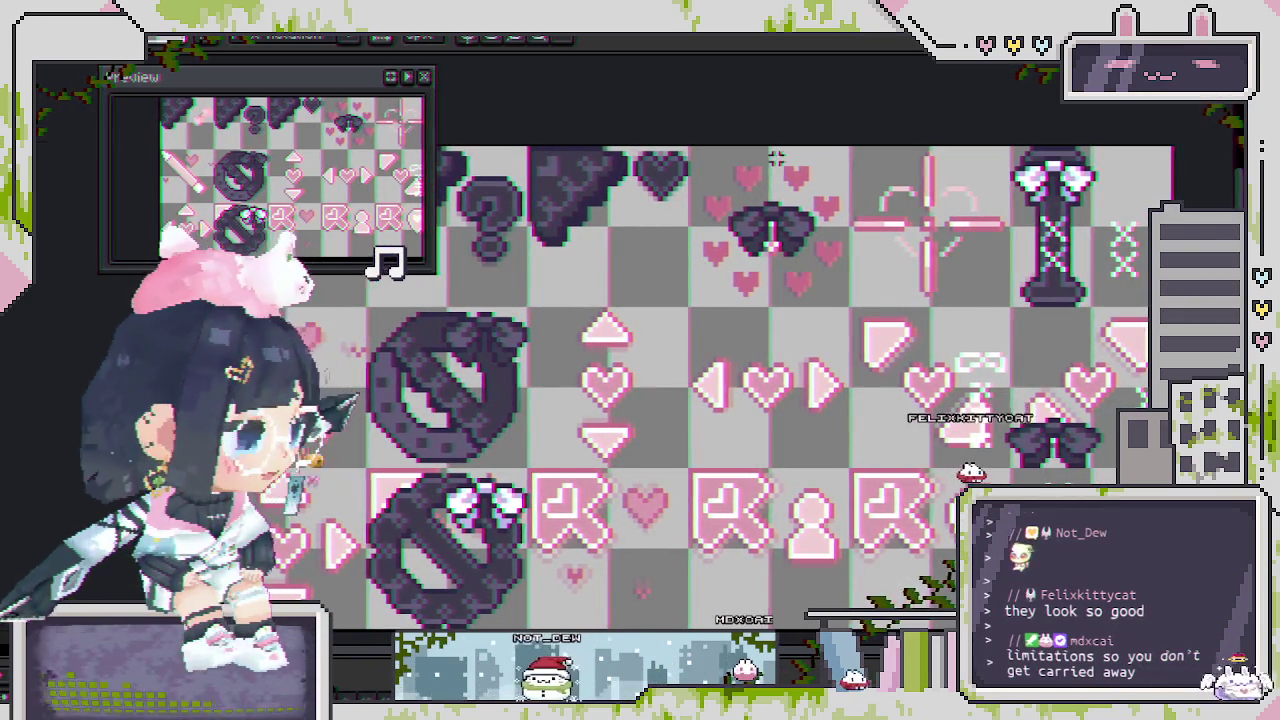
Nudge the top and bottom hearts one pixel left, then select the right-side hearts.
{"action": "scroll", "coordinate": [776, 161], "scroll_direction": "up", "scroll_amount": 1}
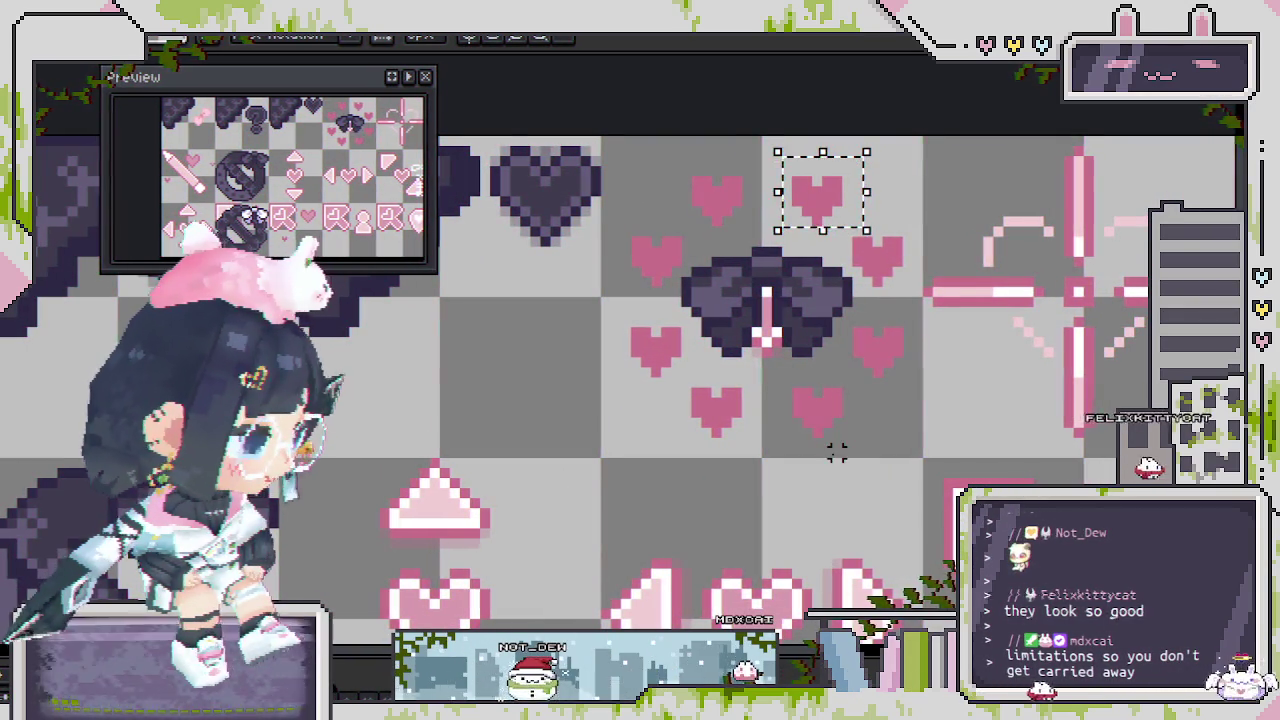
{"action": "left_click_drag", "start_coordinate": [836, 452], "coordinate": [778, 370]}
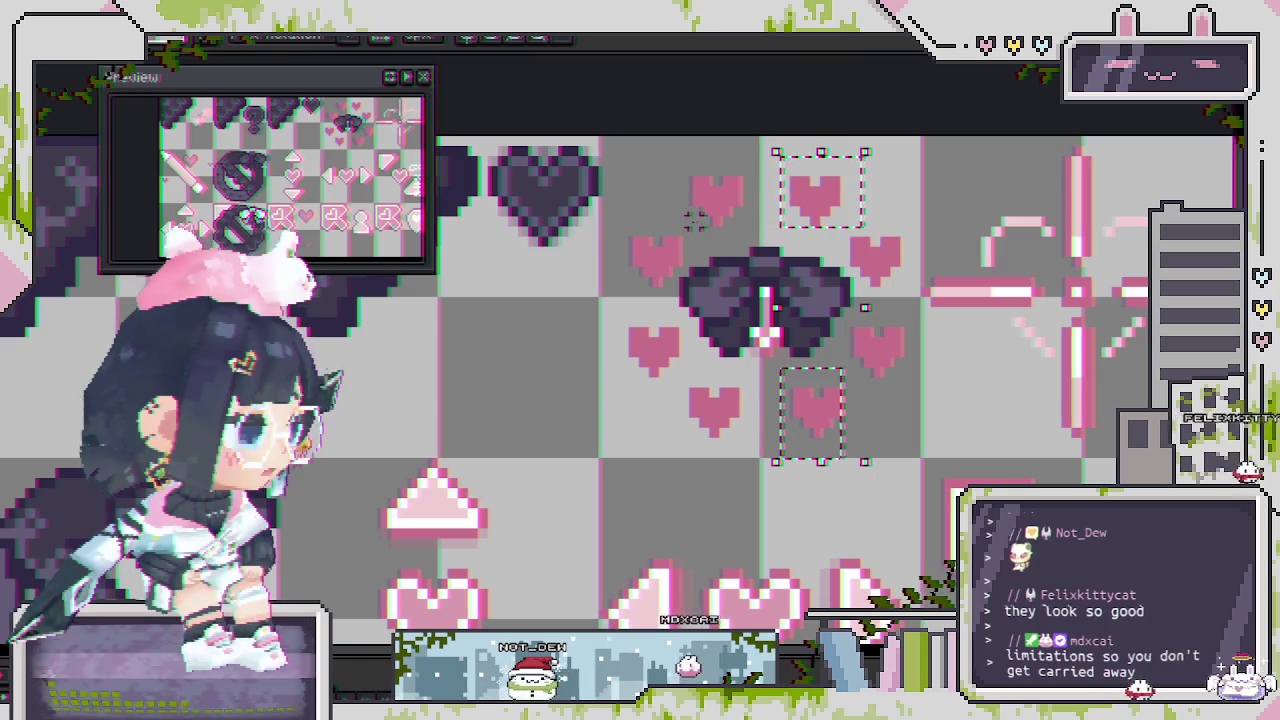
{"action": "left_click_drag", "start_coordinate": [829, 424], "coordinate": [820, 424]}
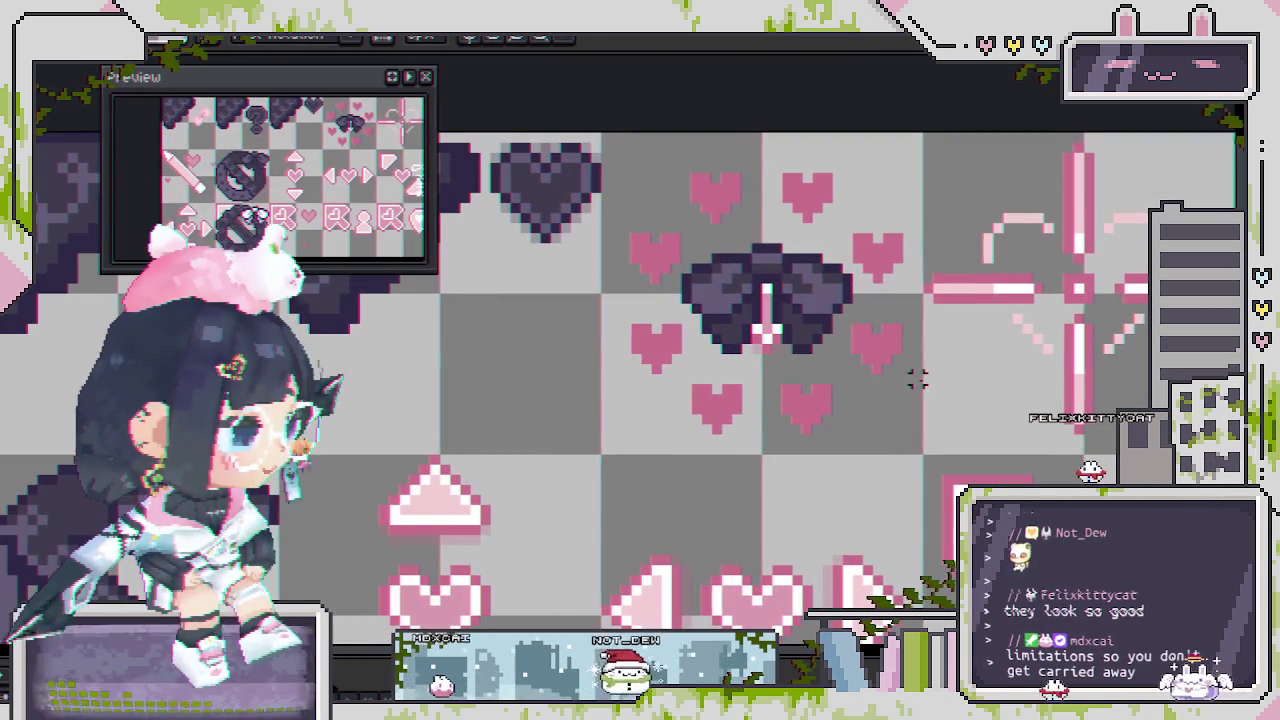
{"action": "mouse_move", "coordinate": [893, 333]}
{"action": "left_mouse_down"}
{"action": "mouse_move", "coordinate": [857, 215]}
{"action": "mouse_move", "coordinate": [828, 208]}
{"action": "left_mouse_up"}
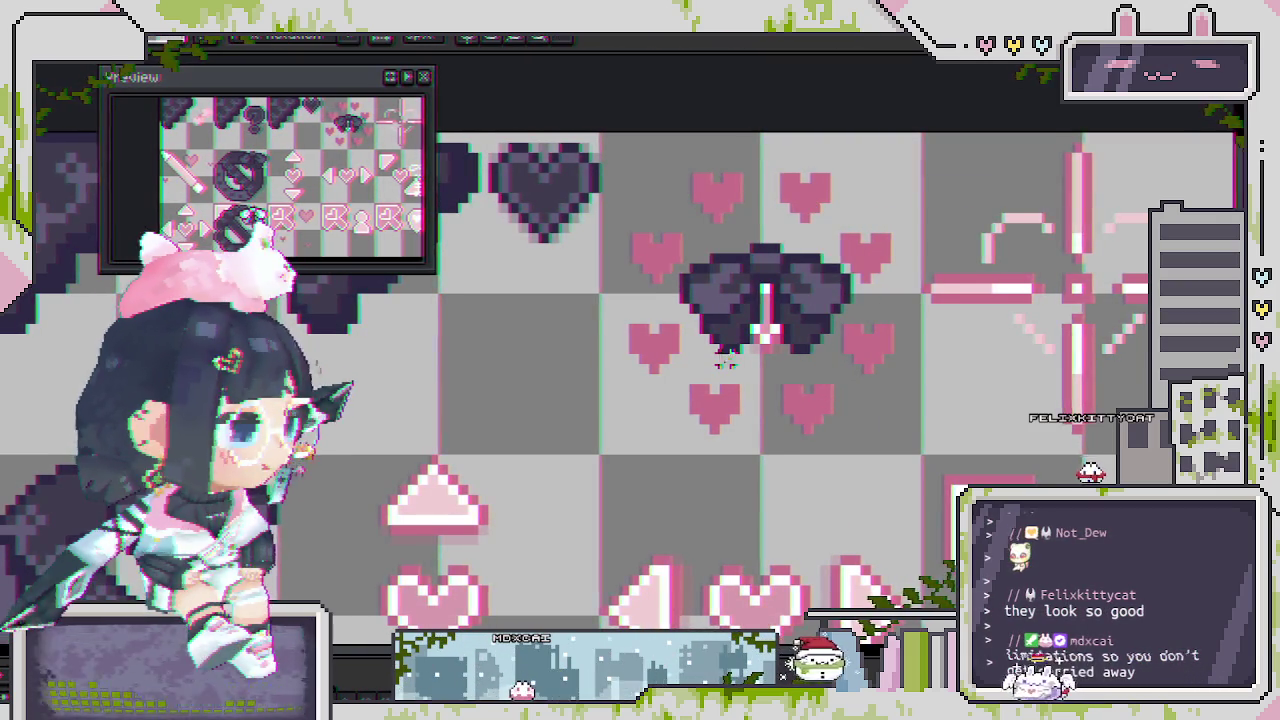
{"action": "scroll", "coordinate": [698, 415], "scroll_direction": "down", "scroll_amount": 1}
{"action": "scroll", "coordinate": [698, 415], "scroll_direction": "down", "scroll_amount": 1}
{"action": "scroll", "coordinate": [698, 415], "scroll_direction": "down", "scroll_amount": 1}
{"action": "scroll", "coordinate": [698, 417], "scroll_direction": "up", "scroll_amount": 1}
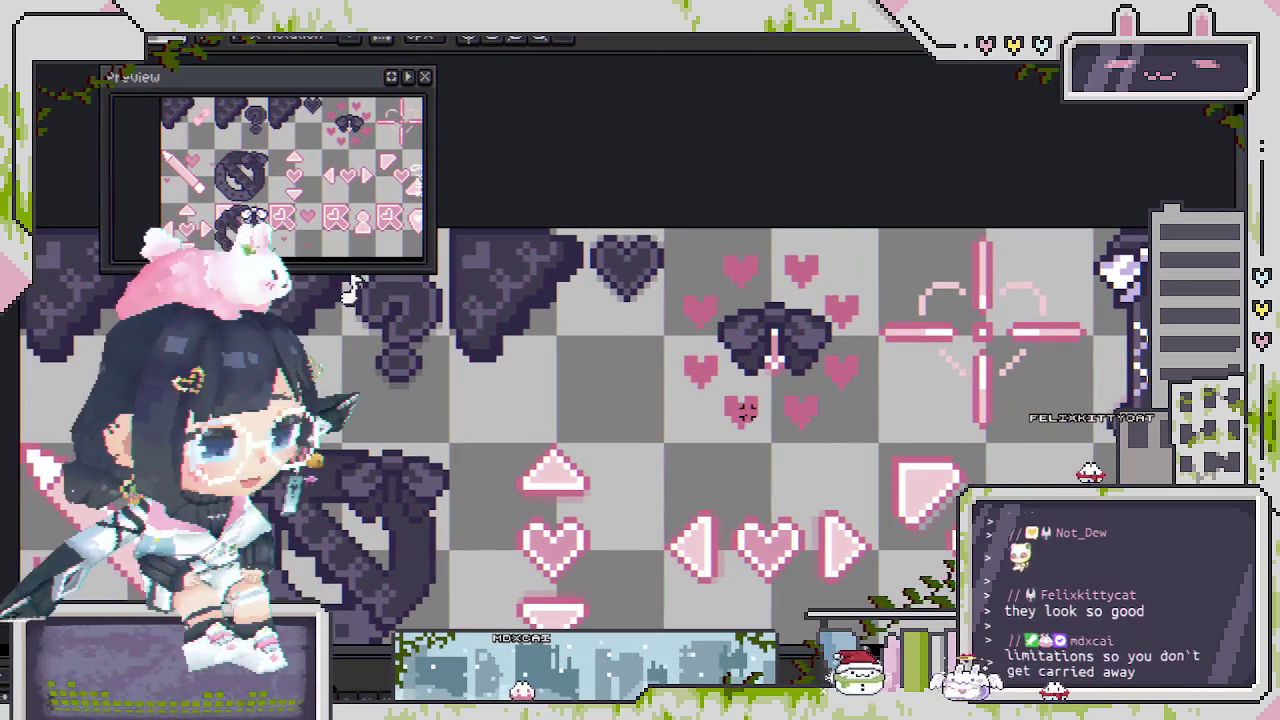
{"action": "scroll", "coordinate": [722, 333], "scroll_direction": "up", "scroll_amount": 1}
{"action": "scroll", "coordinate": [724, 333], "scroll_direction": "up", "scroll_amount": 1}
{"action": "scroll", "coordinate": [790, 300], "scroll_direction": "up", "scroll_amount": 1}
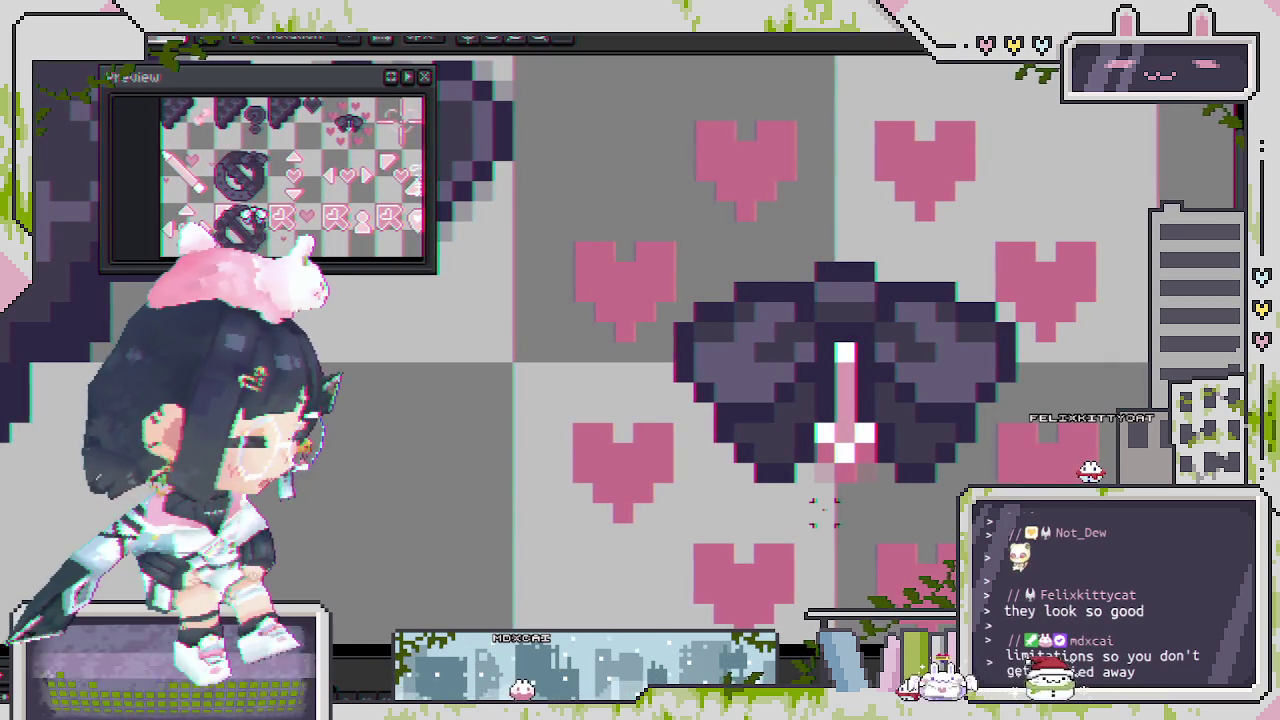
Adjust the heart left of the bow and the middle row, leaving a symmetrical eight-heart ring.
{"action": "left_click_drag", "start_coordinate": [824, 513], "coordinate": [636, 513]}
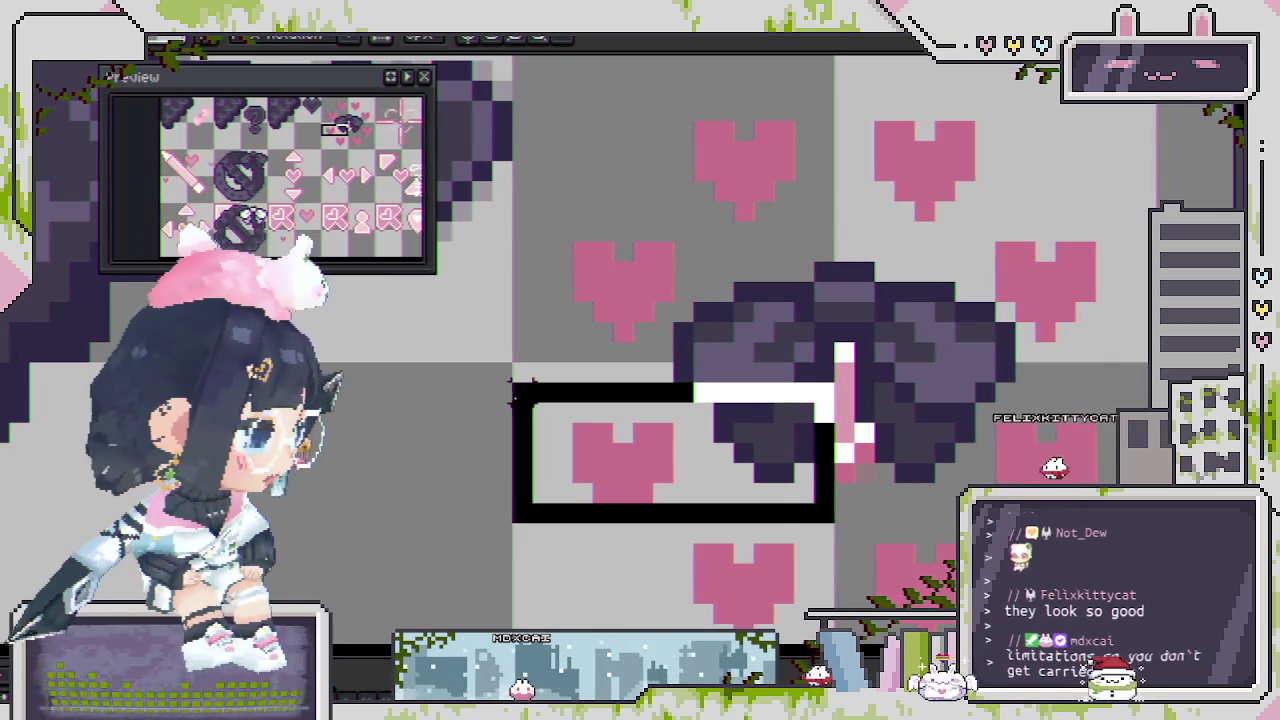
{"action": "left_click_drag", "start_coordinate": [533, 513], "coordinate": [510, 379]}
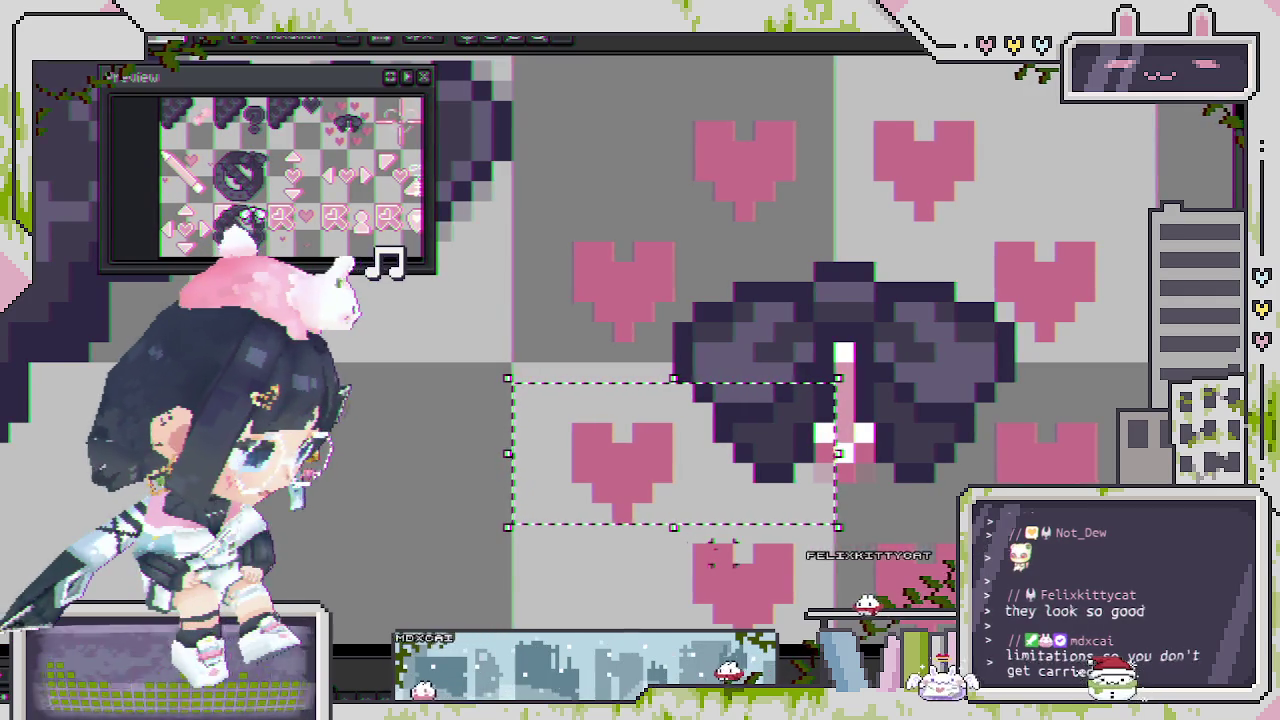
{"action": "scroll", "coordinate": [728, 172], "scroll_direction": "down", "scroll_amount": 1}
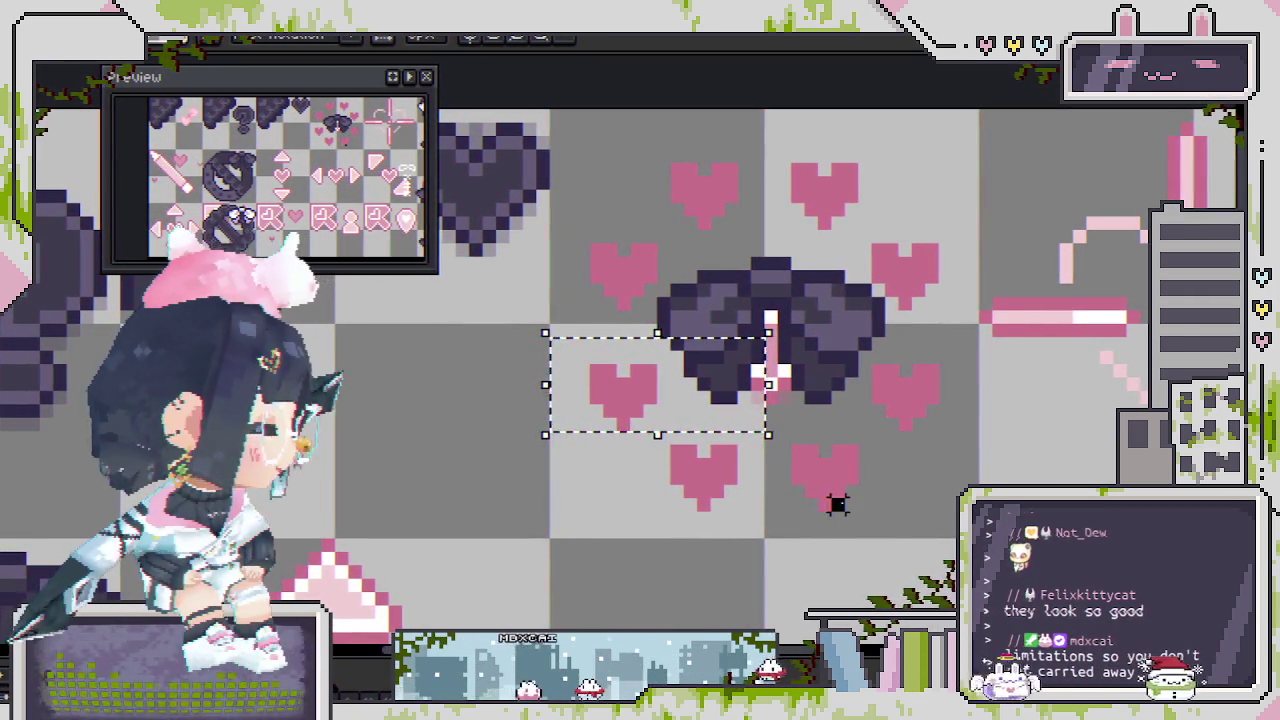
{"action": "key", "text": "ctrl+d"}
{"action": "left_click_drag", "start_coordinate": [856, 374], "coordinate": [942, 395]}
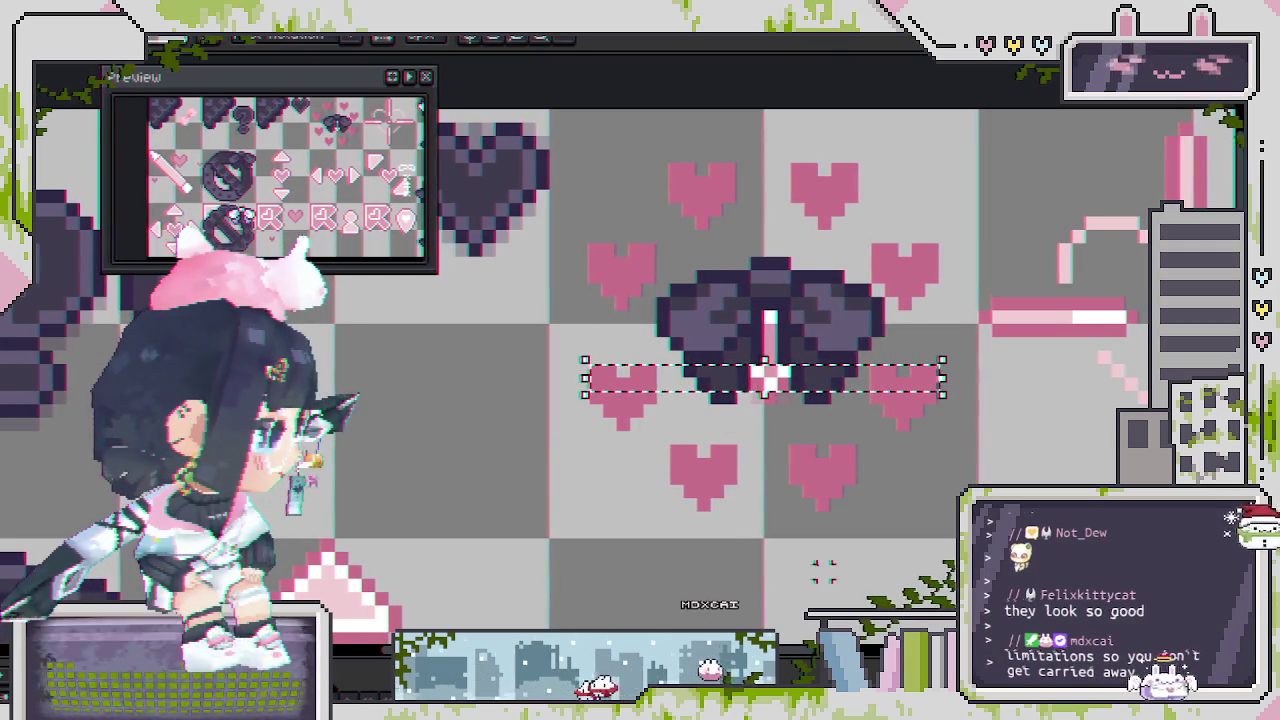
{"action": "key", "text": "ctrl+d"}
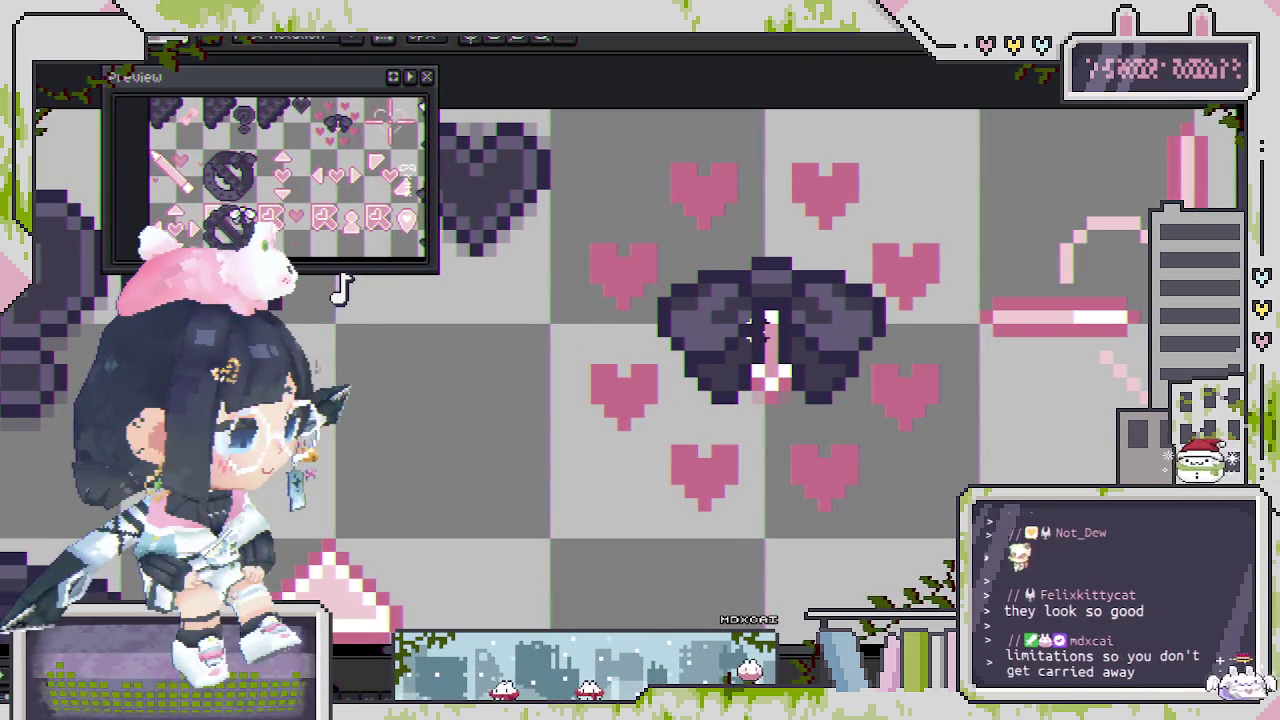
{"action": "scroll", "coordinate": [750, 318], "scroll_direction": "up", "scroll_amount": 1}
{"action": "scroll", "coordinate": [750, 318], "scroll_direction": "down", "scroll_amount": 1}
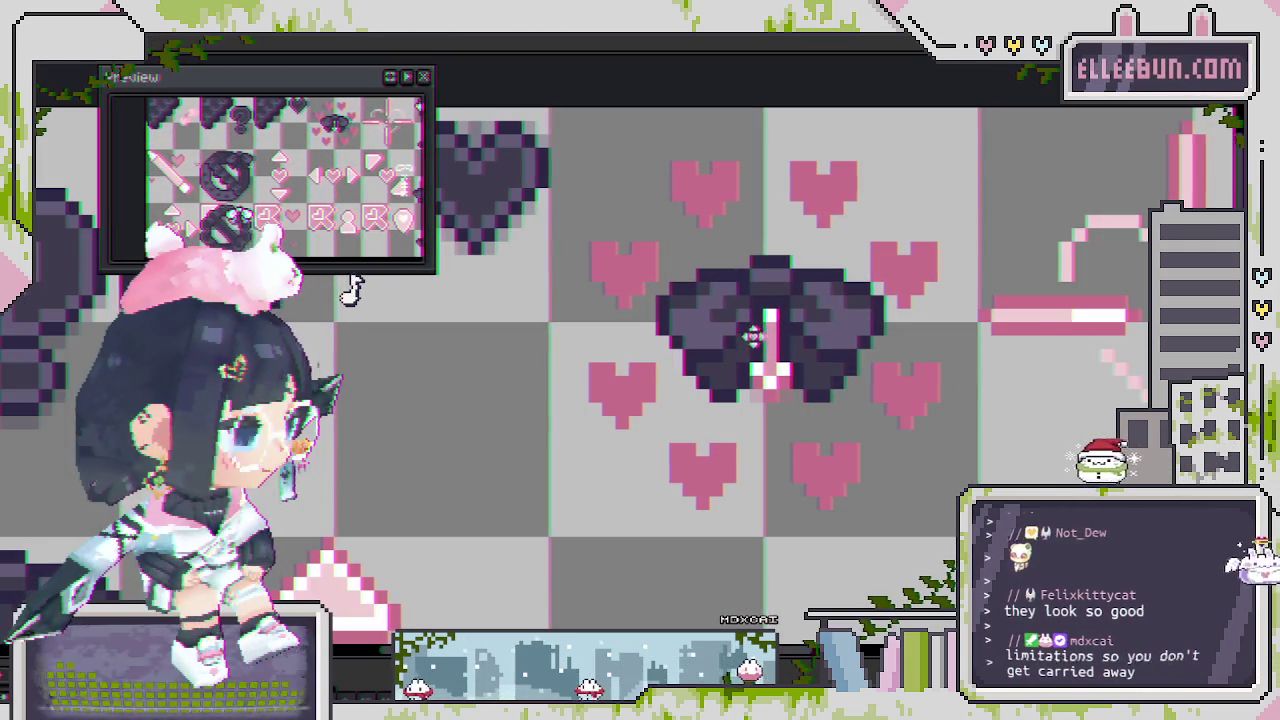
{"action": "scroll", "coordinate": [789, 348], "scroll_direction": "down", "scroll_amount": 1}
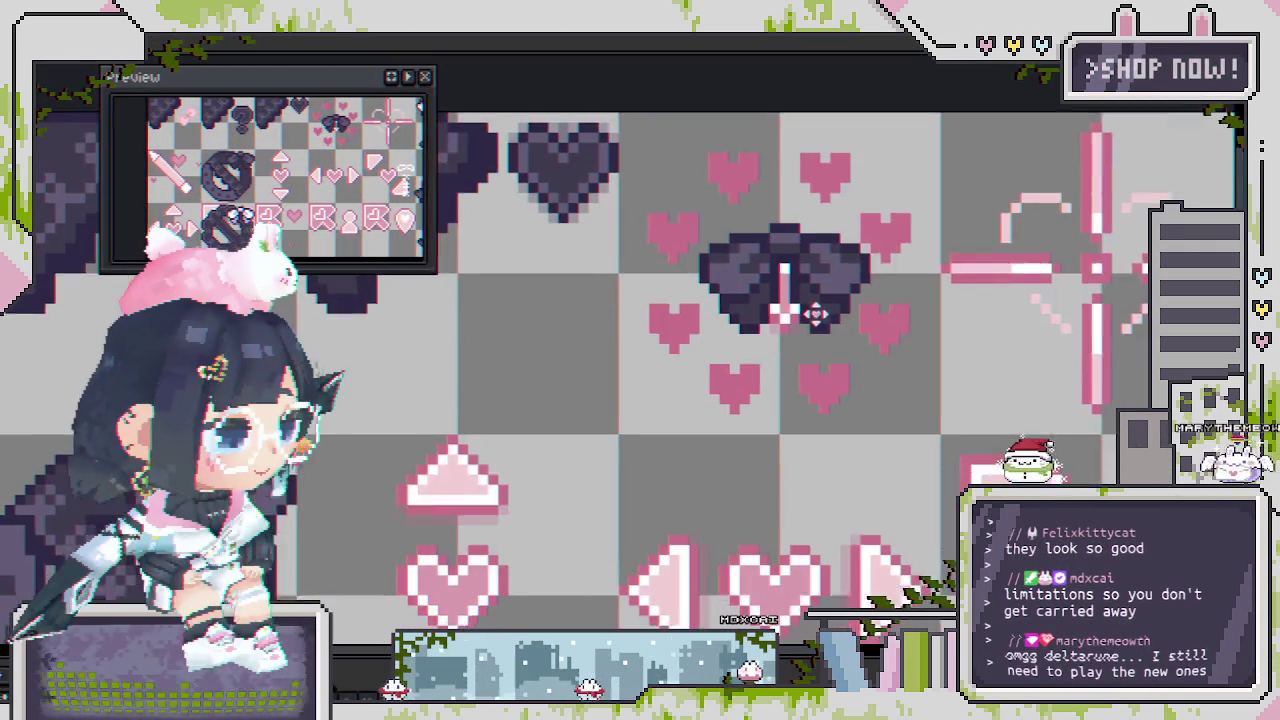
{"action": "scroll", "coordinate": [650, 405], "scroll_direction": "down", "scroll_amount": 2}
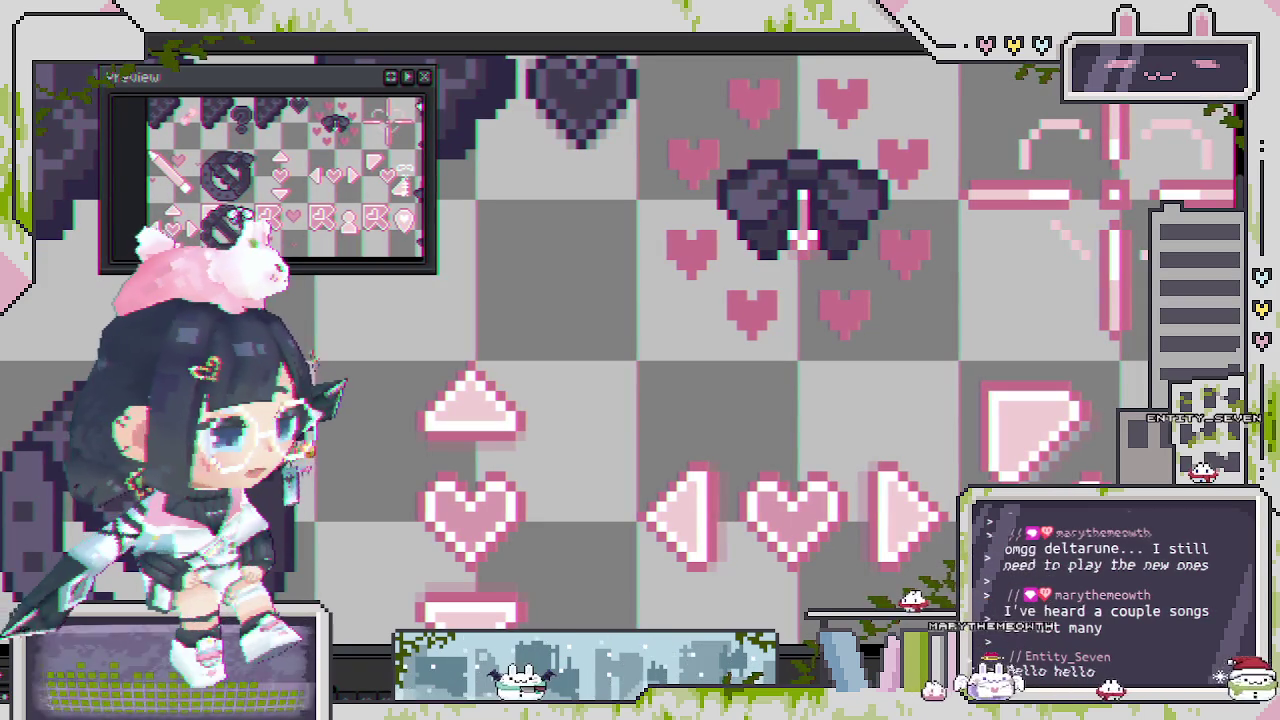
Save the icon sheet with the updated heart ring.
{"action": "scroll", "coordinate": [570, 150], "scroll_direction": "down", "scroll_amount": 1}
{"action": "scroll", "coordinate": [570, 150], "scroll_direction": "down", "scroll_amount": 1}
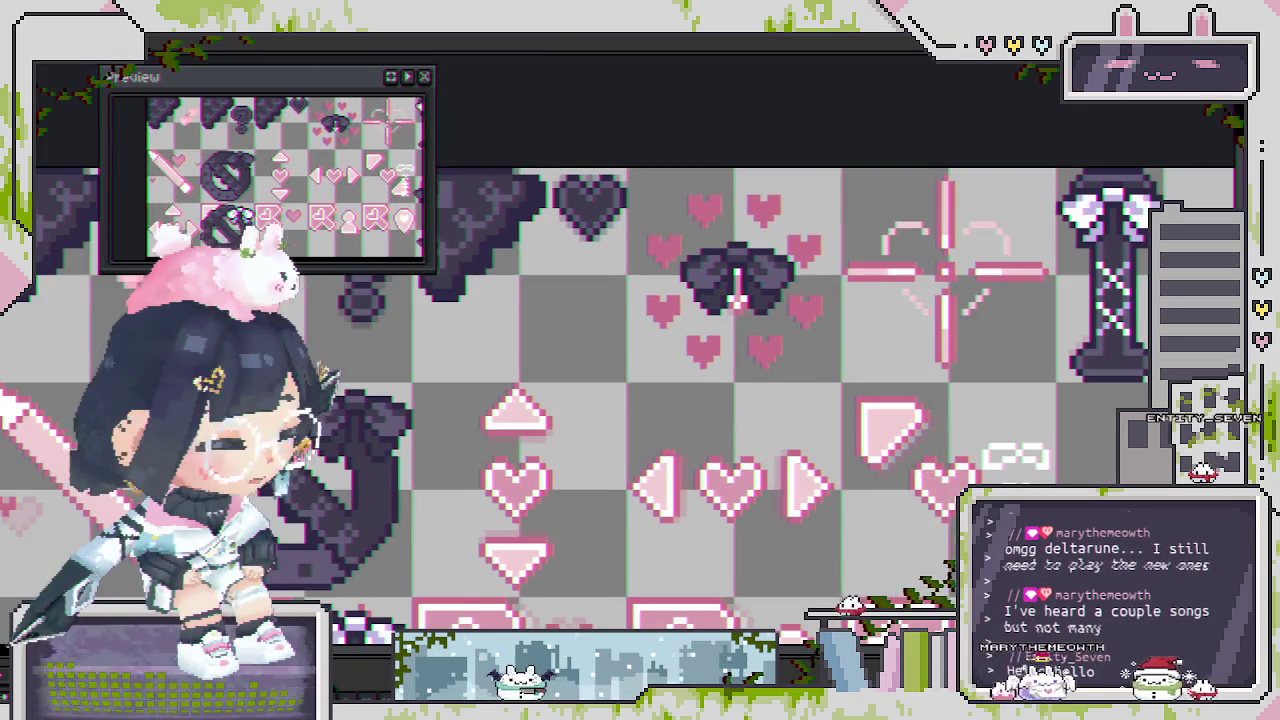
{"action": "scroll", "coordinate": [570, 150], "scroll_direction": "down", "scroll_amount": 1}
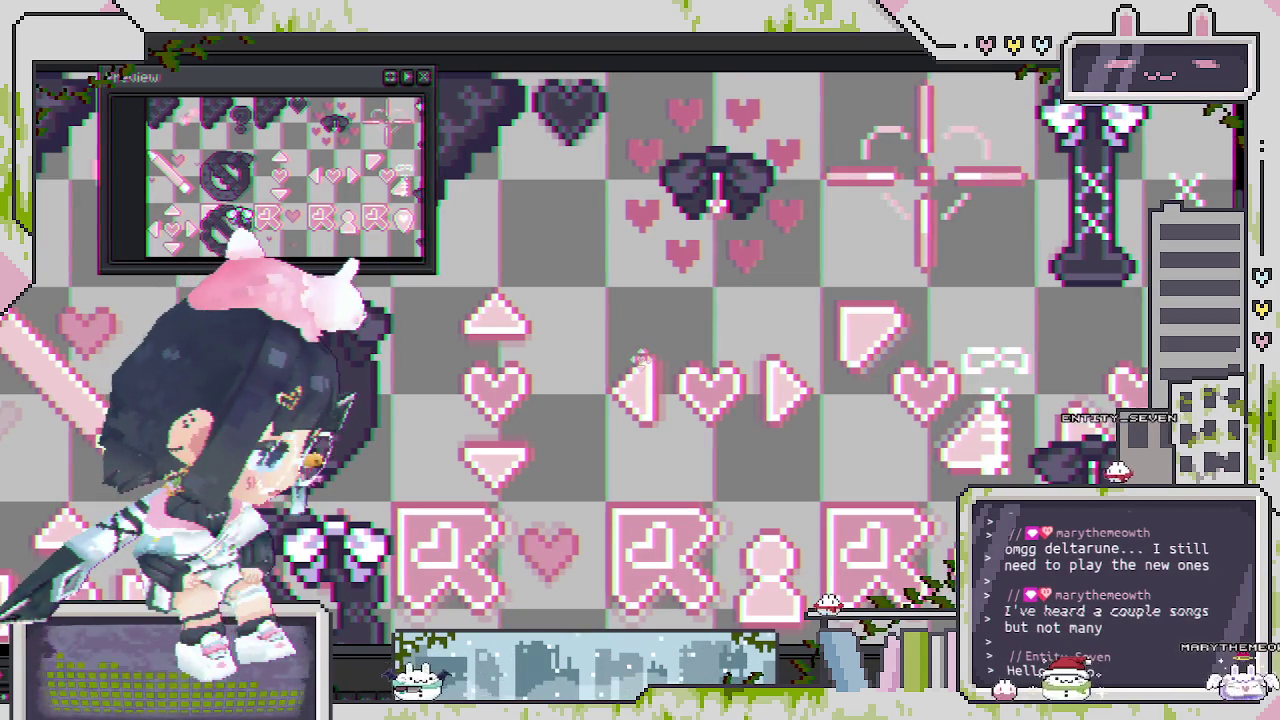
{"action": "scroll", "coordinate": [642, 358], "scroll_direction": "down", "scroll_amount": 2}
{"action": "key", "text": "ctrl+s"}
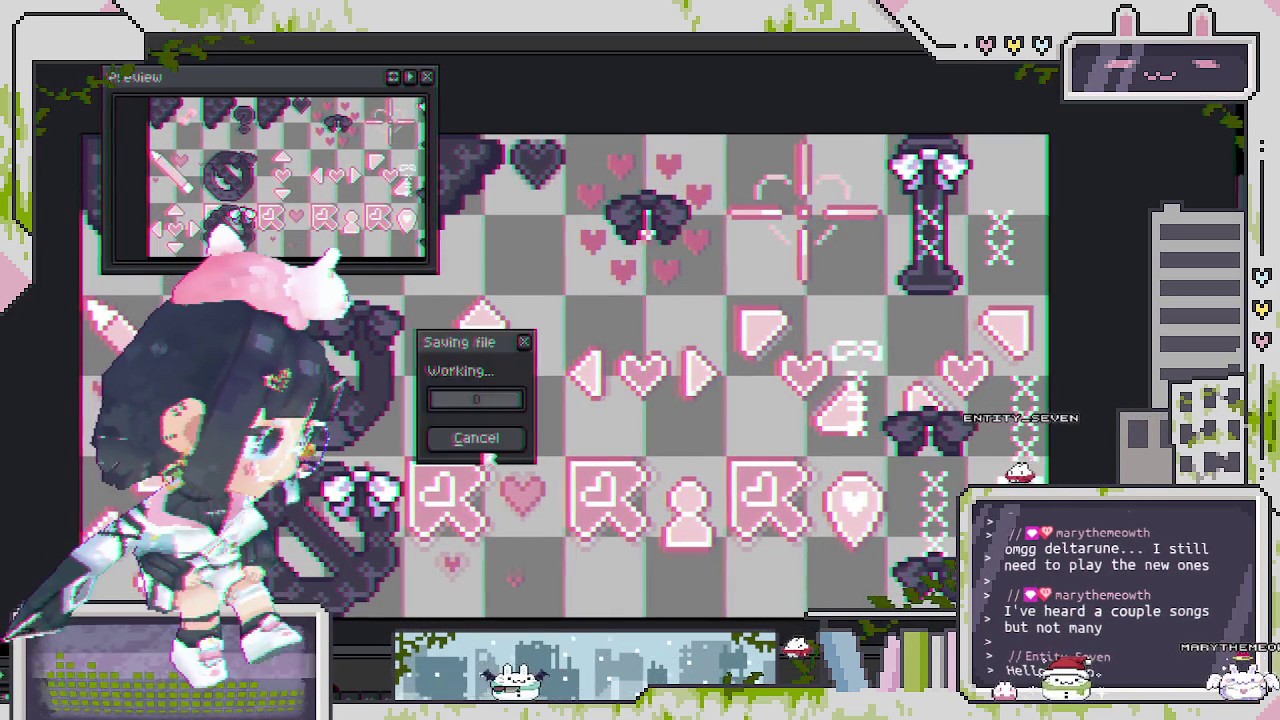
Pan and zoom the view back onto the bow and its ring of hearts.
{"action": "scroll", "coordinate": [353, 497], "scroll_direction": "up", "scroll_amount": 2}
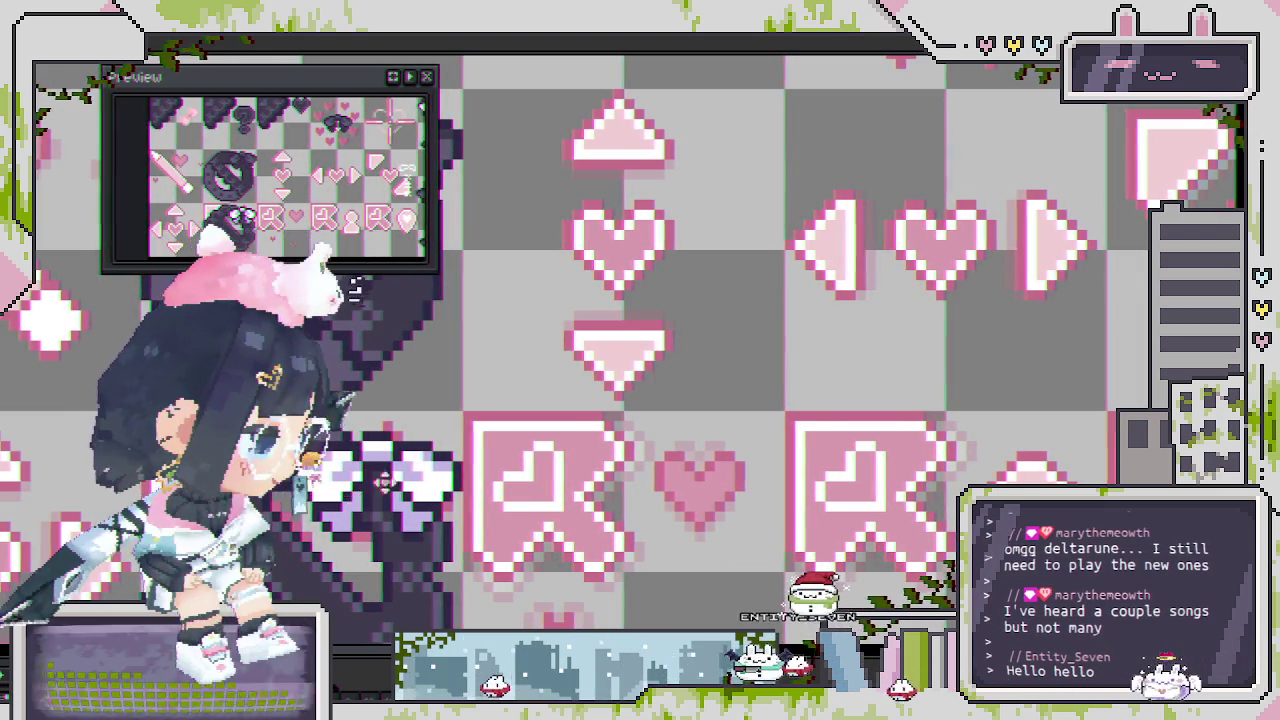
{"action": "scroll", "coordinate": [638, 298], "scroll_direction": "down", "scroll_amount": 1}
{"action": "scroll", "coordinate": [638, 298], "scroll_direction": "down", "scroll_amount": 2}
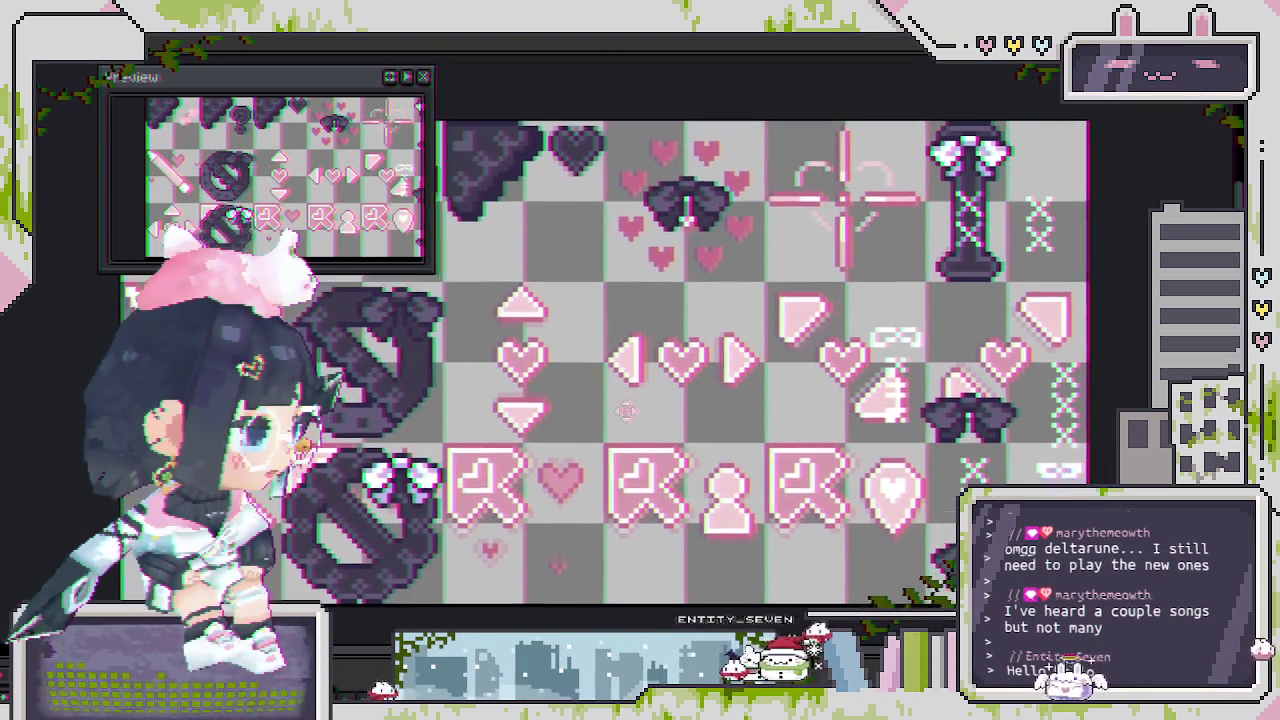
{"action": "left_click_drag", "start_coordinate": [626, 410], "coordinate": [609, 457]}
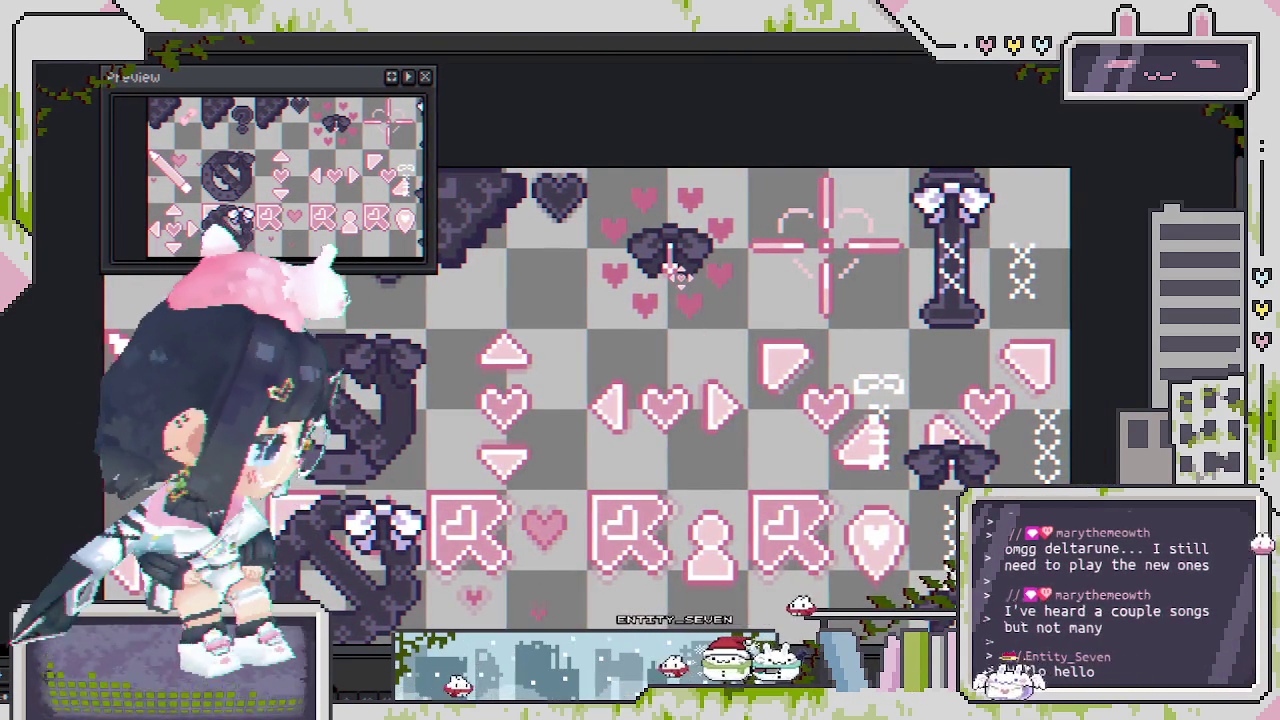
{"action": "scroll", "coordinate": [685, 252], "scroll_direction": "up", "scroll_amount": 2}
{"action": "mouse_move", "coordinate": [685, 252]}
{"action": "left_mouse_down"}
{"action": "mouse_move", "coordinate": [656, 366]}
{"action": "mouse_move", "coordinate": [790, 349]}
{"action": "left_mouse_up"}
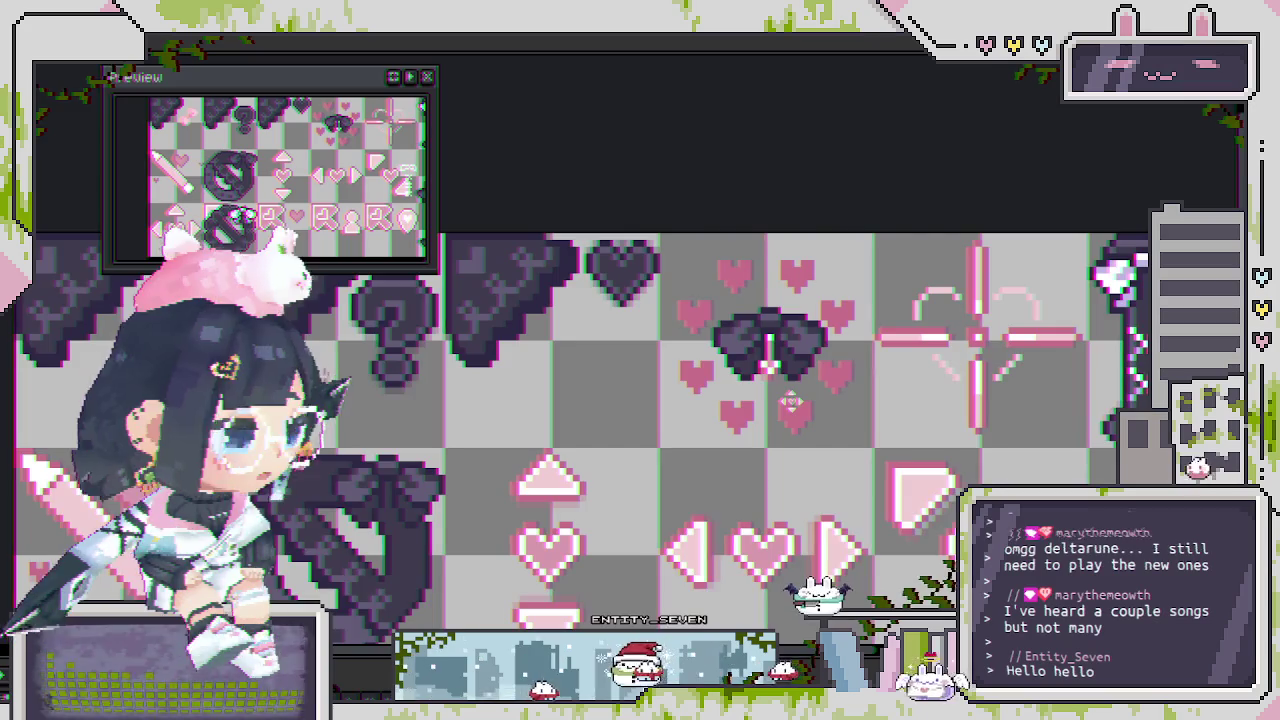
{"action": "scroll", "coordinate": [790, 400], "scroll_direction": "up", "scroll_amount": 1}
{"action": "mouse_move", "coordinate": [790, 400]}
{"action": "left_mouse_down"}
{"action": "mouse_move", "coordinate": [652, 374]}
{"action": "mouse_move", "coordinate": [645, 388]}
{"action": "left_mouse_up"}
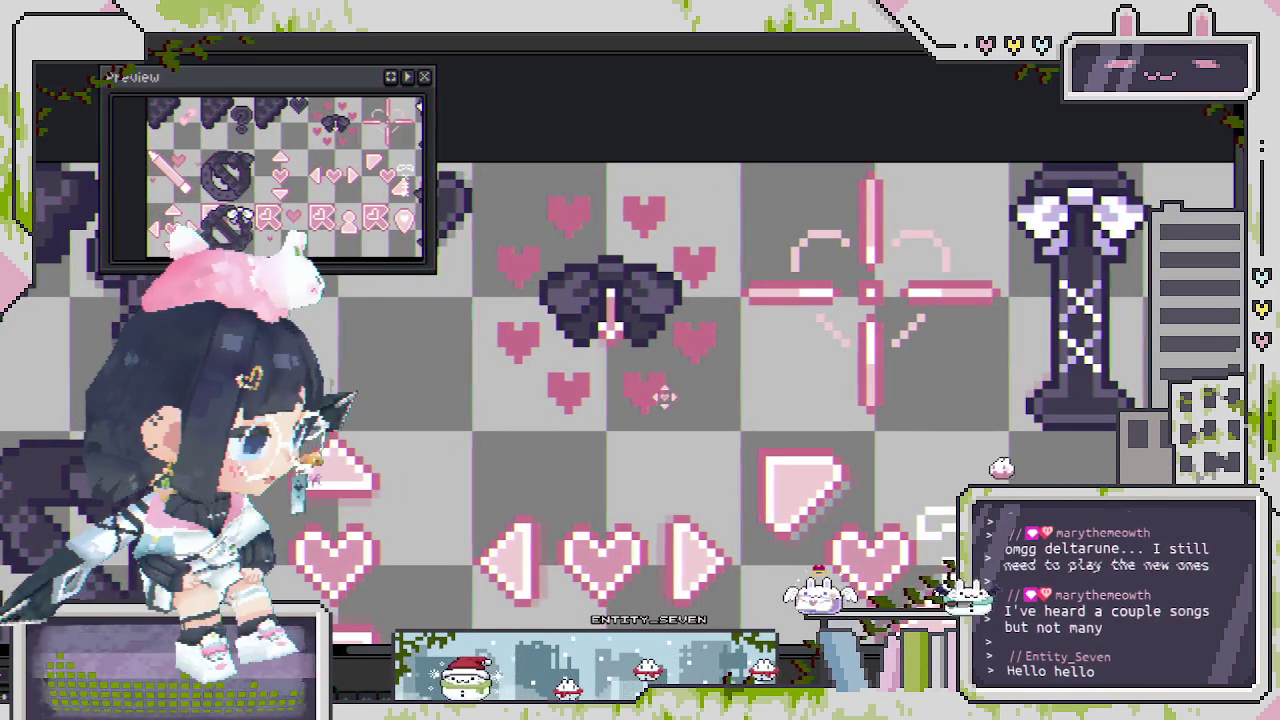
{"action": "scroll", "coordinate": [640, 370], "scroll_direction": "up", "scroll_amount": 1}
{"action": "scroll", "coordinate": [605, 318], "scroll_direction": "down", "scroll_amount": 2}
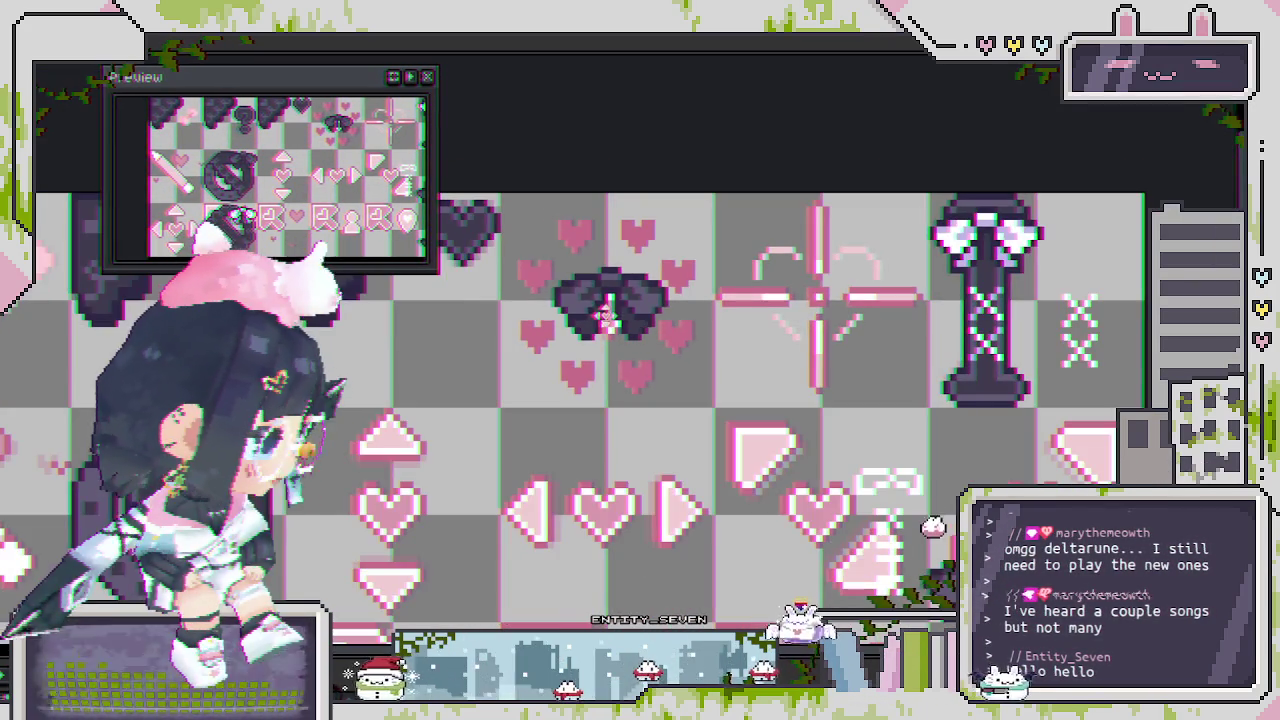
{"action": "scroll", "coordinate": [578, 271], "scroll_direction": "up", "scroll_amount": 3}
{"action": "scroll", "coordinate": [630, 316], "scroll_direction": "up", "scroll_amount": 2}
{"action": "scroll", "coordinate": [631, 316], "scroll_direction": "down", "scroll_amount": 2}
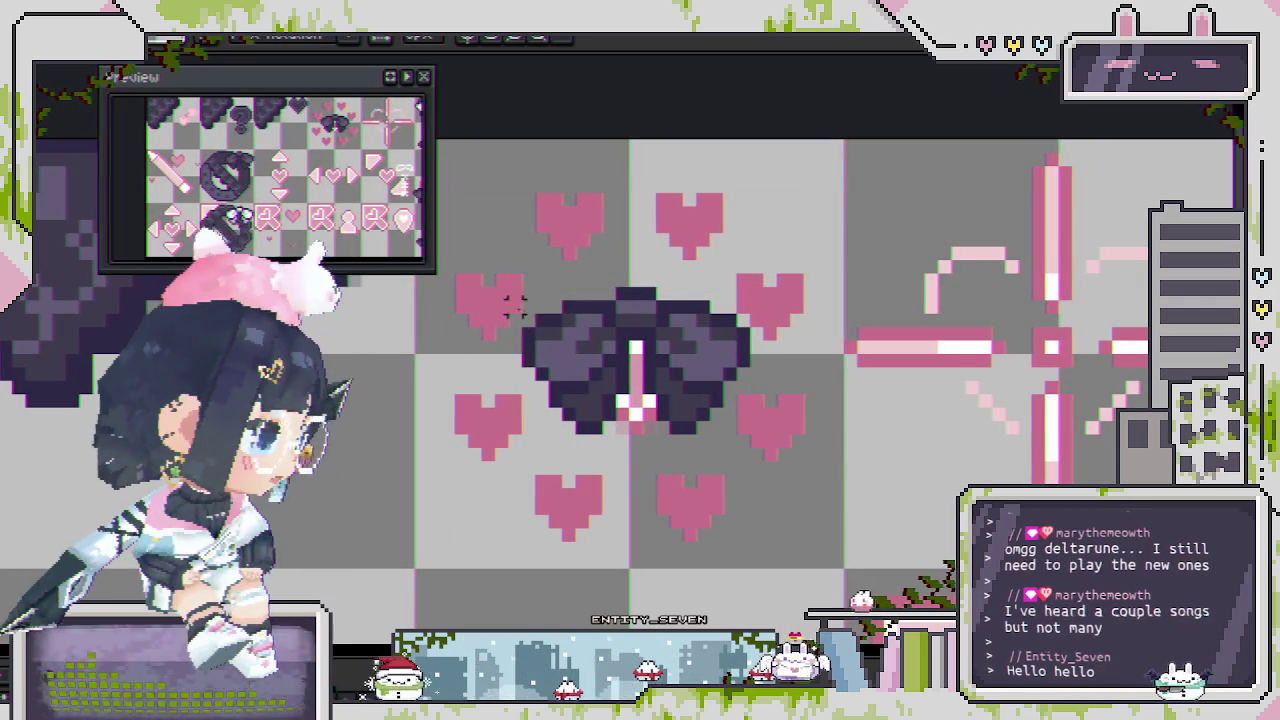
Flip the bow's left half so its wings mirror each other.
{"action": "left_click_drag", "start_coordinate": [529, 290], "coordinate": [635, 446]}
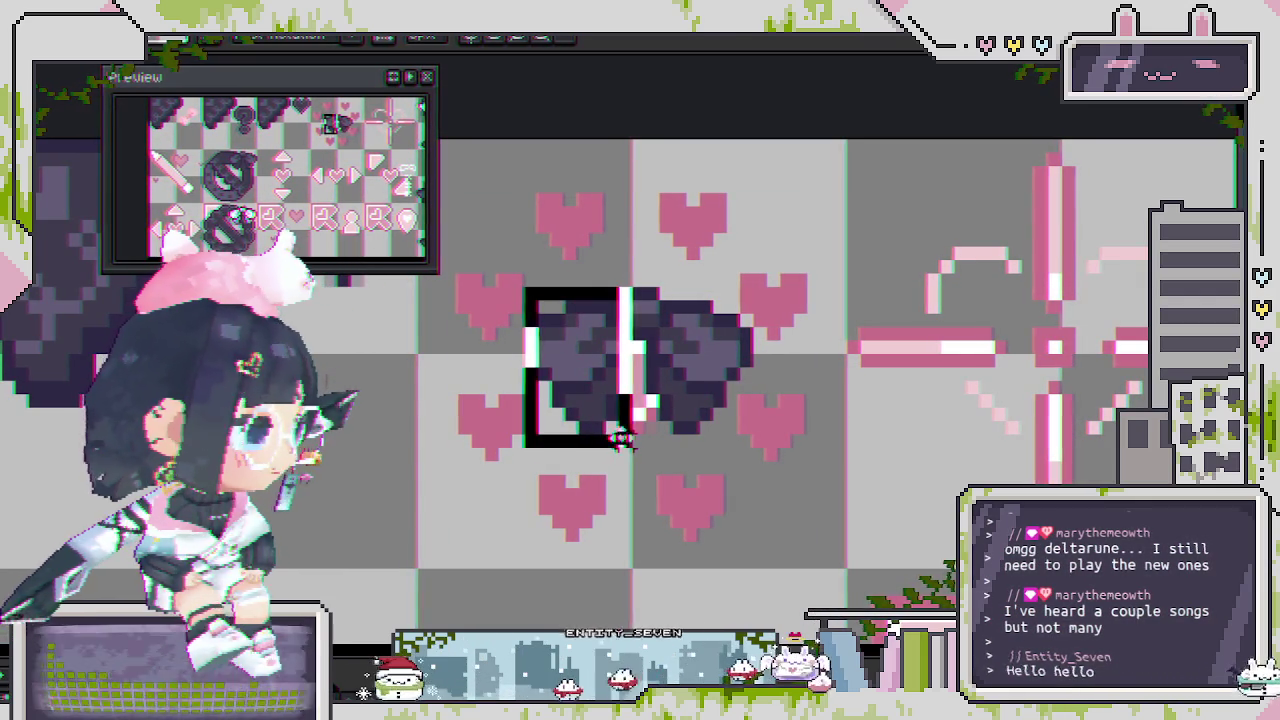
{"action": "scroll", "coordinate": [620, 420], "scroll_direction": "down", "scroll_amount": 1}
{"action": "scroll", "coordinate": [650, 430], "scroll_direction": "down", "scroll_amount": 1}
{"action": "scroll", "coordinate": [680, 445], "scroll_direction": "down", "scroll_amount": 2}
{"action": "scroll", "coordinate": [703, 455], "scroll_direction": "down", "scroll_amount": 1}
{"action": "scroll", "coordinate": [695, 420], "scroll_direction": "up", "scroll_amount": 1}
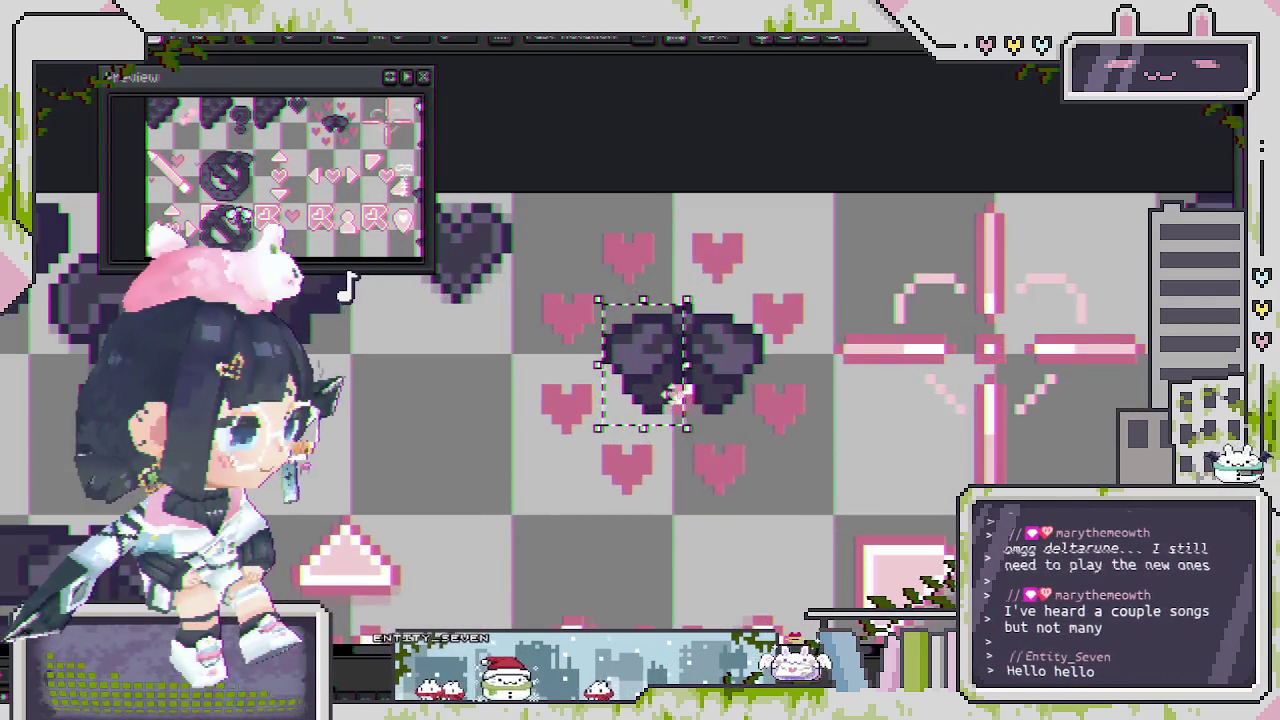
{"action": "scroll", "coordinate": [686, 386], "scroll_direction": "up", "scroll_amount": 1}
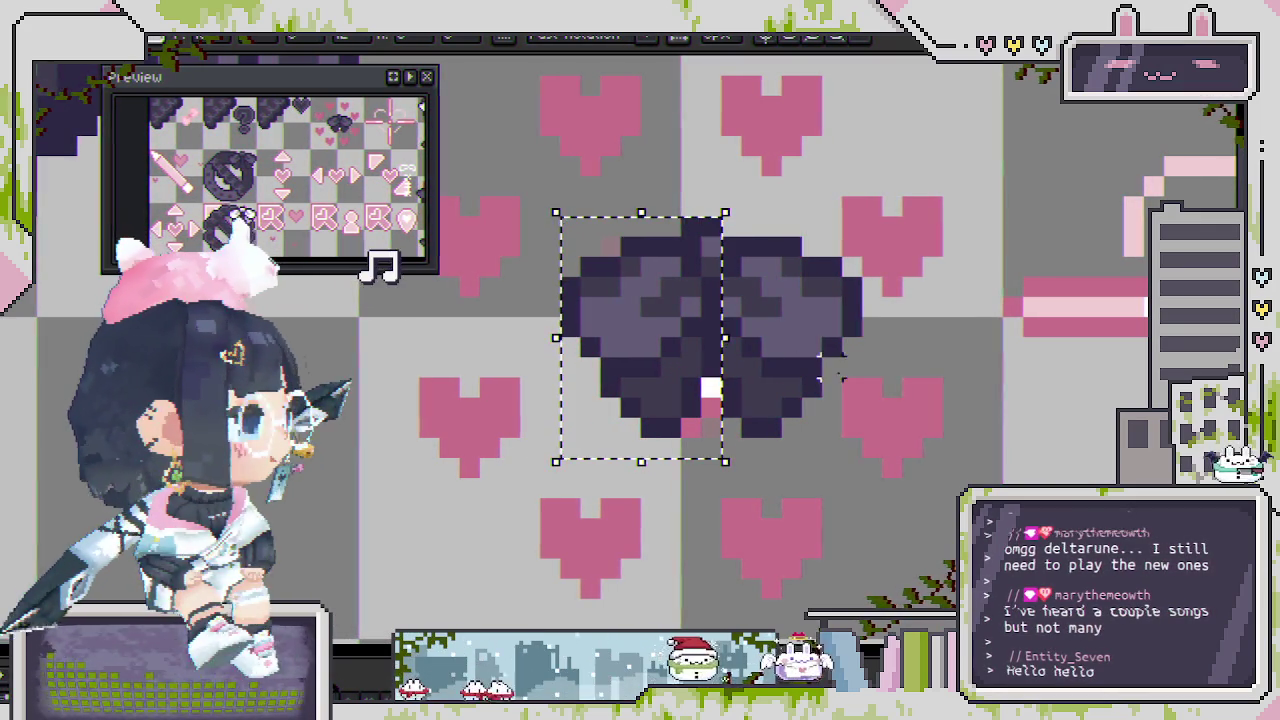
{"action": "key", "text": "ctrl+d"}
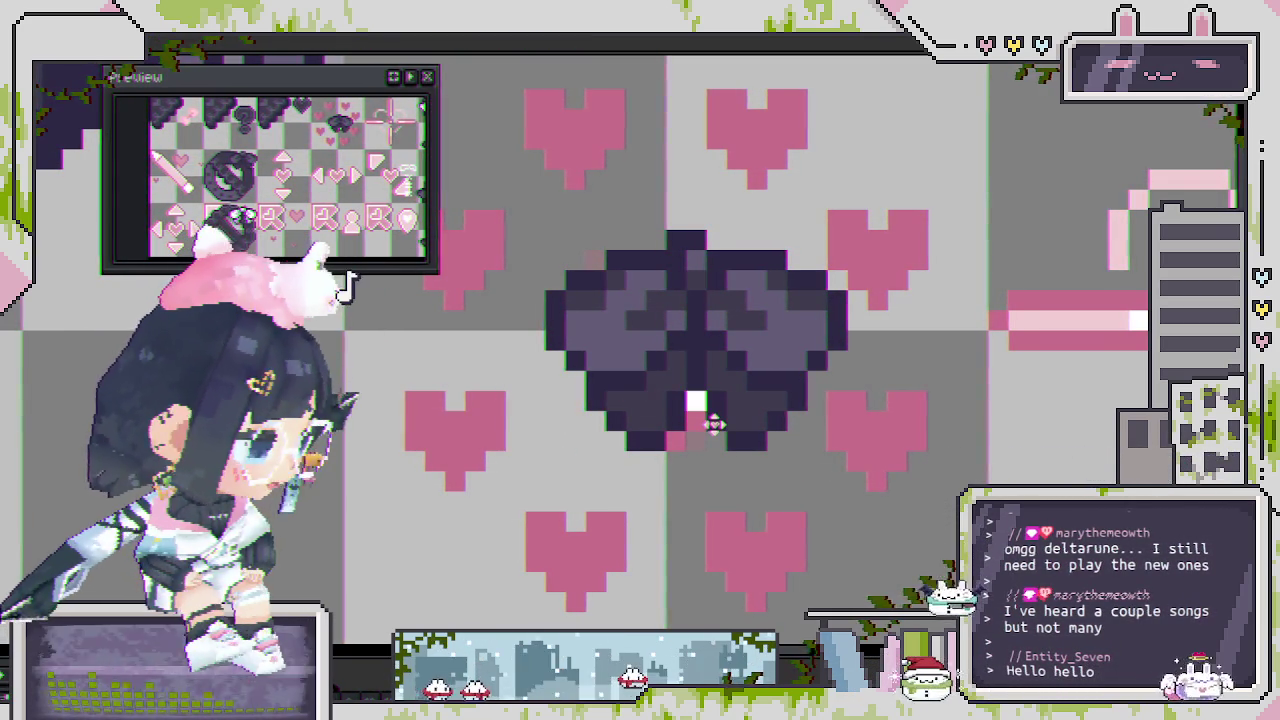
Recentre the bow by moving it one pixel left and one pixel up.
{"action": "mouse_move", "coordinate": [709, 423]}
{"action": "left_mouse_down"}
{"action": "mouse_move", "coordinate": [677, 423]}
{"action": "mouse_move", "coordinate": [693, 503]}
{"action": "mouse_move", "coordinate": [698, 431]}
{"action": "left_mouse_up"}
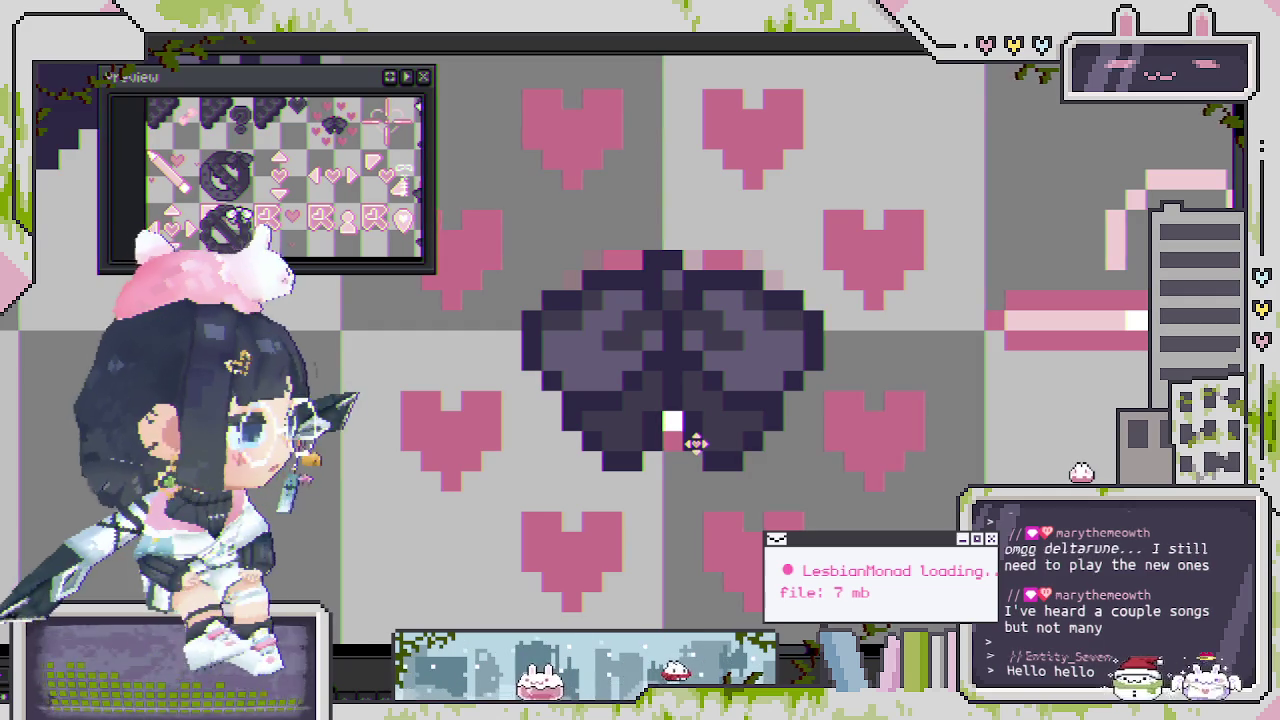
{"action": "left_click_drag", "start_coordinate": [697, 437], "coordinate": [697, 432]}
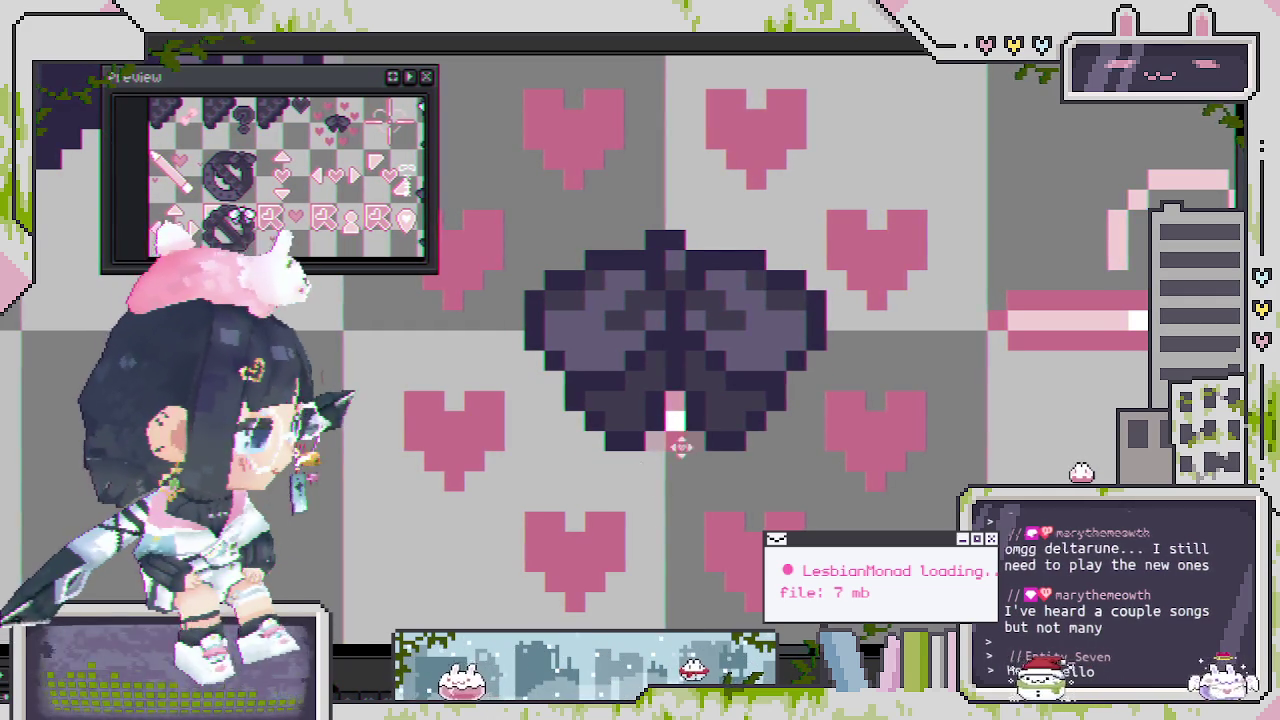
{"action": "scroll", "coordinate": [497, 488], "scroll_direction": "down", "scroll_amount": 1}
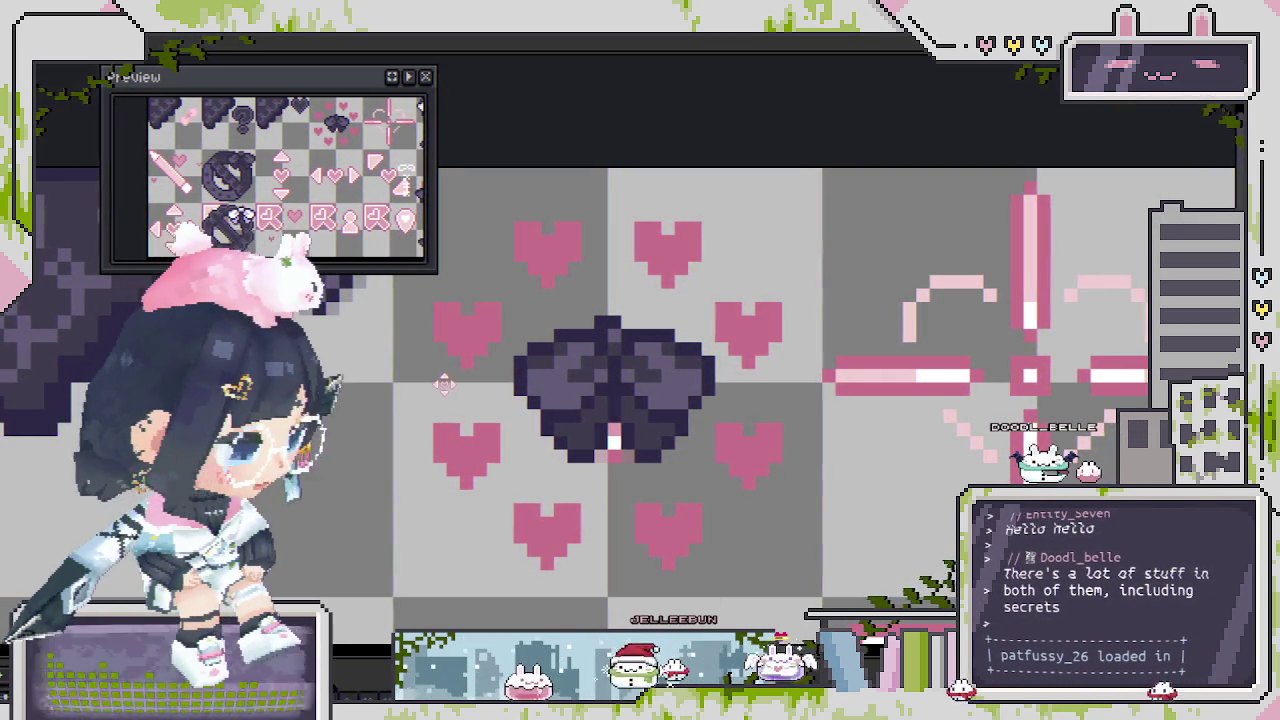
{"action": "scroll", "coordinate": [620, 340], "scroll_direction": "up", "scroll_amount": 2}
{"action": "key", "text": "ctrl+s"}
{"action": "scroll", "coordinate": [695, 326], "scroll_direction": "down", "scroll_amount": 1}
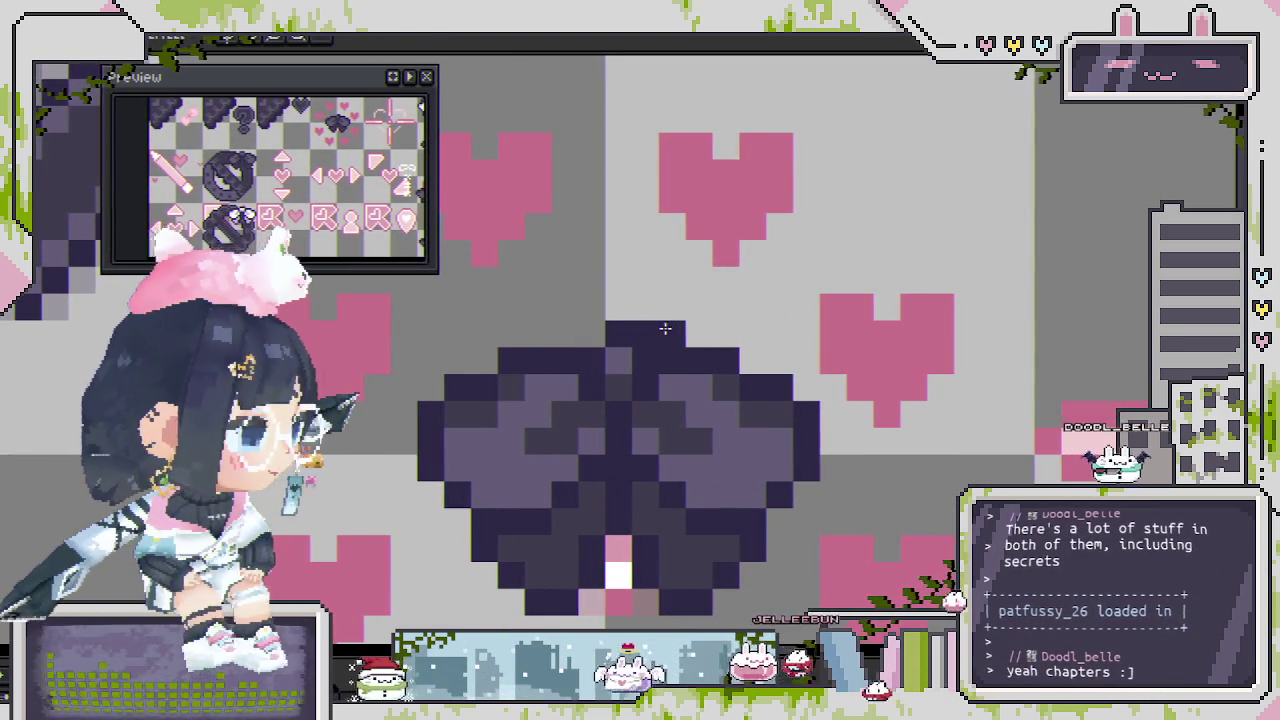
{"action": "scroll", "coordinate": [598, 335], "scroll_direction": "down", "scroll_amount": 1}
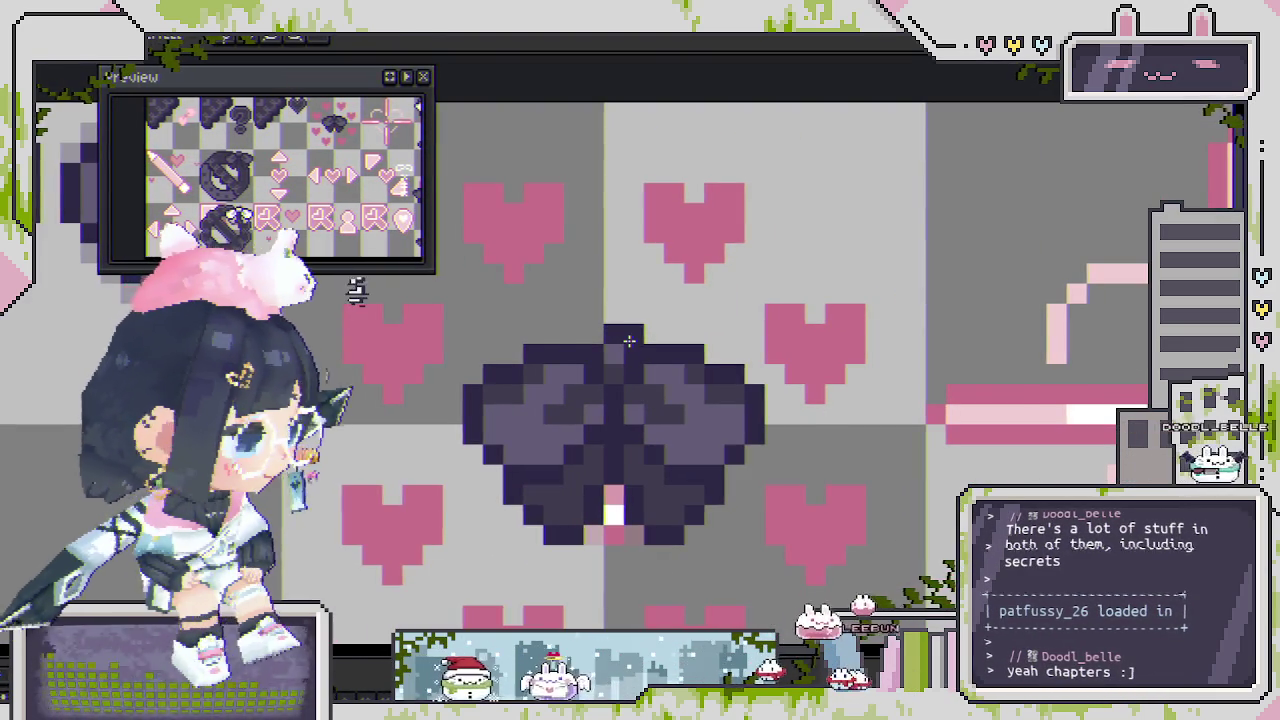
{"action": "scroll", "coordinate": [628, 392], "scroll_direction": "down", "scroll_amount": 1}
{"action": "scroll", "coordinate": [669, 403], "scroll_direction": "down", "scroll_amount": 1}
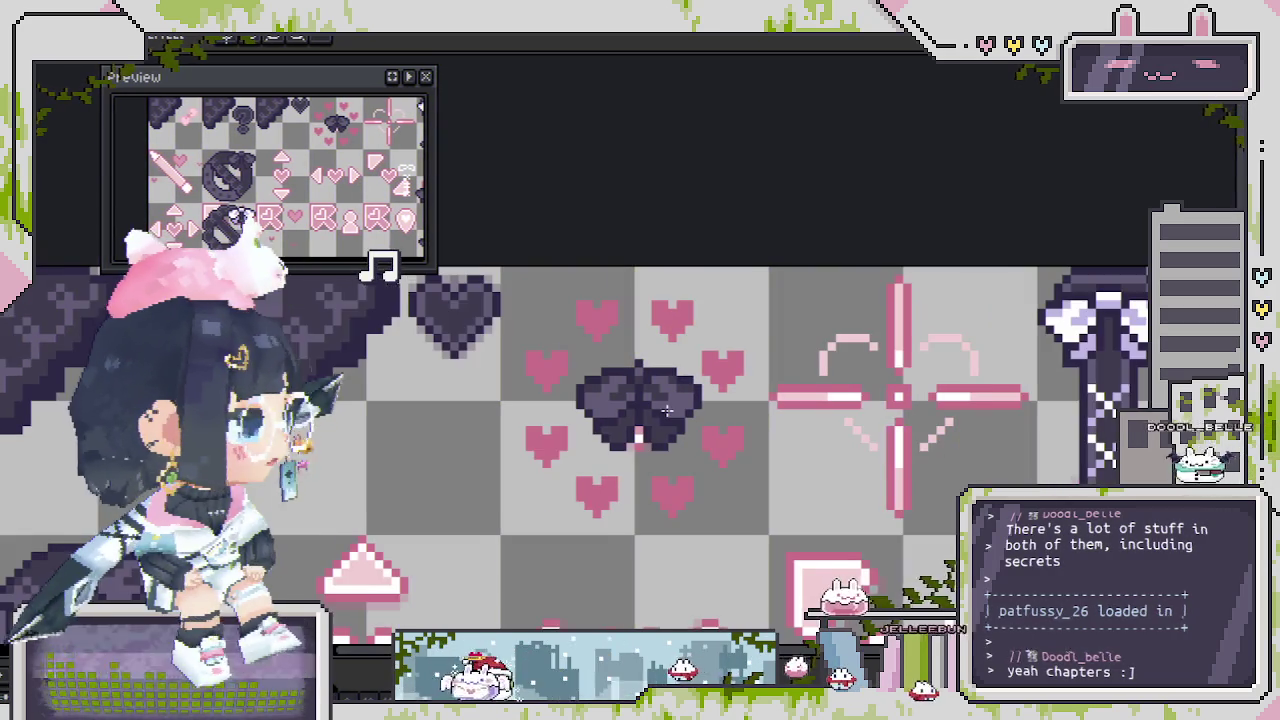
{"action": "scroll", "coordinate": [700, 380], "scroll_direction": "down", "scroll_amount": 1}
{"action": "scroll", "coordinate": [893, 287], "scroll_direction": "down", "scroll_amount": 1}
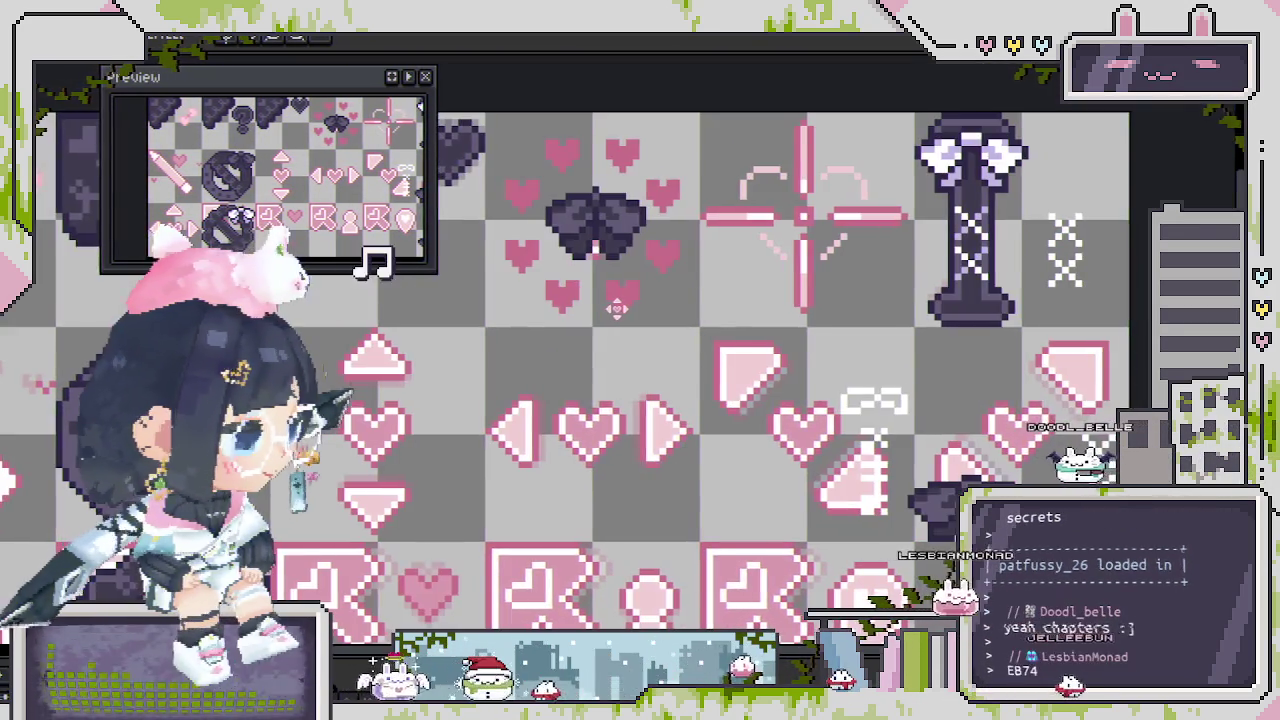
{"action": "left_click_drag", "start_coordinate": [893, 287], "coordinate": [806, 565]}
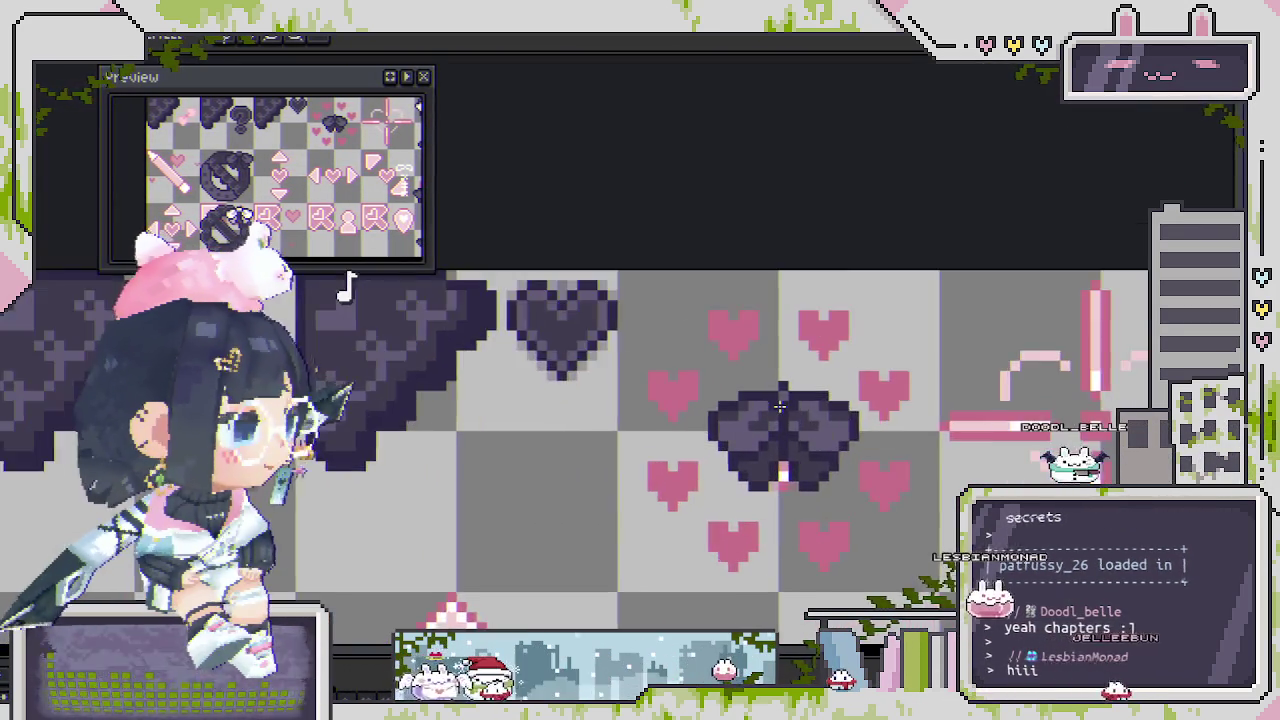
{"action": "scroll", "coordinate": [700, 437], "scroll_direction": "up", "scroll_amount": 2}
{"action": "scroll", "coordinate": [594, 396], "scroll_direction": "up", "scroll_amount": 1}
{"action": "scroll", "coordinate": [590, 405], "scroll_direction": "up", "scroll_amount": 1}
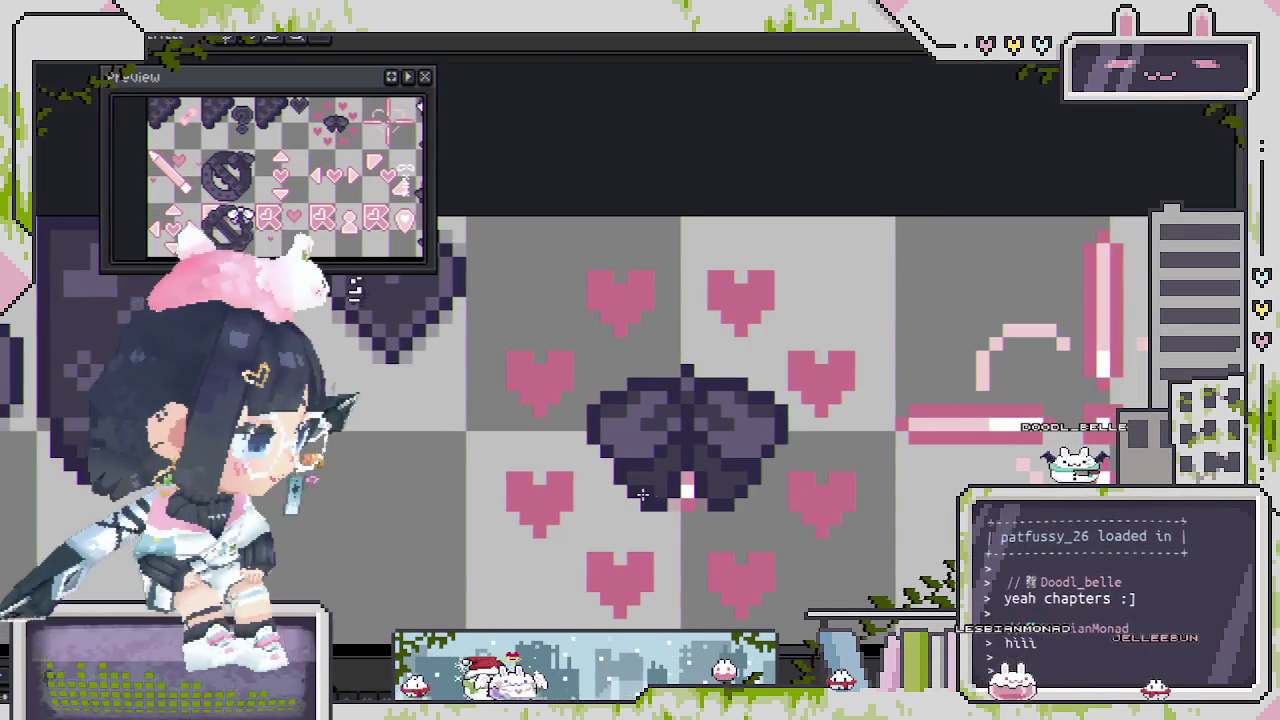
{"action": "scroll", "coordinate": [584, 430], "scroll_direction": "up", "scroll_amount": 1}
{"action": "scroll", "coordinate": [577, 455], "scroll_direction": "up", "scroll_amount": 1}
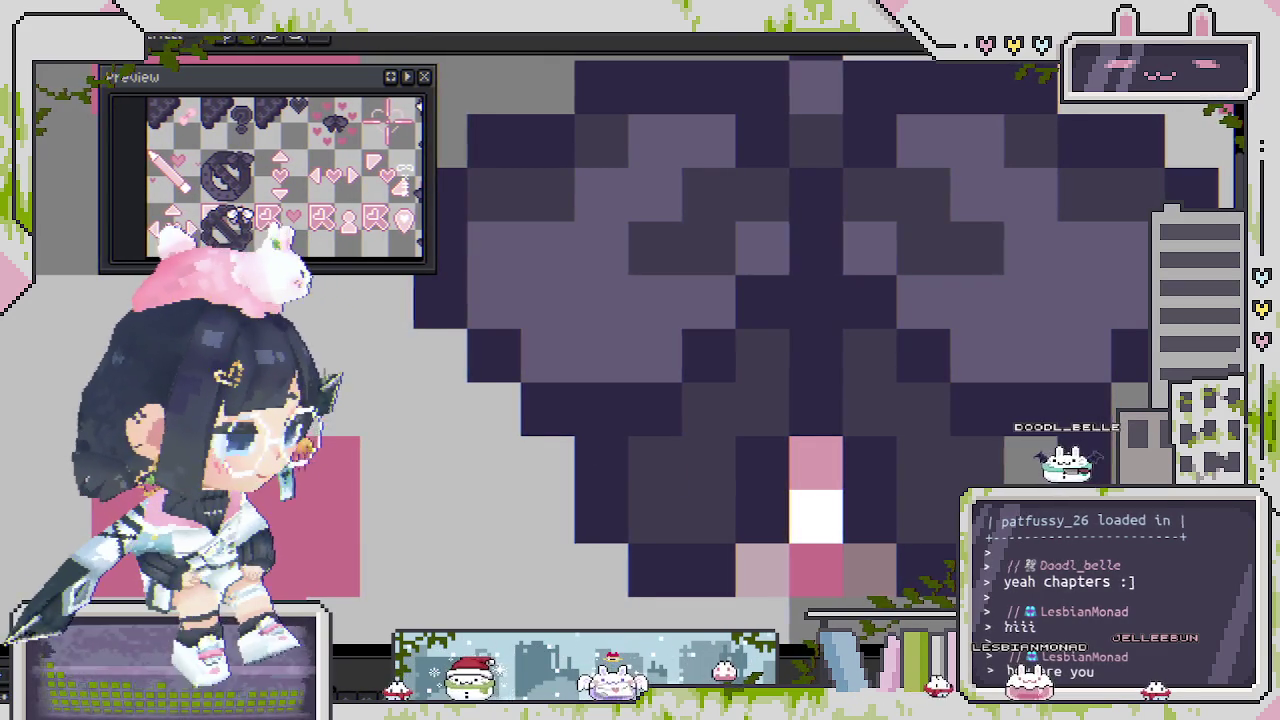
{"action": "scroll", "coordinate": [569, 451], "scroll_direction": "down", "scroll_amount": 2}
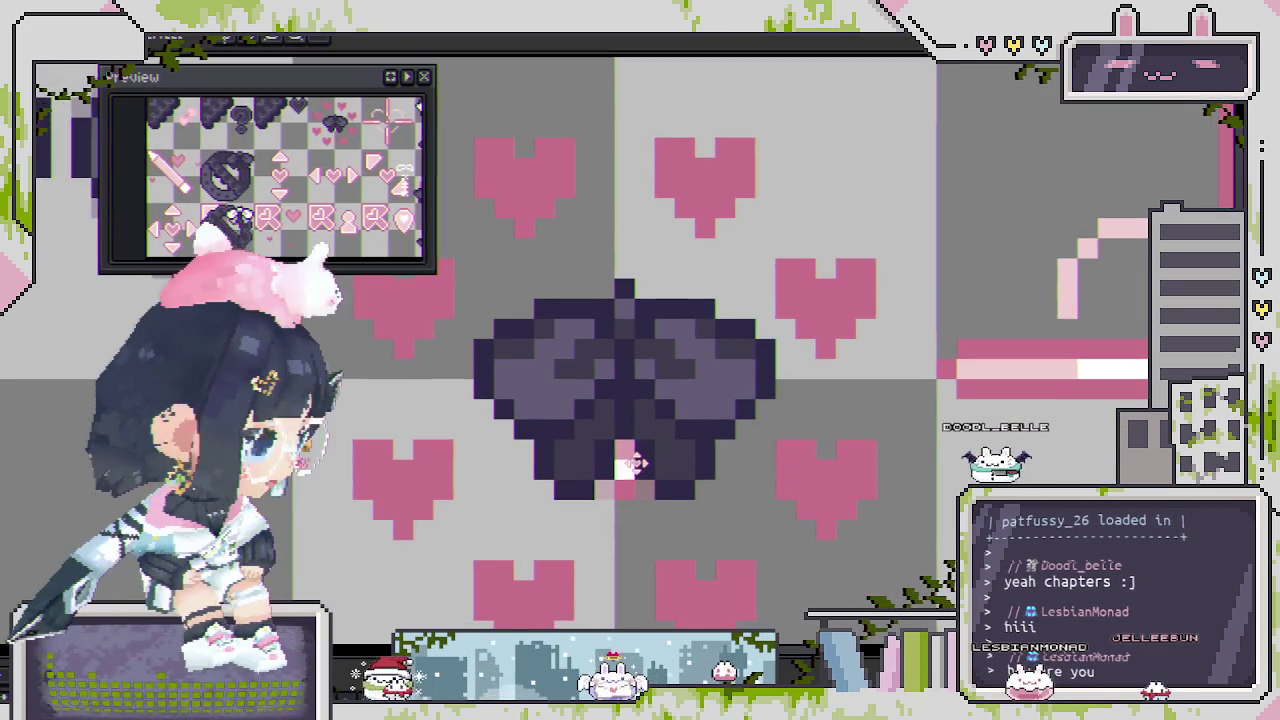
{"action": "left_click_drag", "start_coordinate": [619, 465], "coordinate": [647, 451]}
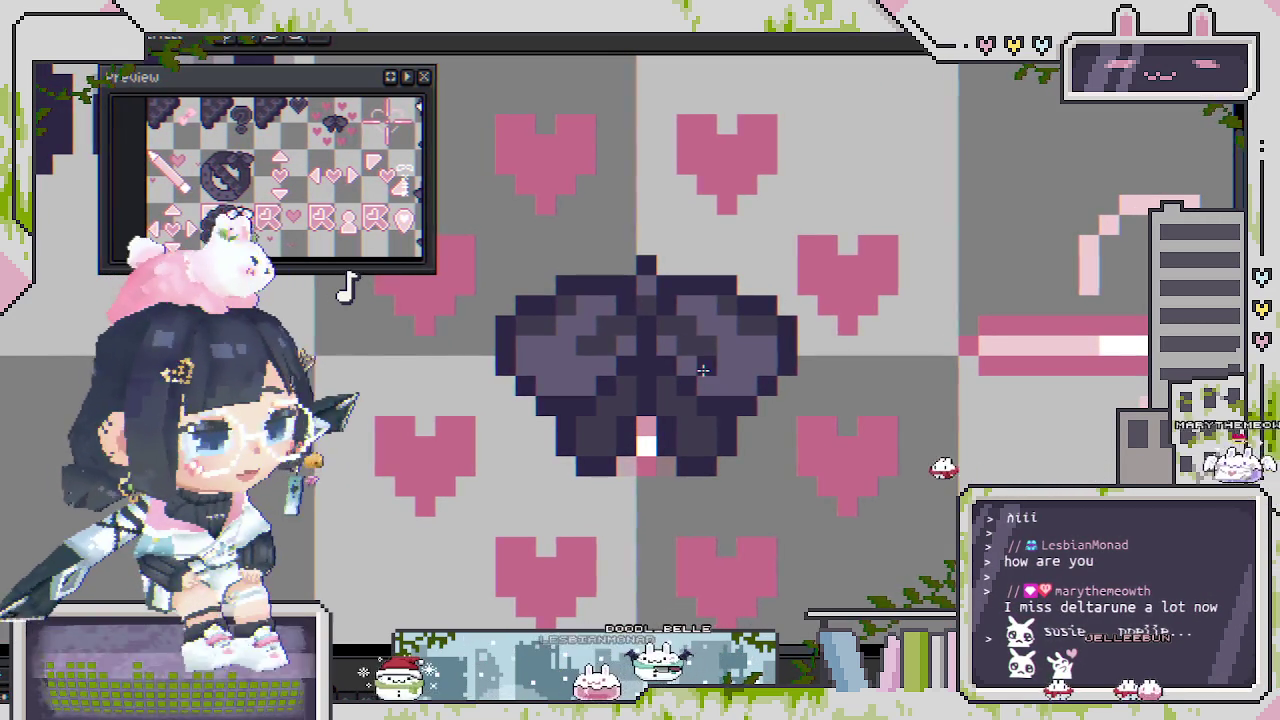
Zoom in on the bow and undo the last edit to the bow sprite.
{"action": "scroll", "coordinate": [704, 367], "scroll_direction": "down", "scroll_amount": 1}
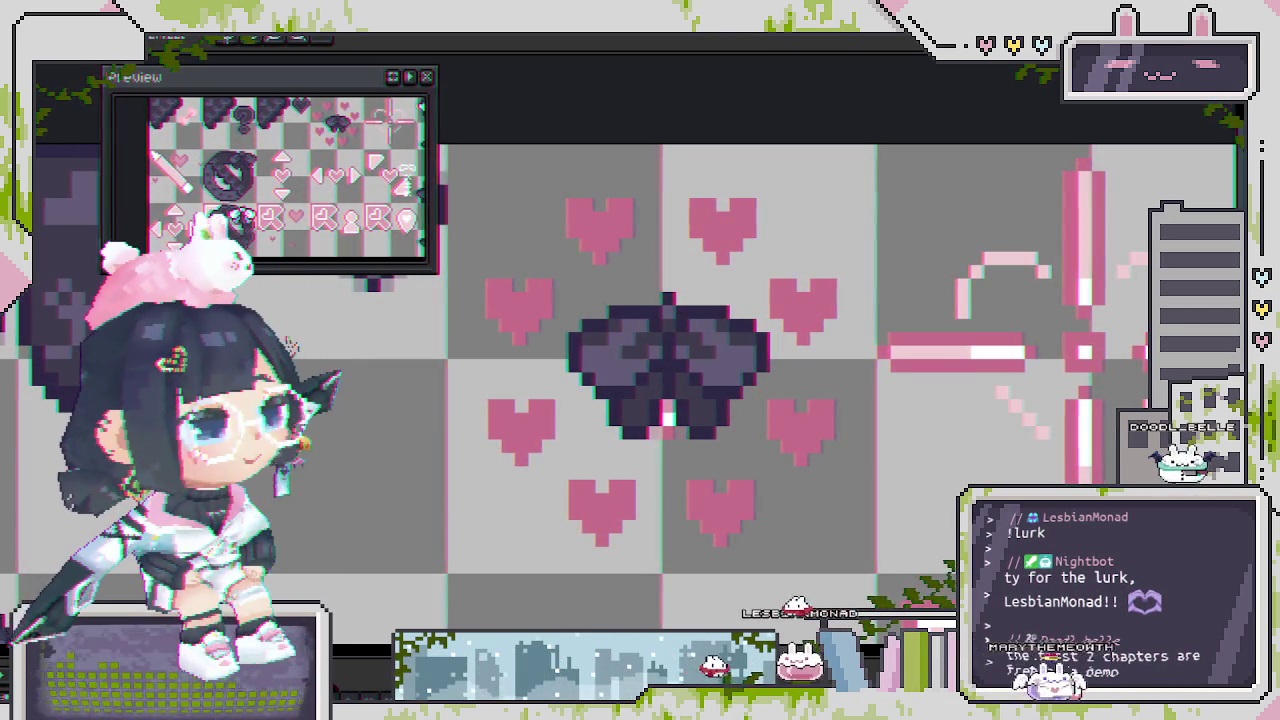
{"action": "scroll", "coordinate": [668, 271], "scroll_direction": "down", "scroll_amount": 2}
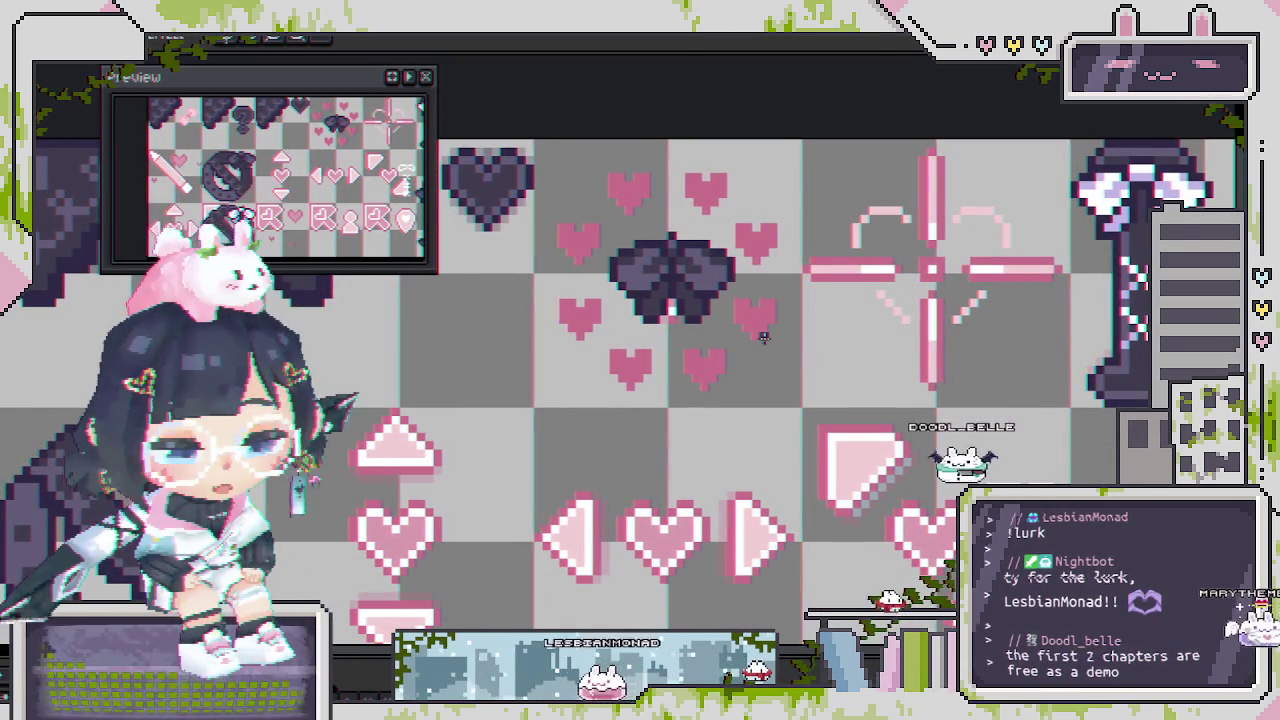
{"action": "scroll", "coordinate": [669, 255], "scroll_direction": "up", "scroll_amount": 1}
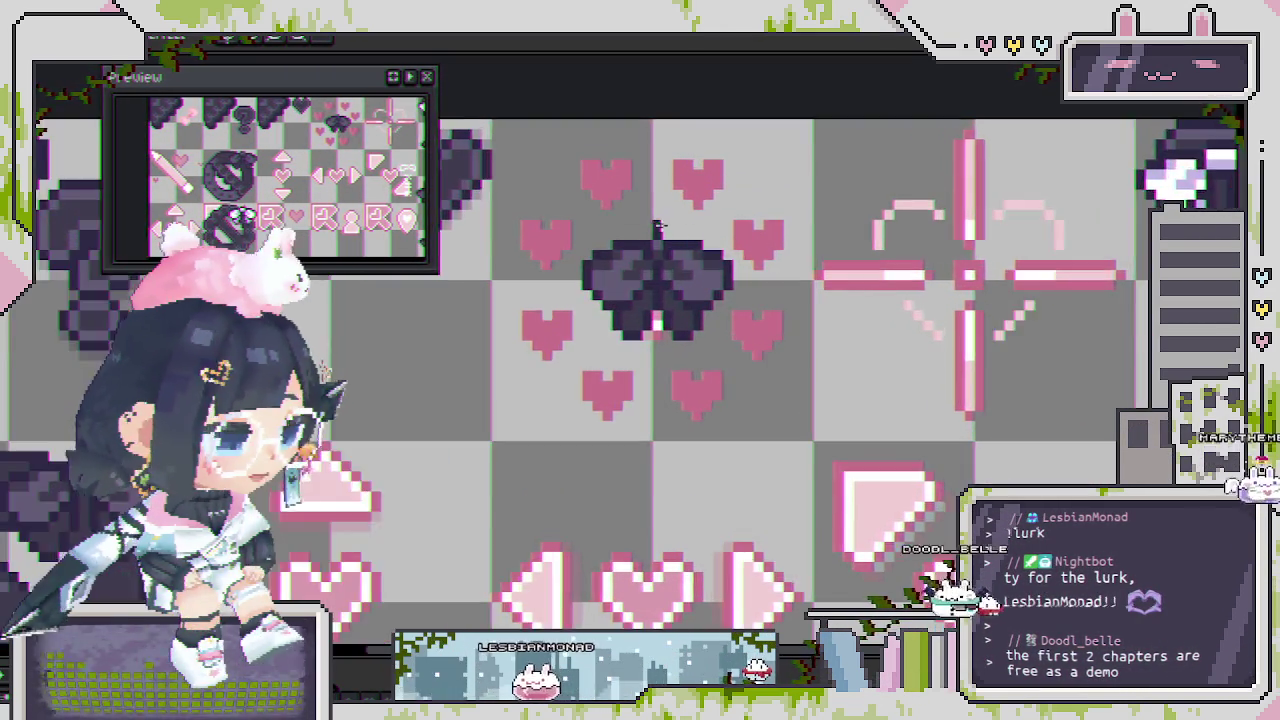
{"action": "scroll", "coordinate": [669, 255], "scroll_direction": "up", "scroll_amount": 1}
{"action": "scroll", "coordinate": [669, 255], "scroll_direction": "up", "scroll_amount": 1}
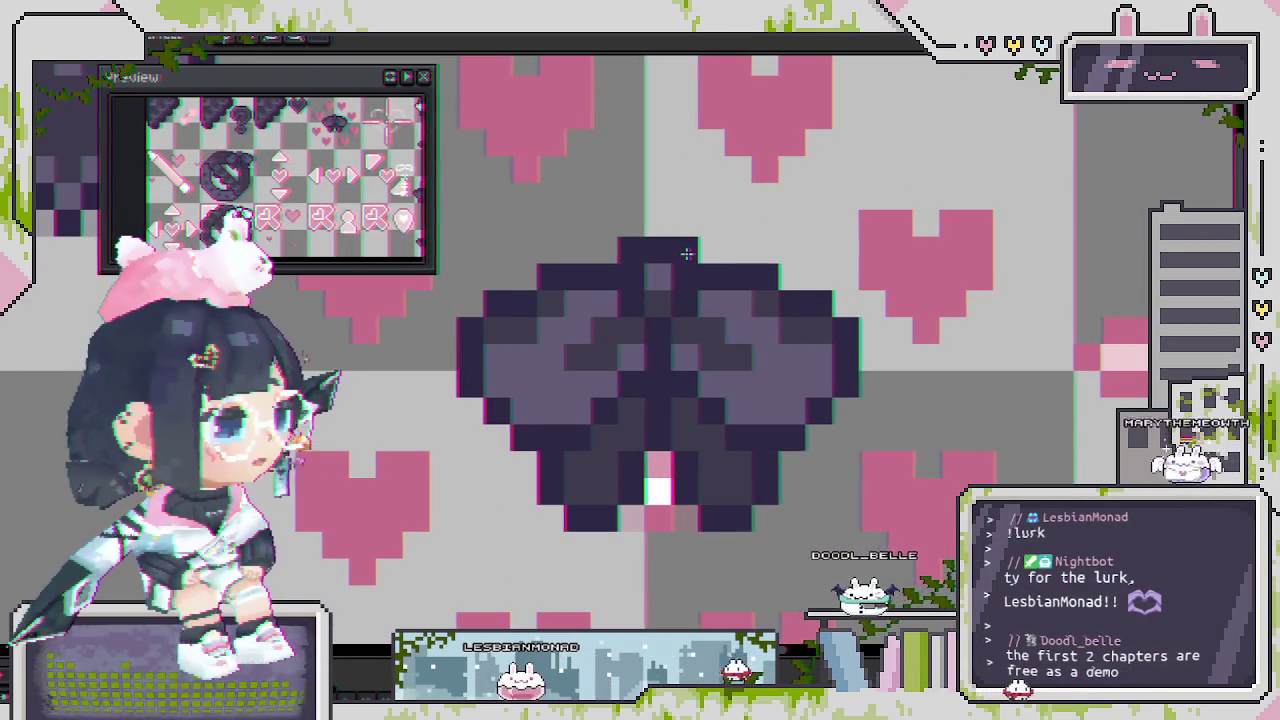
{"action": "scroll", "coordinate": [695, 367], "scroll_direction": "down", "scroll_amount": 1}
{"action": "key", "text": "ctrl+z"}
{"action": "key", "text": "ctrl+z"}
Erase the stray dark pixels below the bow's lower left edge.
{"action": "scroll", "coordinate": [610, 318], "scroll_direction": "down", "scroll_amount": 1}
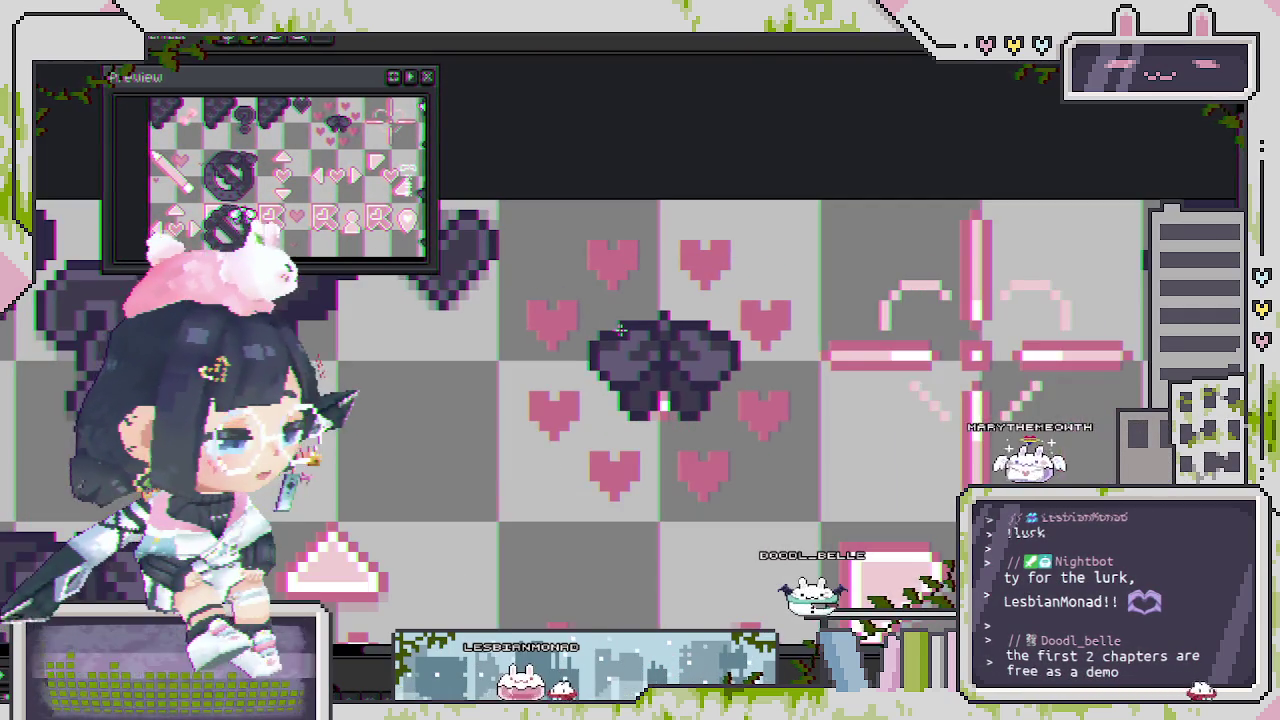
{"action": "scroll", "coordinate": [640, 390], "scroll_direction": "up", "scroll_amount": 1}
{"action": "scroll", "coordinate": [680, 400], "scroll_direction": "up", "scroll_amount": 2}
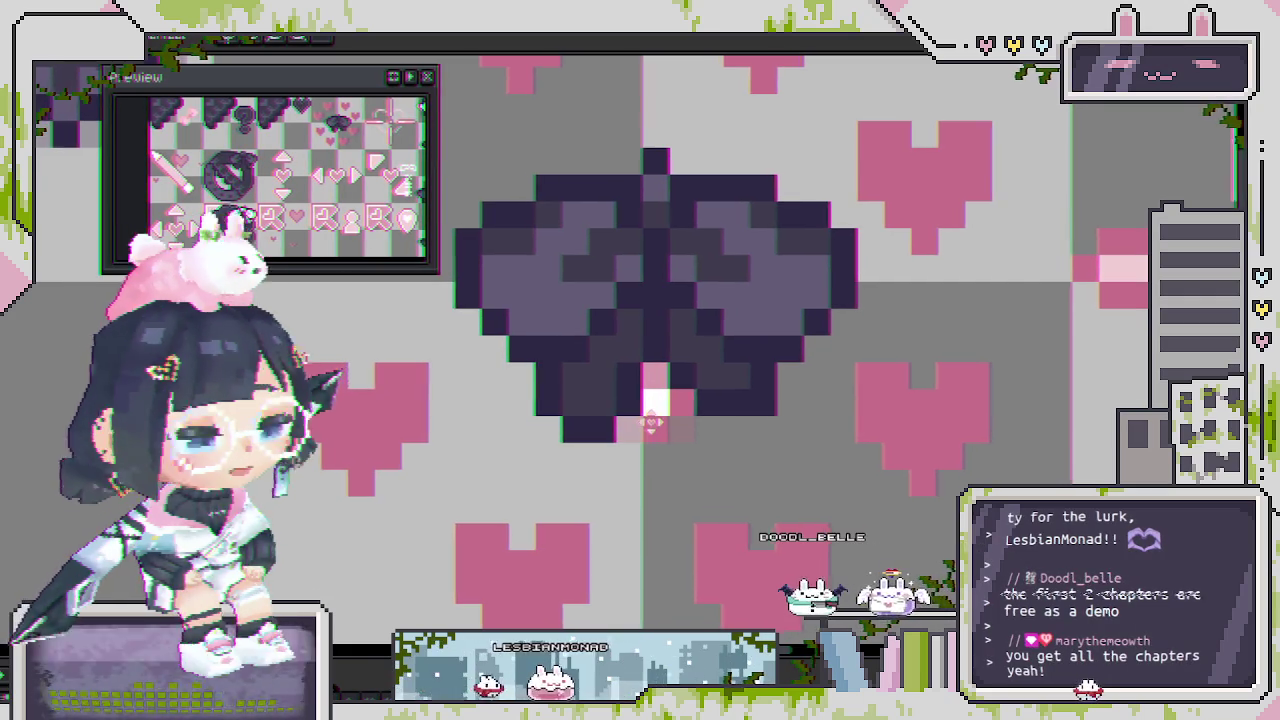
{"action": "left_click_drag", "start_coordinate": [550, 430], "coordinate": [627, 407]}
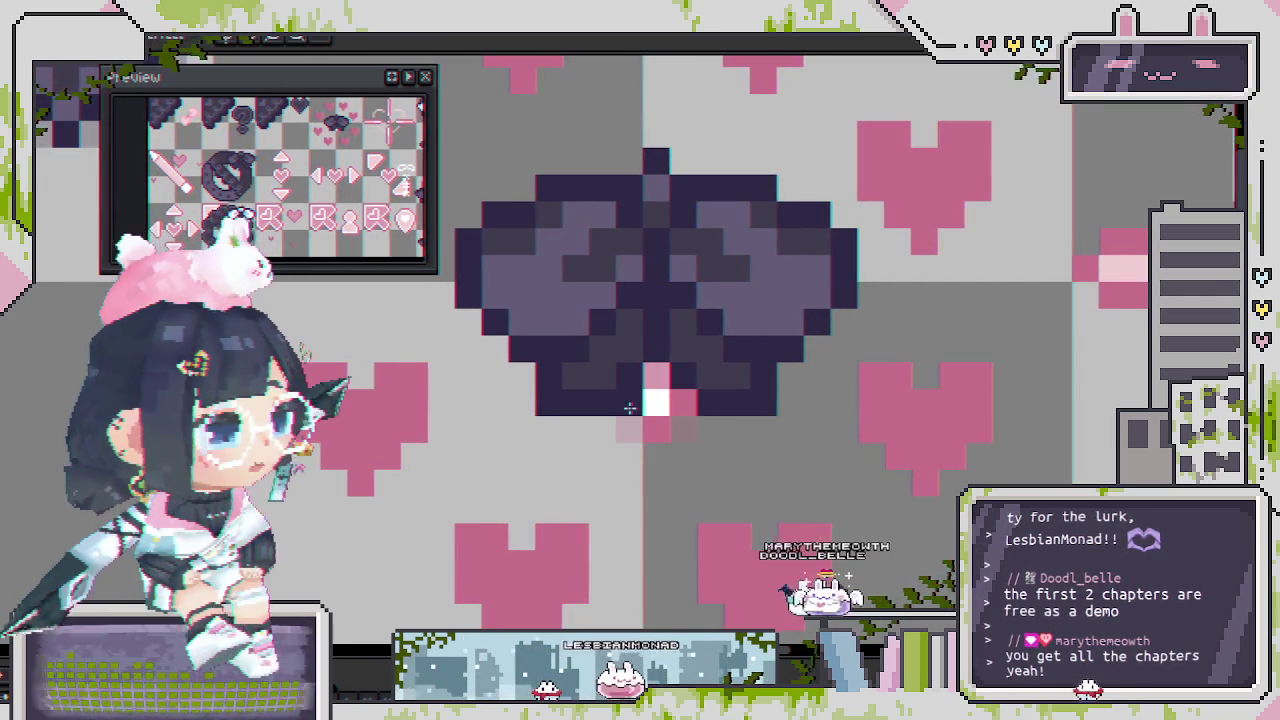
Paint pink and white highlight pixels at the bow's centre and darken a lower-left pixel.
{"action": "scroll", "coordinate": [626, 407], "scroll_direction": "down", "scroll_amount": 3}
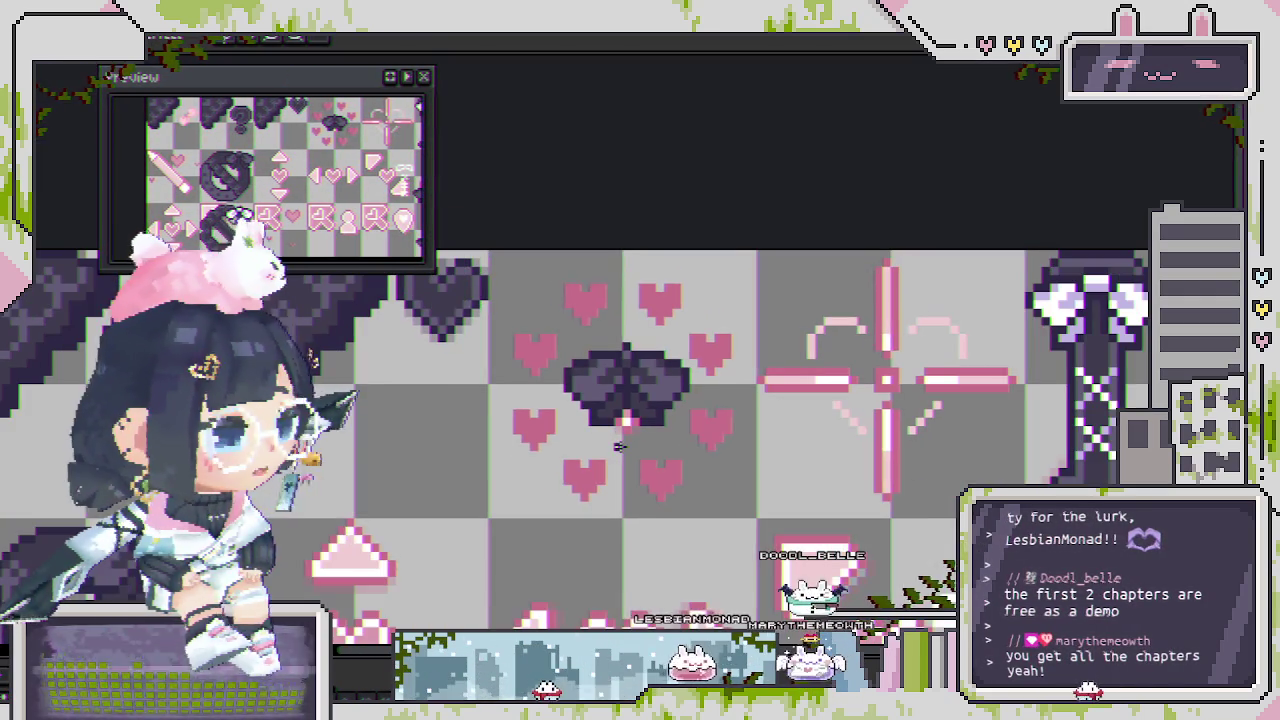
{"action": "scroll", "coordinate": [619, 445], "scroll_direction": "up", "scroll_amount": 3}
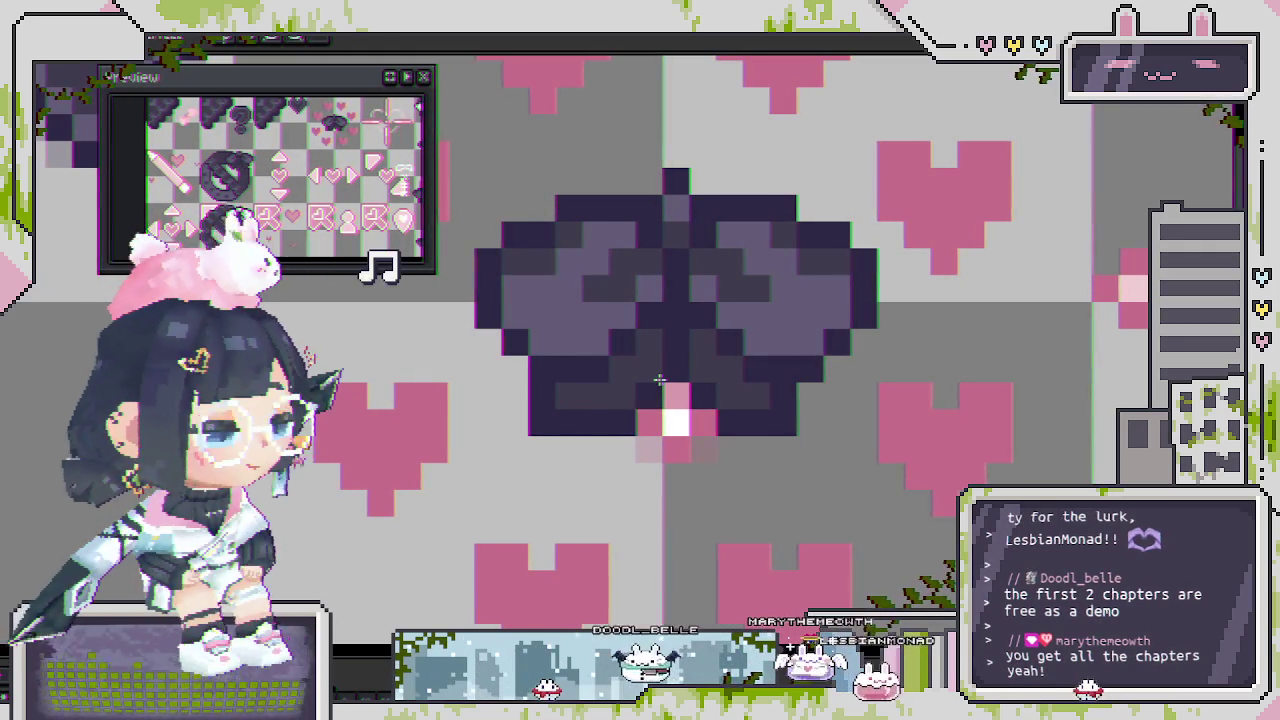
{"action": "left_click", "coordinate": [651, 395]}
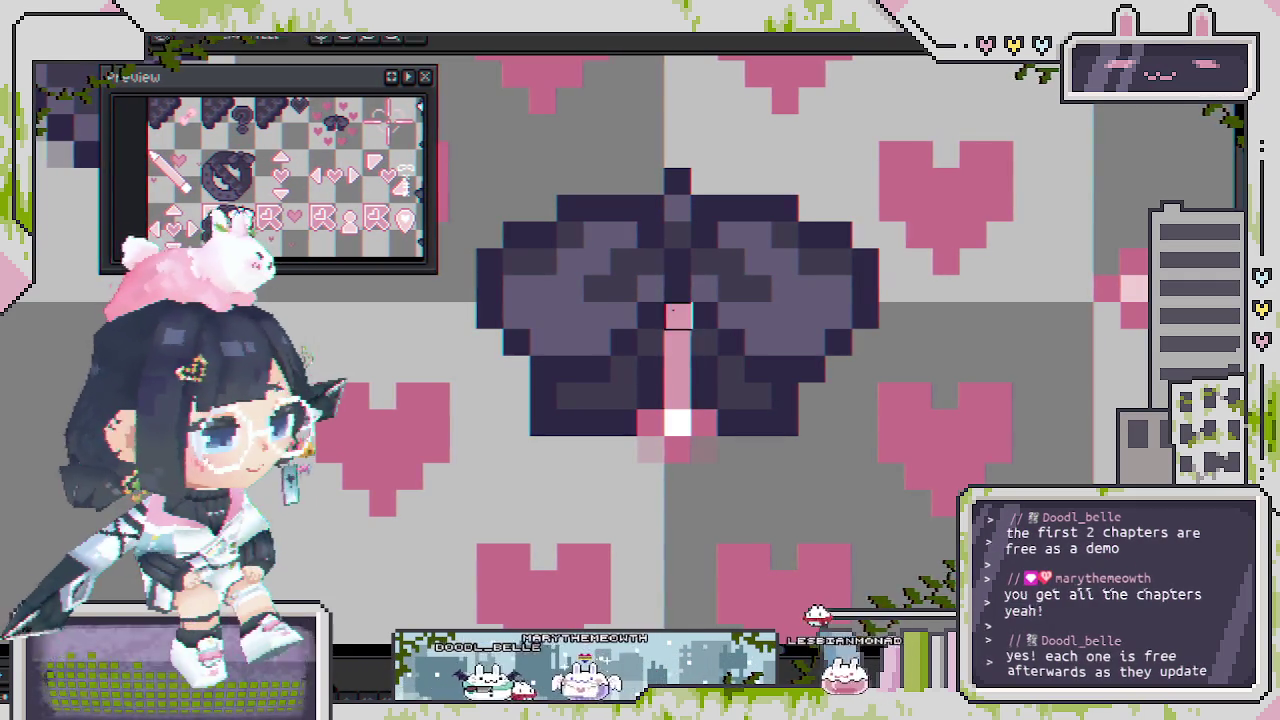
{"action": "scroll", "coordinate": [672, 338], "scroll_direction": "down", "scroll_amount": 2}
{"action": "scroll", "coordinate": [679, 400], "scroll_direction": "up", "scroll_amount": 2}
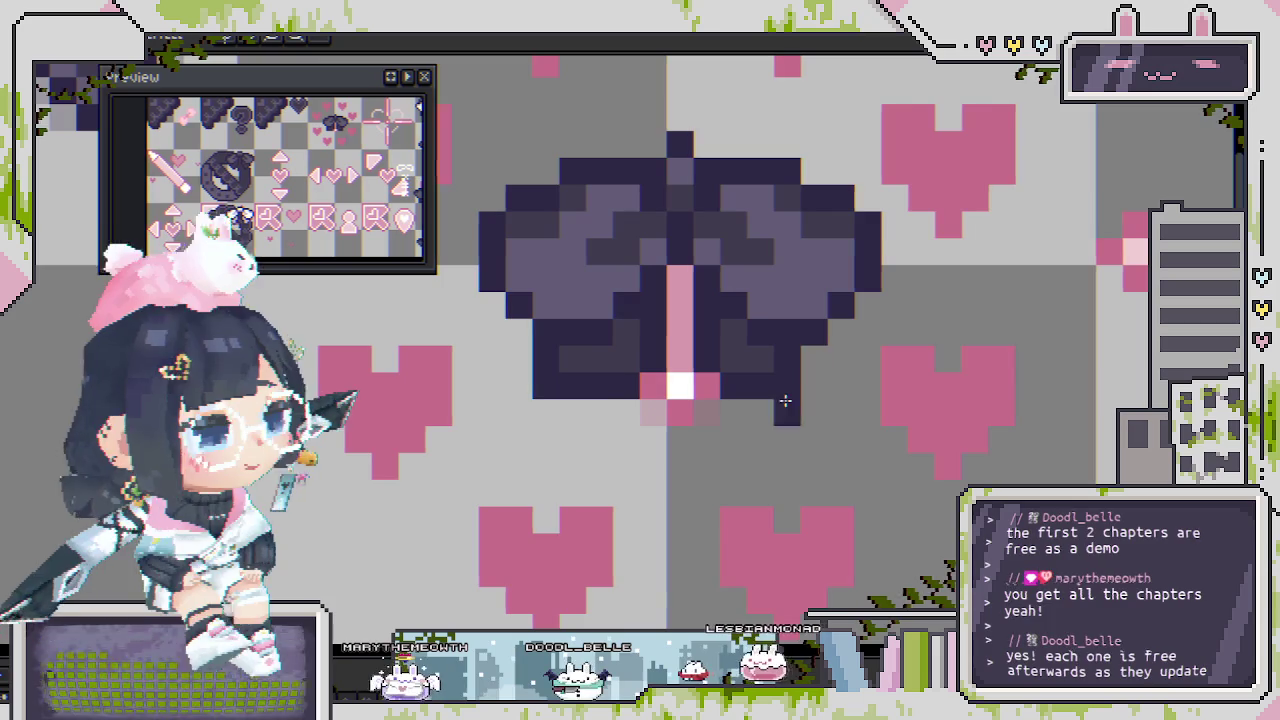
{"action": "scroll", "coordinate": [765, 385], "scroll_direction": "down", "scroll_amount": 1}
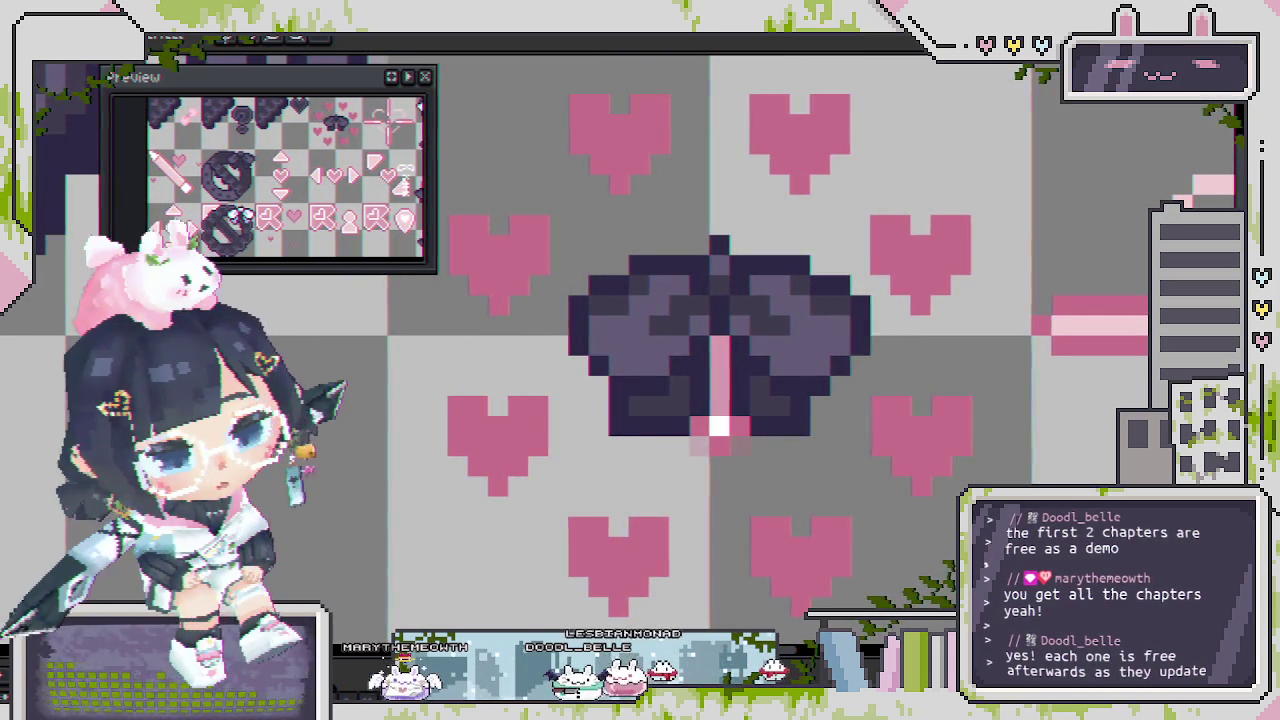
{"action": "scroll", "coordinate": [655, 390], "scroll_direction": "up", "scroll_amount": 1}
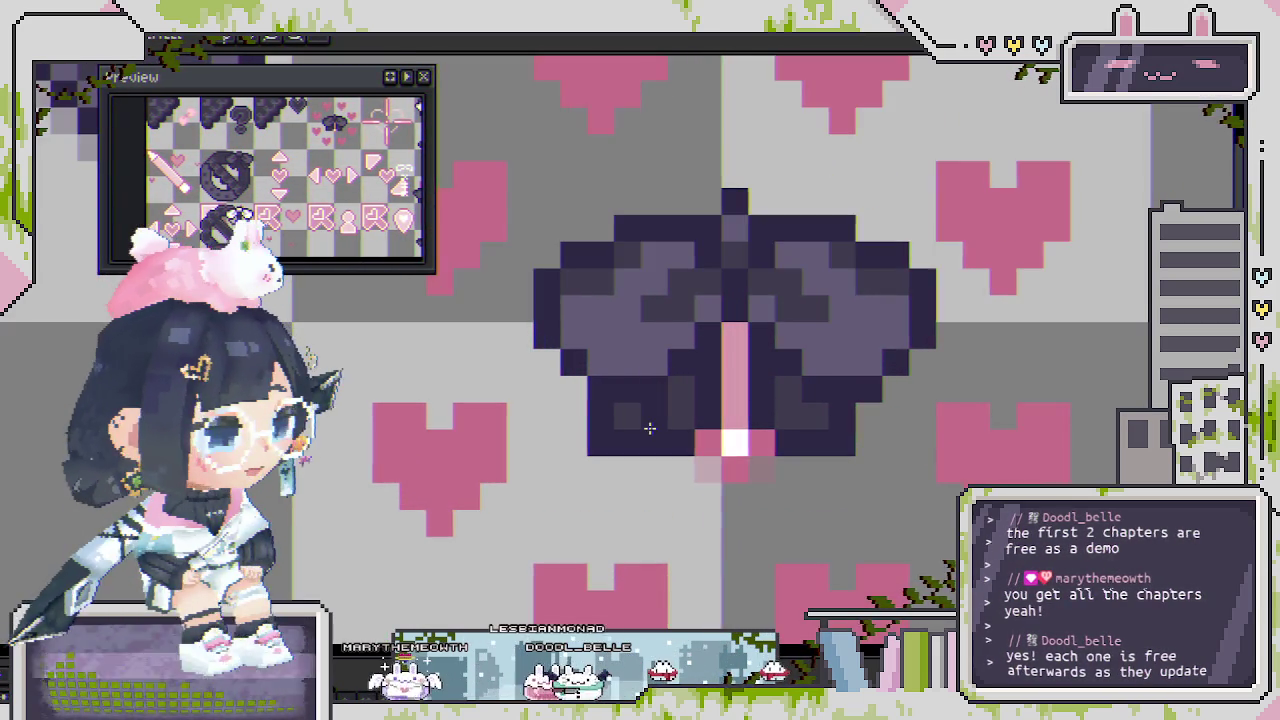
{"action": "scroll", "coordinate": [651, 423], "scroll_direction": "up", "scroll_amount": 1}
{"action": "left_click", "coordinate": [554, 434]}
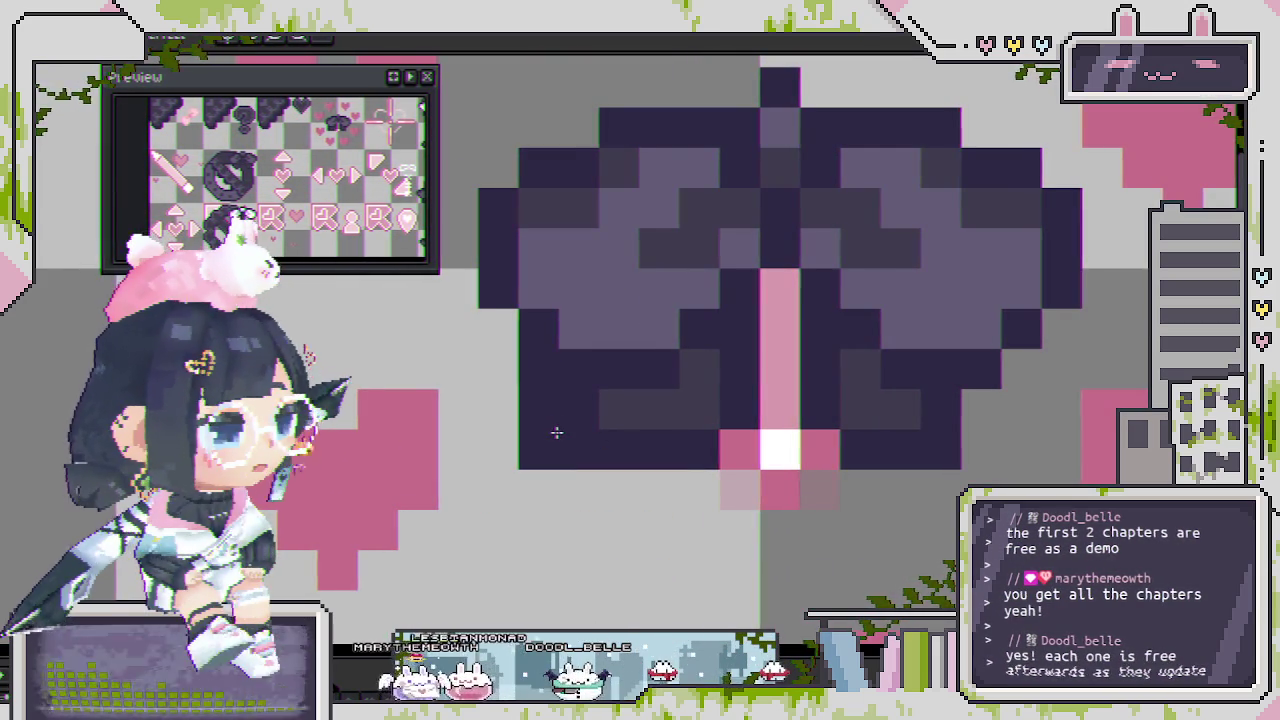
Widen the pink knot, fix a misplaced white pixel, and add white highlights on both sides.
{"action": "left_click", "coordinate": [745, 408]}
{"action": "left_click", "coordinate": [738, 370]}
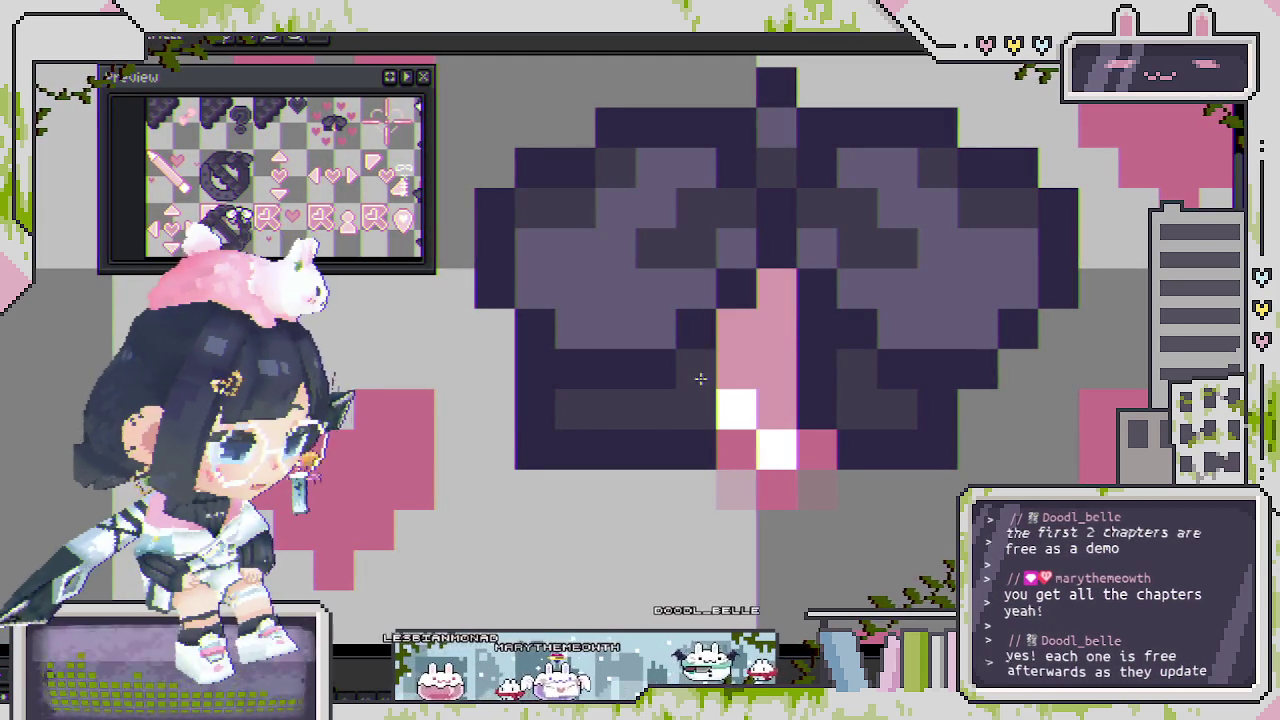
{"action": "left_click", "coordinate": [719, 392]}
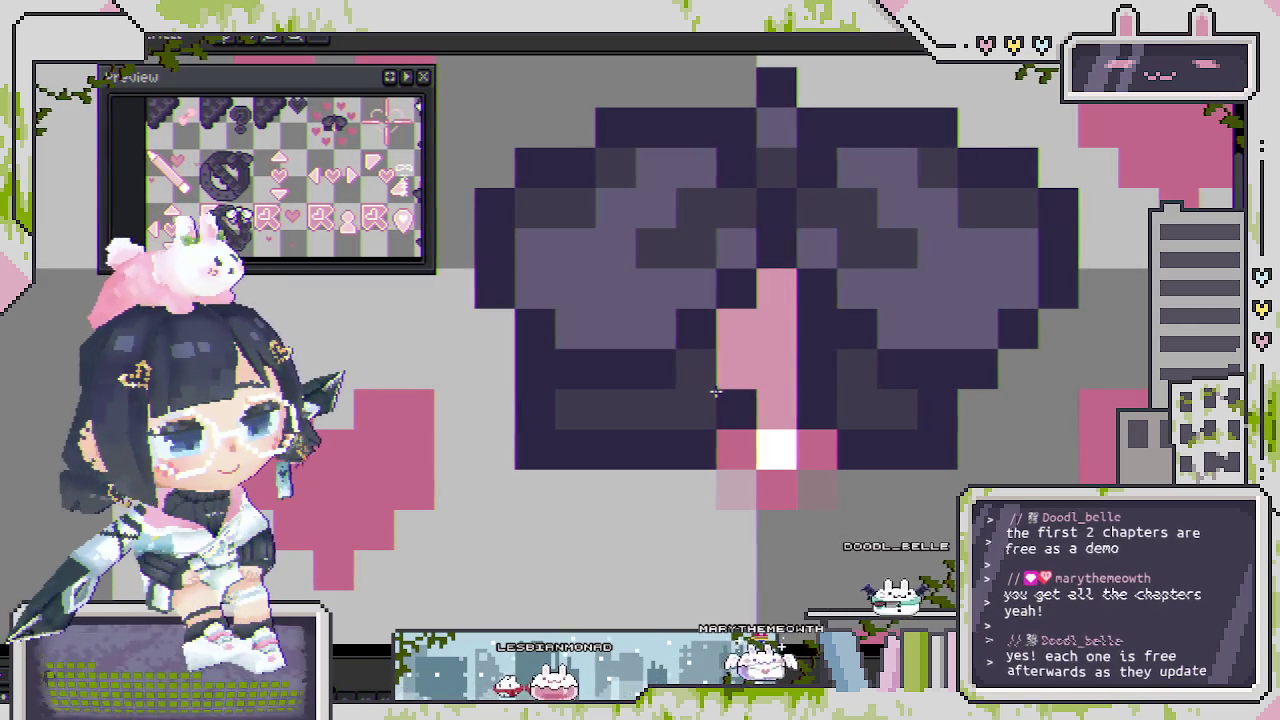
{"action": "left_click_drag", "start_coordinate": [752, 380], "coordinate": [795, 342]}
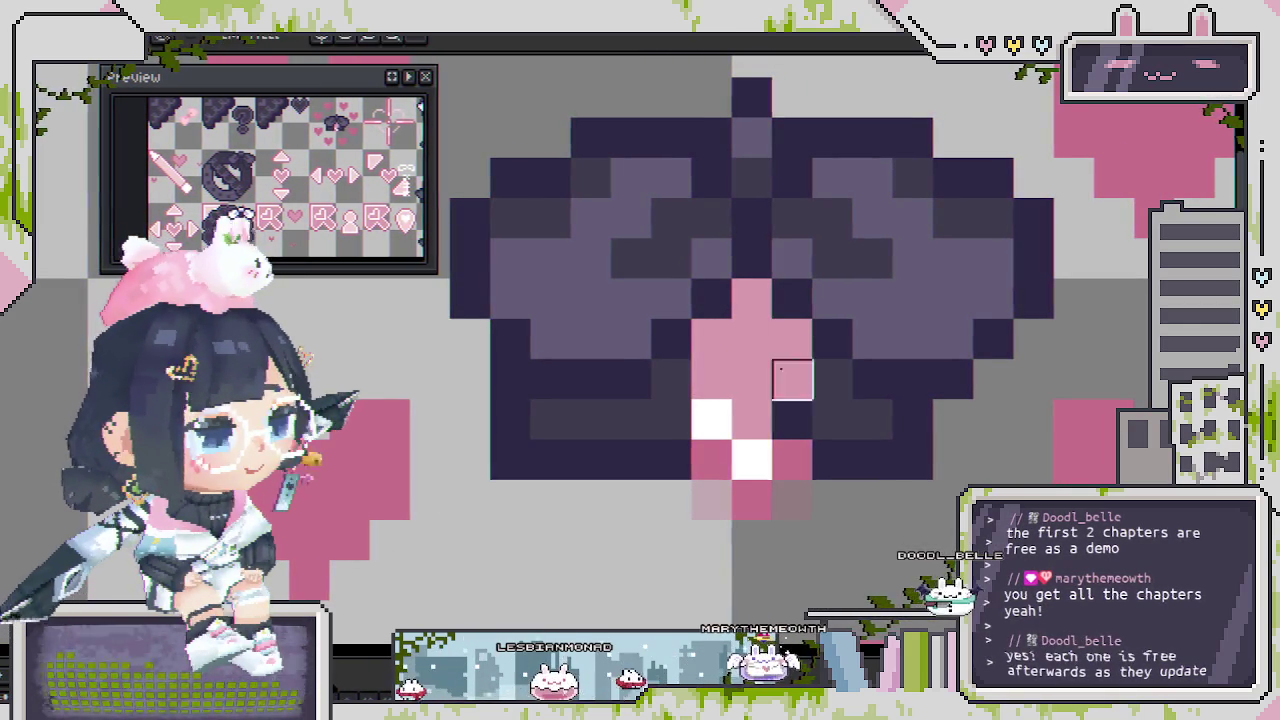
{"action": "left_click", "coordinate": [801, 416]}
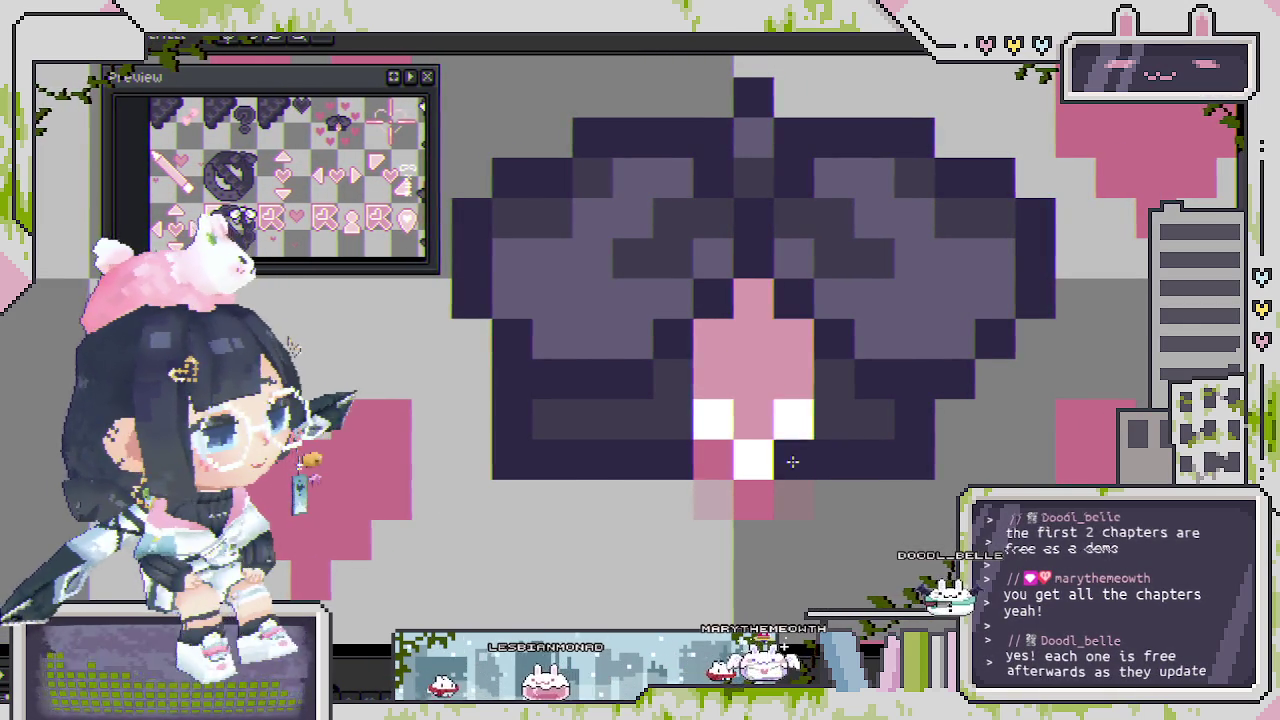
Remove a stray dark pixel accidentally painted just below the bow.
{"action": "scroll", "coordinate": [792, 460], "scroll_direction": "down", "scroll_amount": 2}
{"action": "left_click", "coordinate": [796, 479]}
{"action": "key", "text": "ctrl+z"}
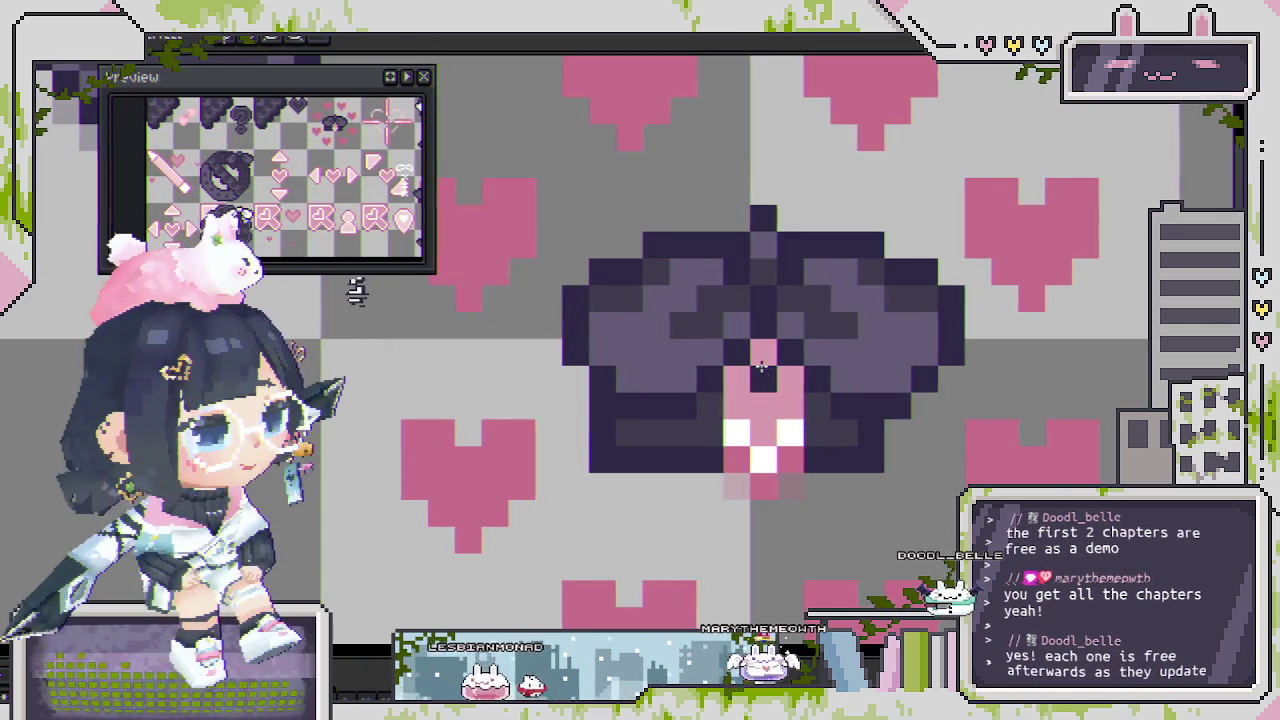
{"action": "scroll", "coordinate": [767, 358], "scroll_direction": "down", "scroll_amount": 2}
{"action": "key", "text": "v"}
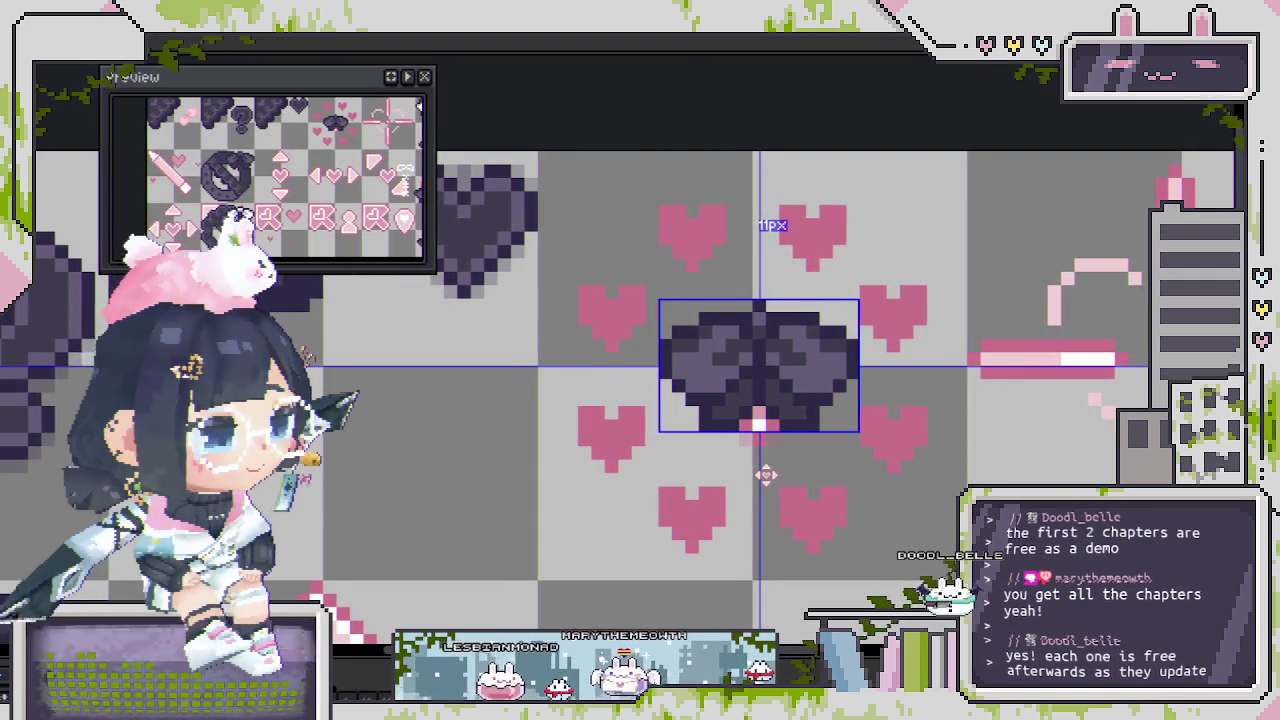
{"action": "scroll", "coordinate": [766, 478], "scroll_direction": "down", "scroll_amount": 1}
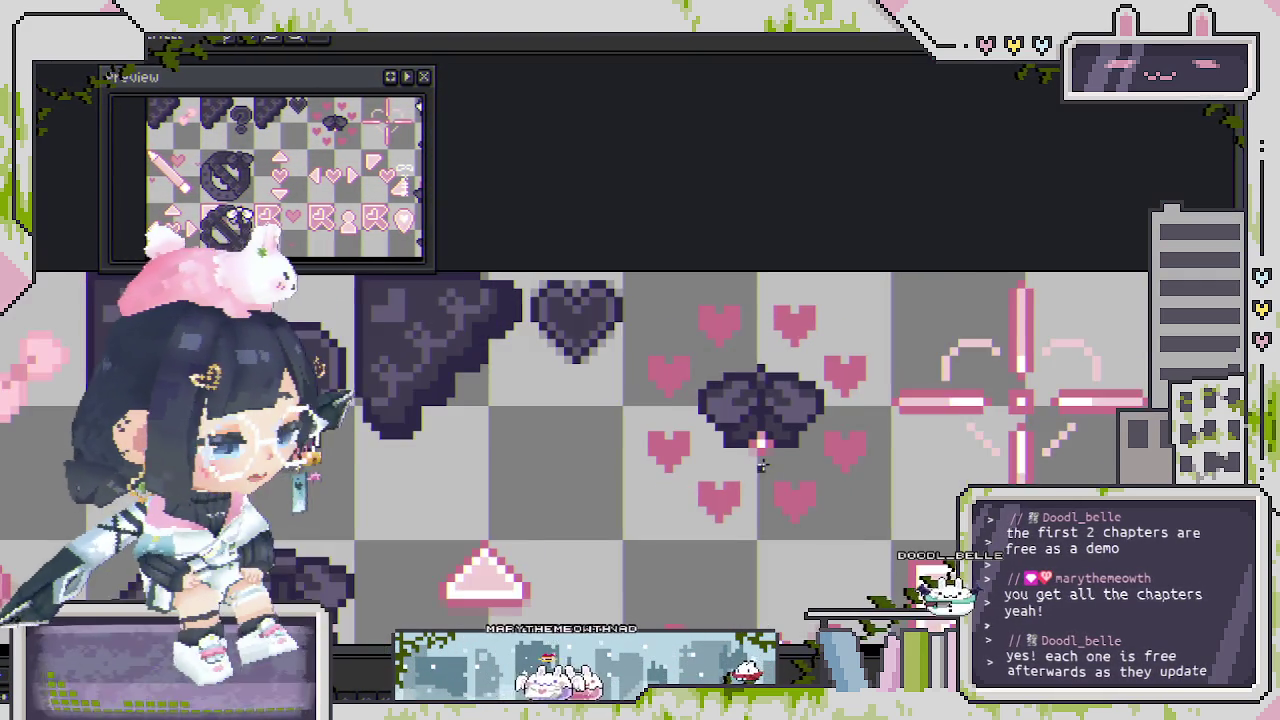
{"action": "scroll", "coordinate": [770, 430], "scroll_direction": "down", "scroll_amount": 1}
{"action": "scroll", "coordinate": [781, 331], "scroll_direction": "down", "scroll_amount": 1}
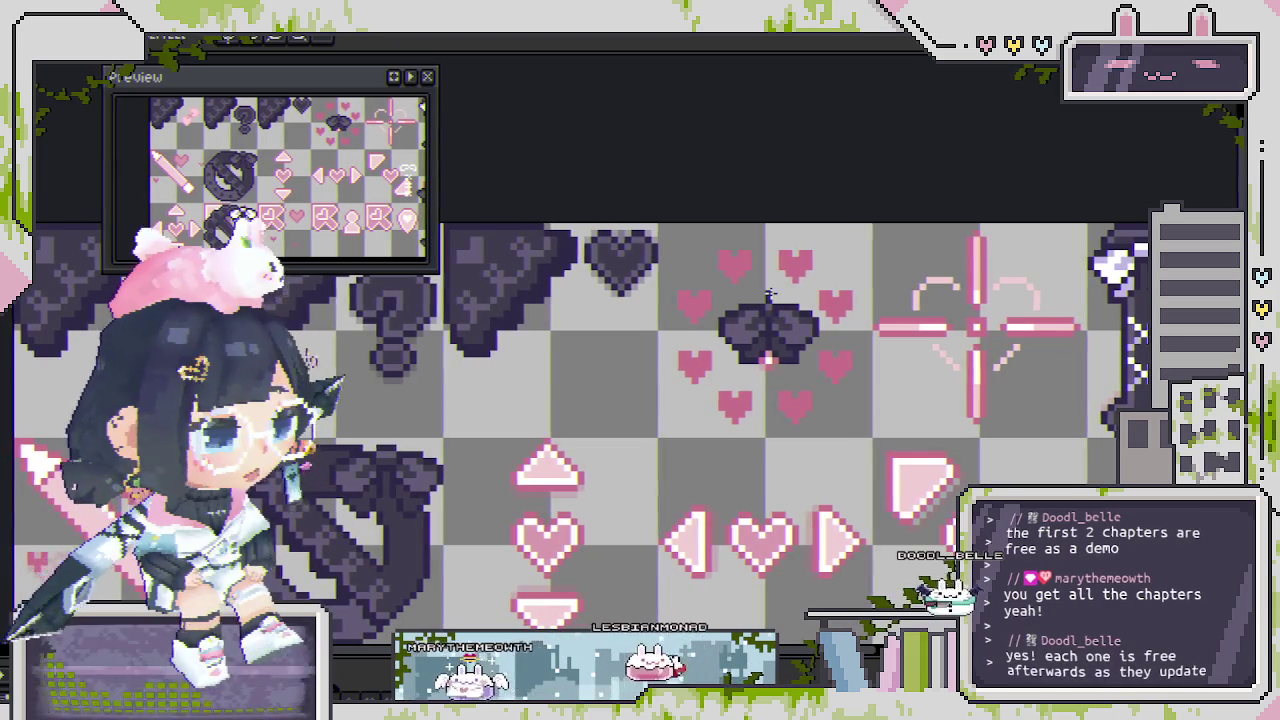
{"action": "scroll", "coordinate": [768, 297], "scroll_direction": "up", "scroll_amount": 1}
{"action": "scroll", "coordinate": [766, 290], "scroll_direction": "up", "scroll_amount": 1}
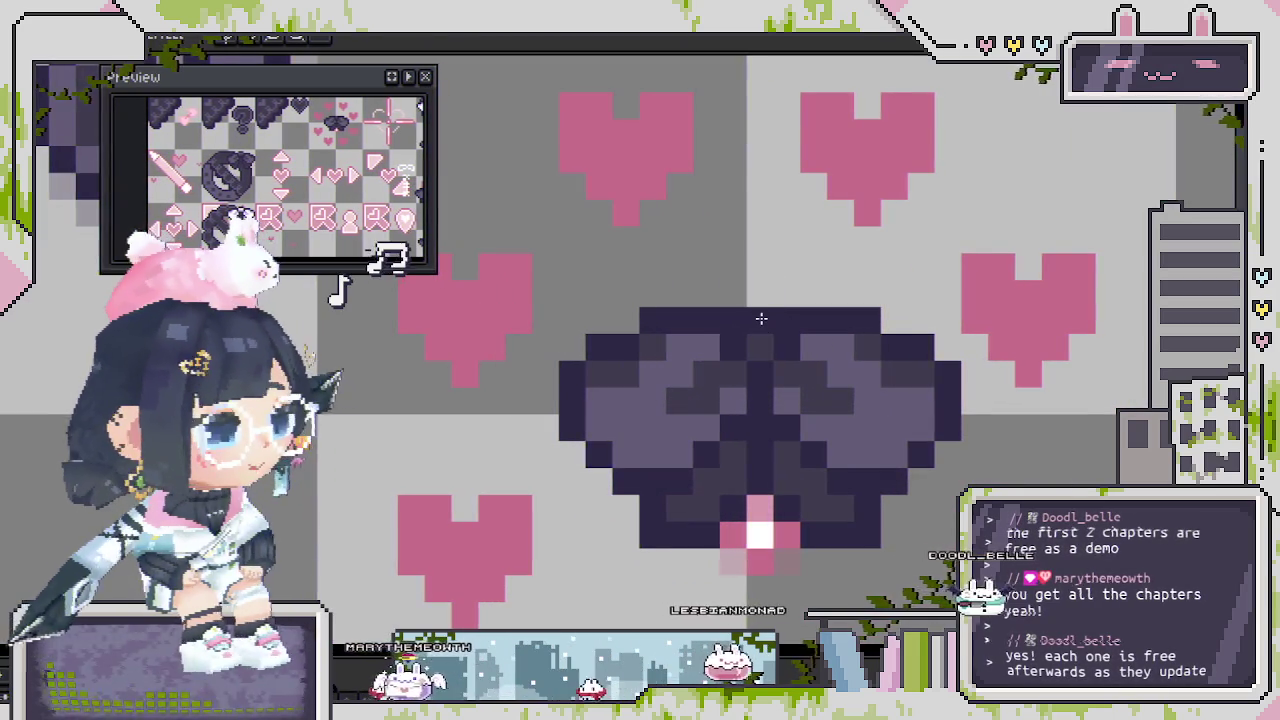
{"action": "scroll", "coordinate": [761, 318], "scroll_direction": "down", "scroll_amount": 3}
{"action": "left_click_drag", "start_coordinate": [771, 467], "coordinate": [838, 277]}
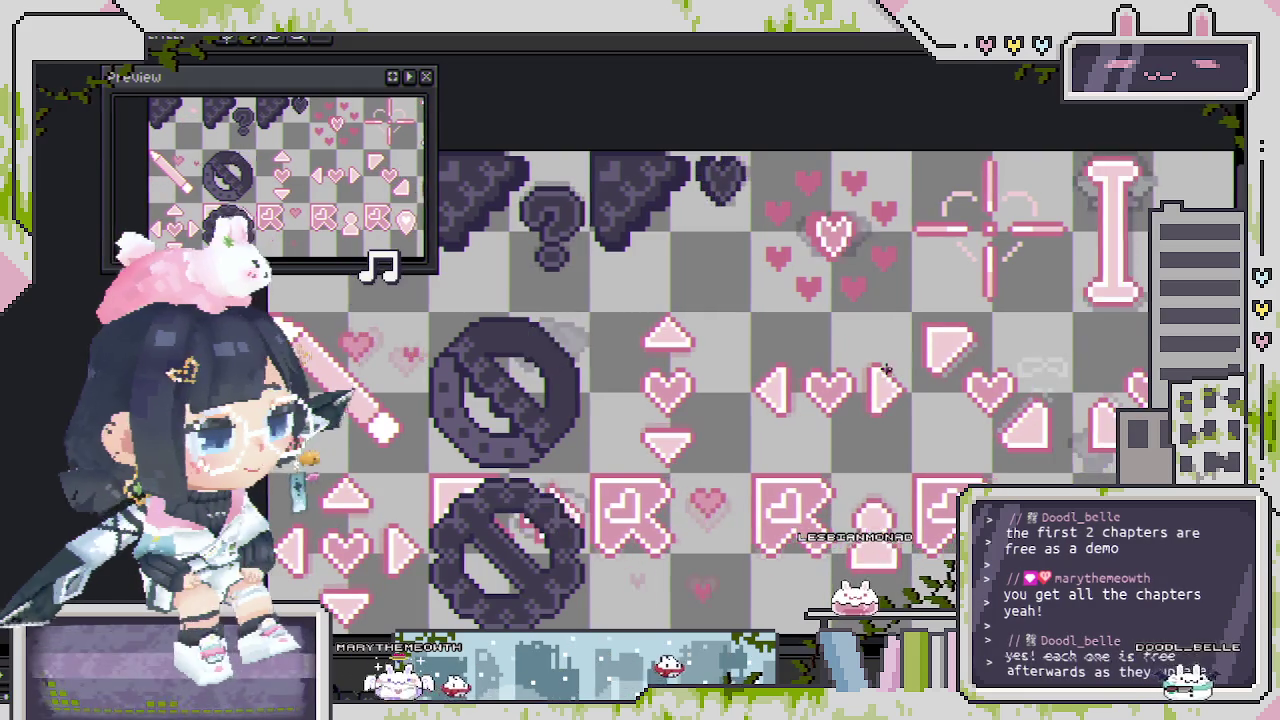
{"action": "scroll", "coordinate": [790, 375], "scroll_direction": "up", "scroll_amount": 2}
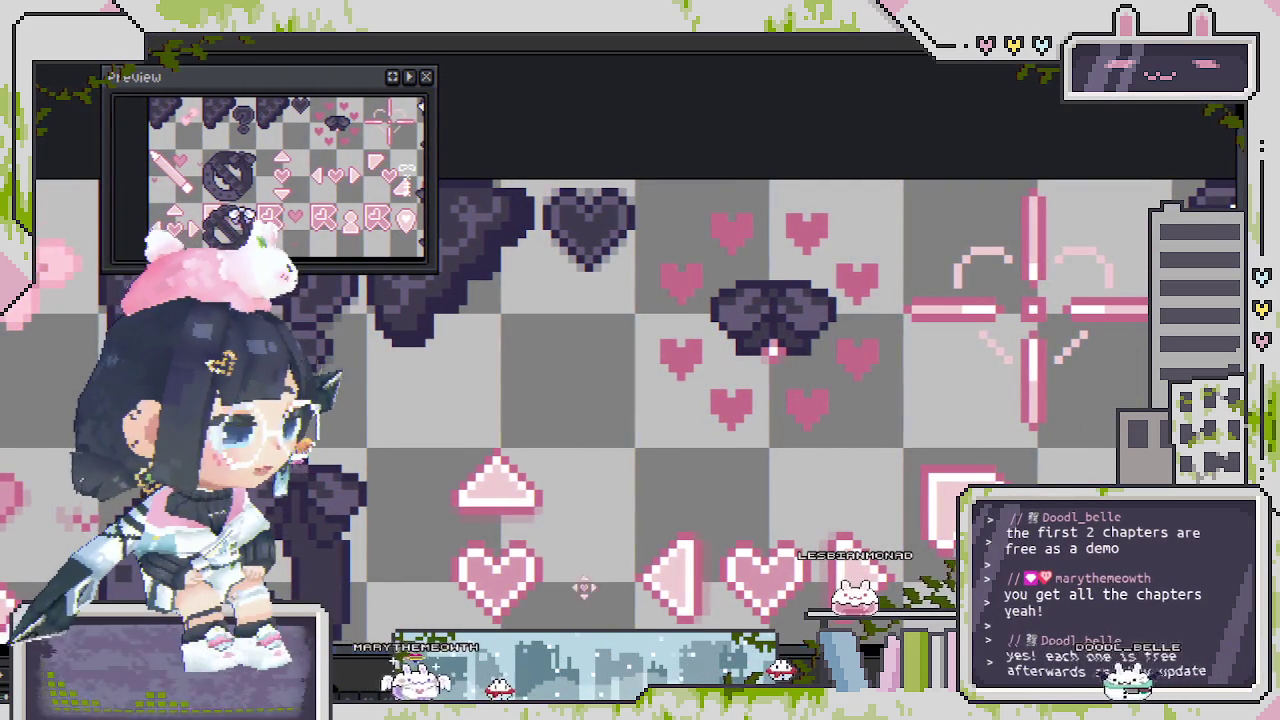
{"action": "scroll", "coordinate": [781, 275], "scroll_direction": "up", "scroll_amount": 2}
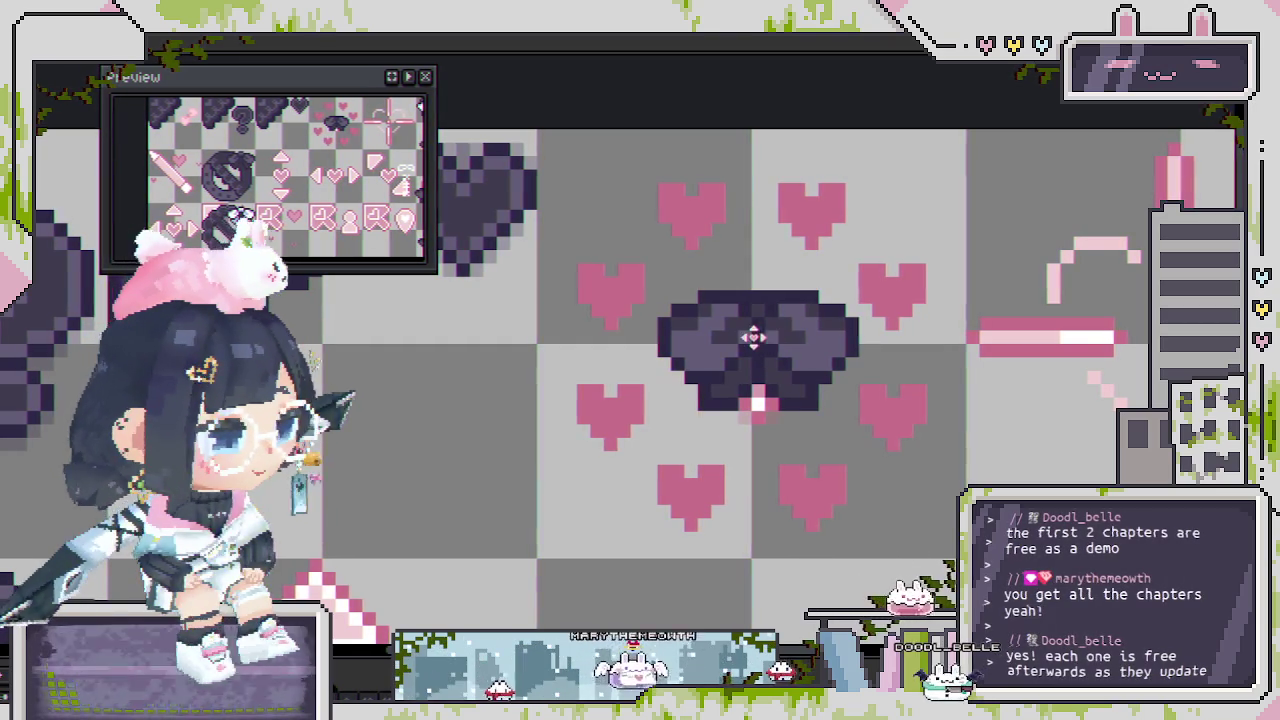
{"action": "scroll", "coordinate": [756, 336], "scroll_direction": "down", "scroll_amount": 1}
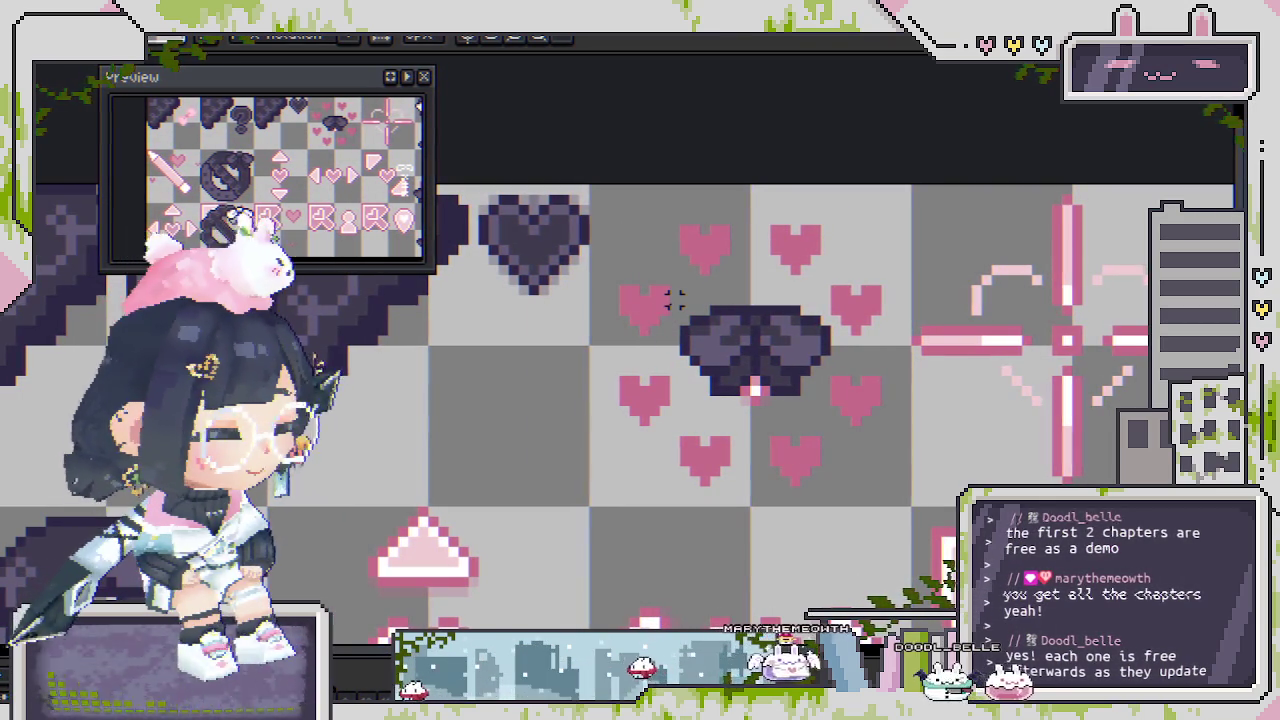
Nudge the column of hearts right of the bow one pixel further right.
{"action": "left_click_drag", "start_coordinate": [788, 380], "coordinate": [838, 398]}
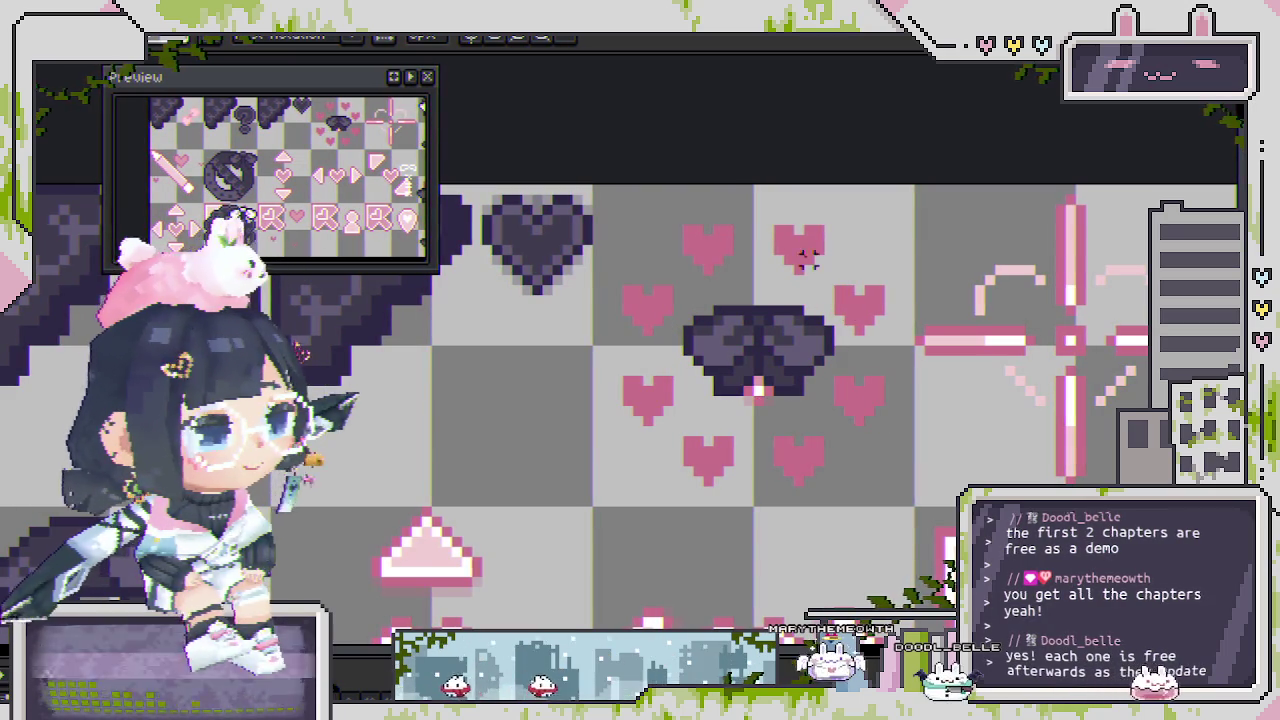
{"action": "left_click", "coordinate": [780, 233]}
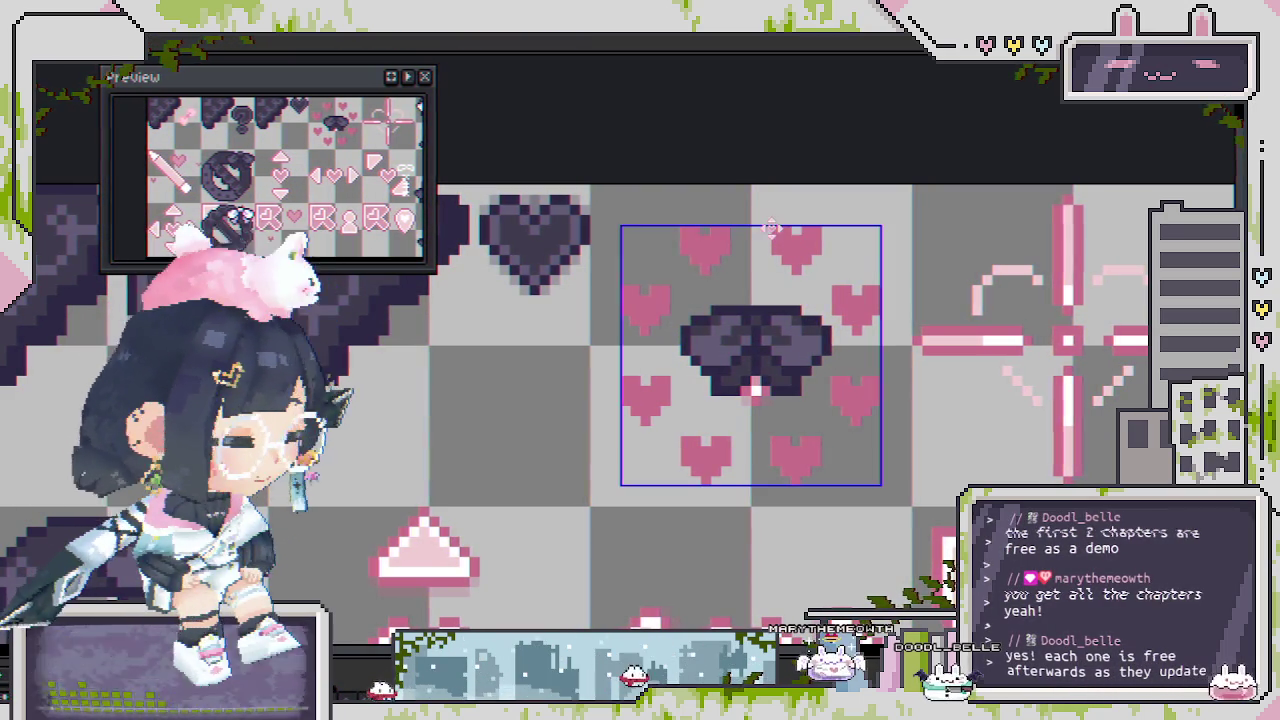
{"action": "left_click_drag", "start_coordinate": [764, 216], "coordinate": [876, 512]}
{"action": "scroll", "coordinate": [830, 415], "scroll_direction": "up", "scroll_amount": 1}
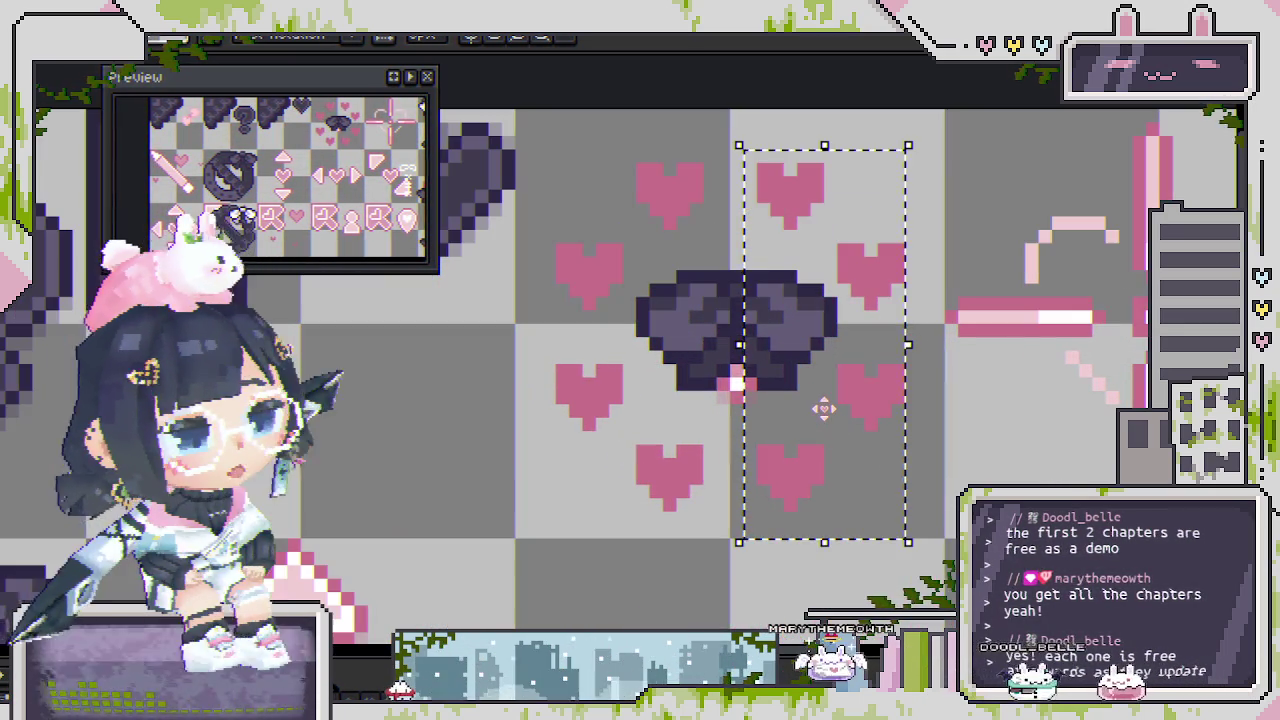
{"action": "left_click", "coordinate": [824, 408]}
{"action": "left_click_drag", "start_coordinate": [836, 408], "coordinate": [846, 408]}
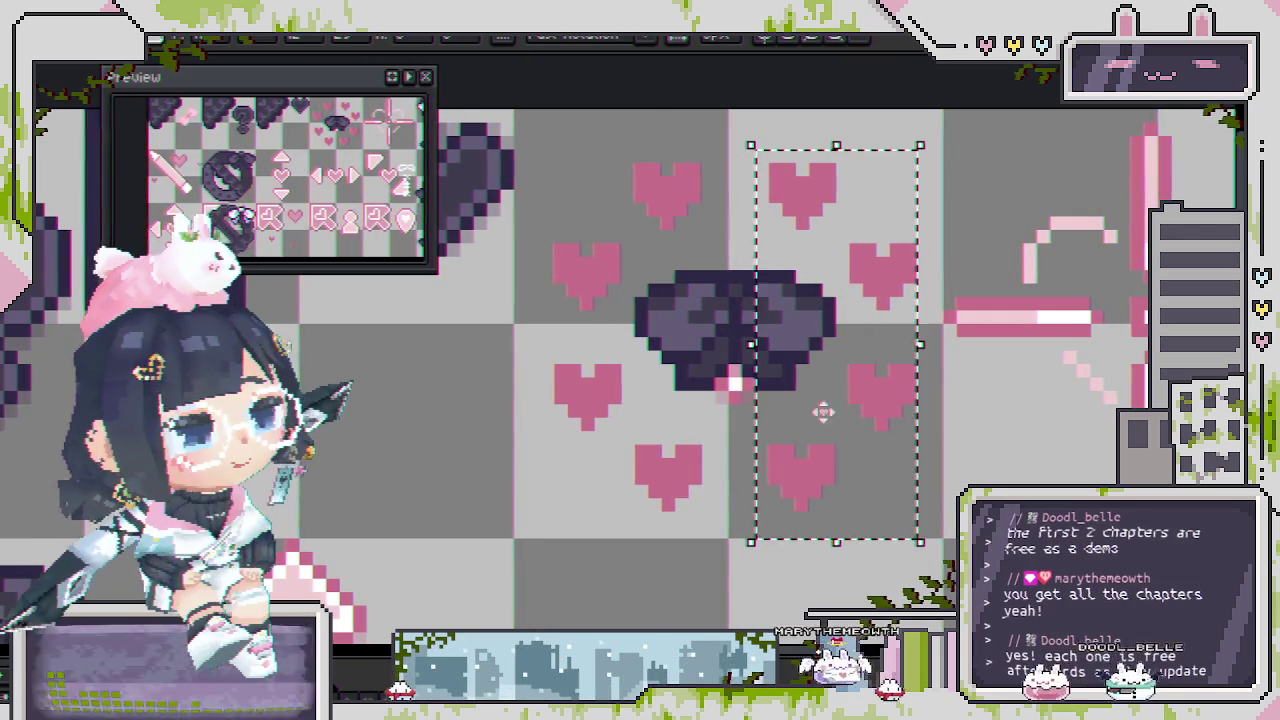
{"action": "left_click", "coordinate": [654, 457]}
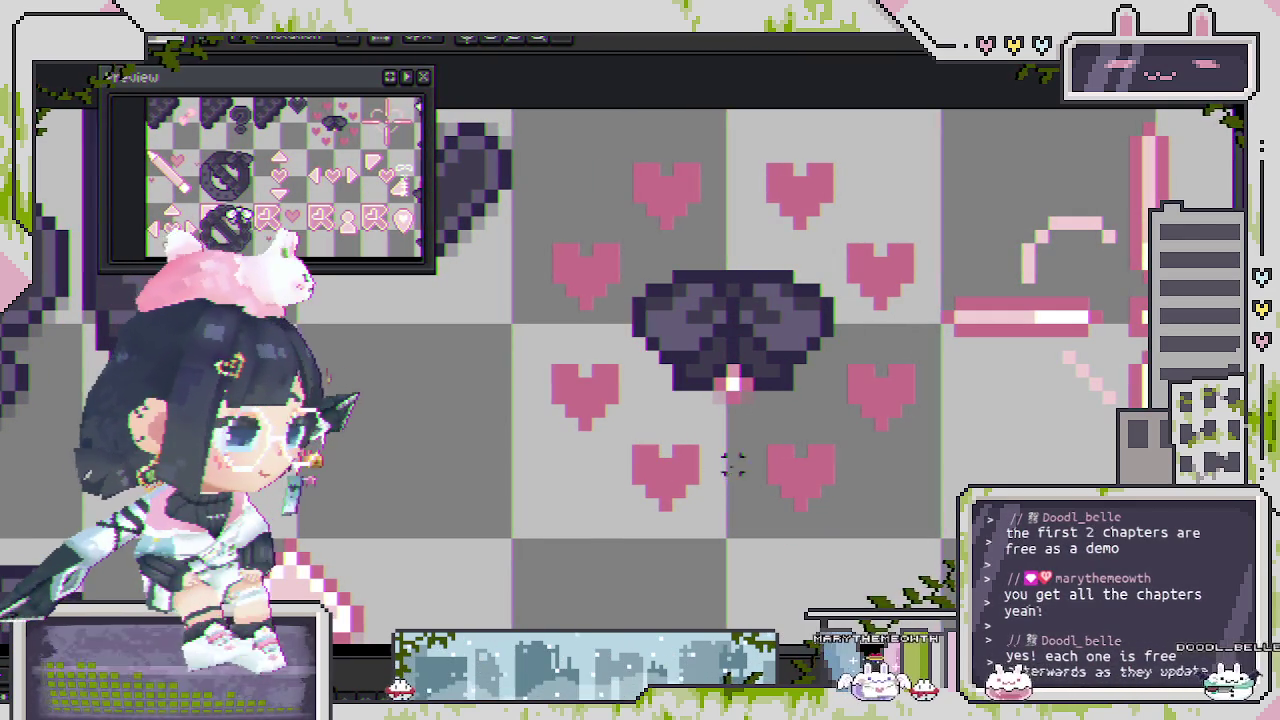
{"action": "left_click", "coordinate": [735, 318]}
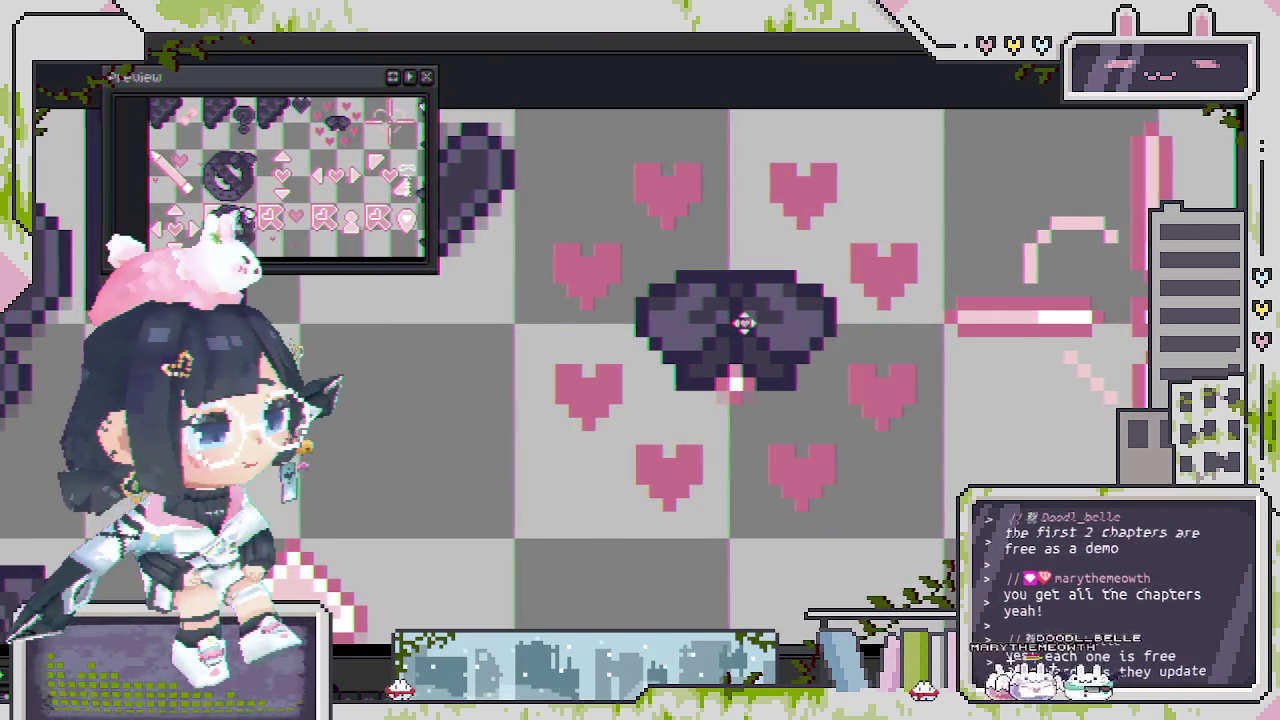
{"action": "scroll", "coordinate": [740, 318], "scroll_direction": "down", "scroll_amount": 2}
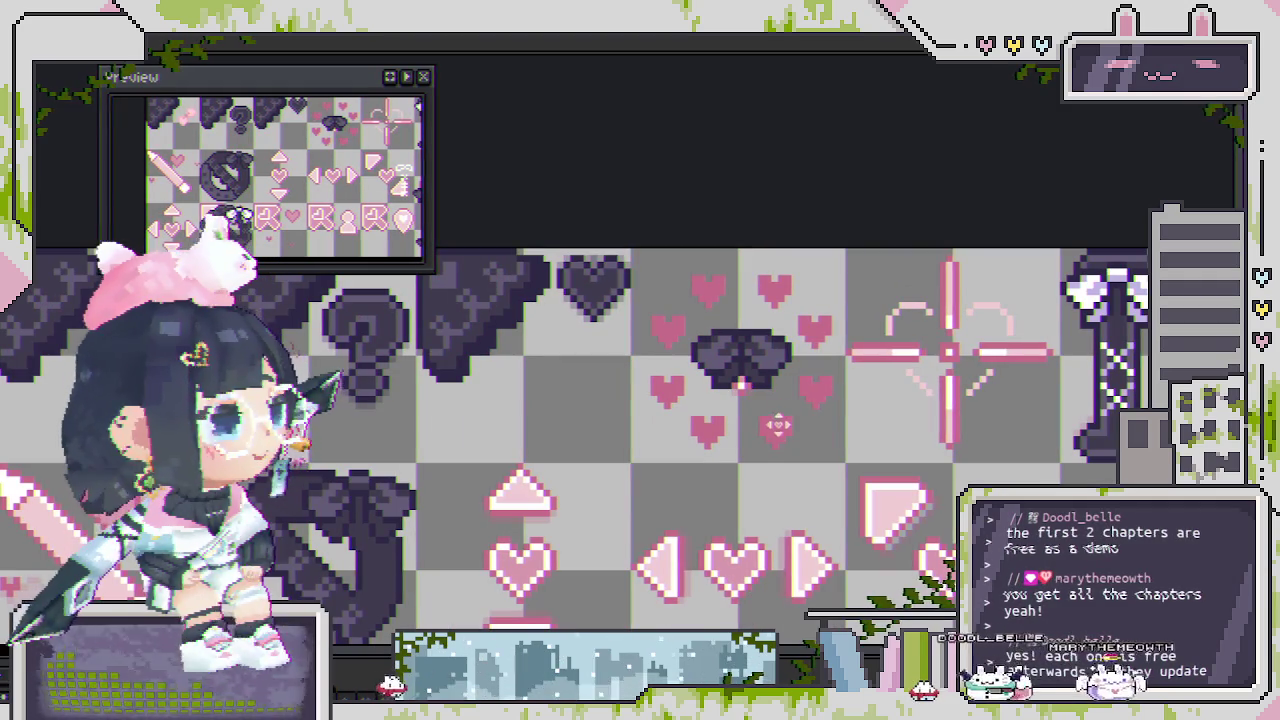
{"action": "key", "text": "Escape"}
{"action": "scroll", "coordinate": [760, 440], "scroll_direction": "right", "scroll_amount": 2}
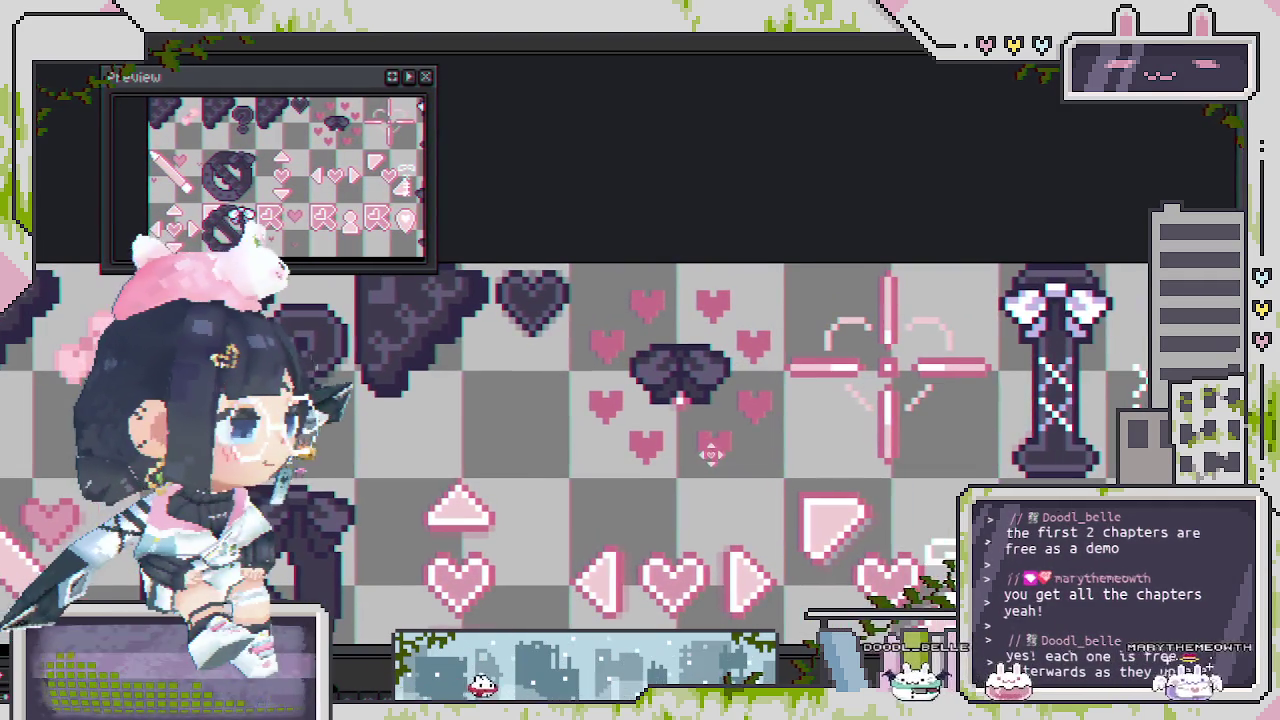
{"action": "scroll", "coordinate": [712, 452], "scroll_direction": "up", "scroll_amount": 2}
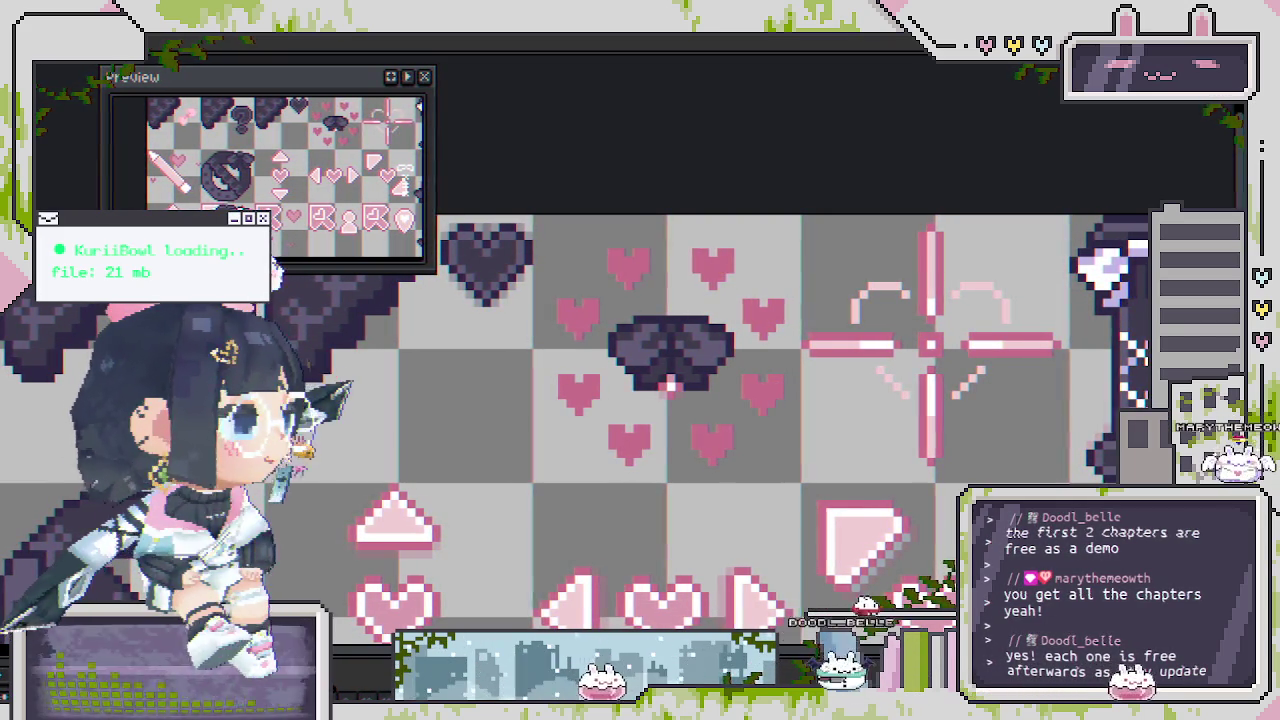
{"action": "scroll", "coordinate": [635, 265], "scroll_direction": "up", "scroll_amount": 1}
{"action": "scroll", "coordinate": [640, 275], "scroll_direction": "up", "scroll_amount": 1}
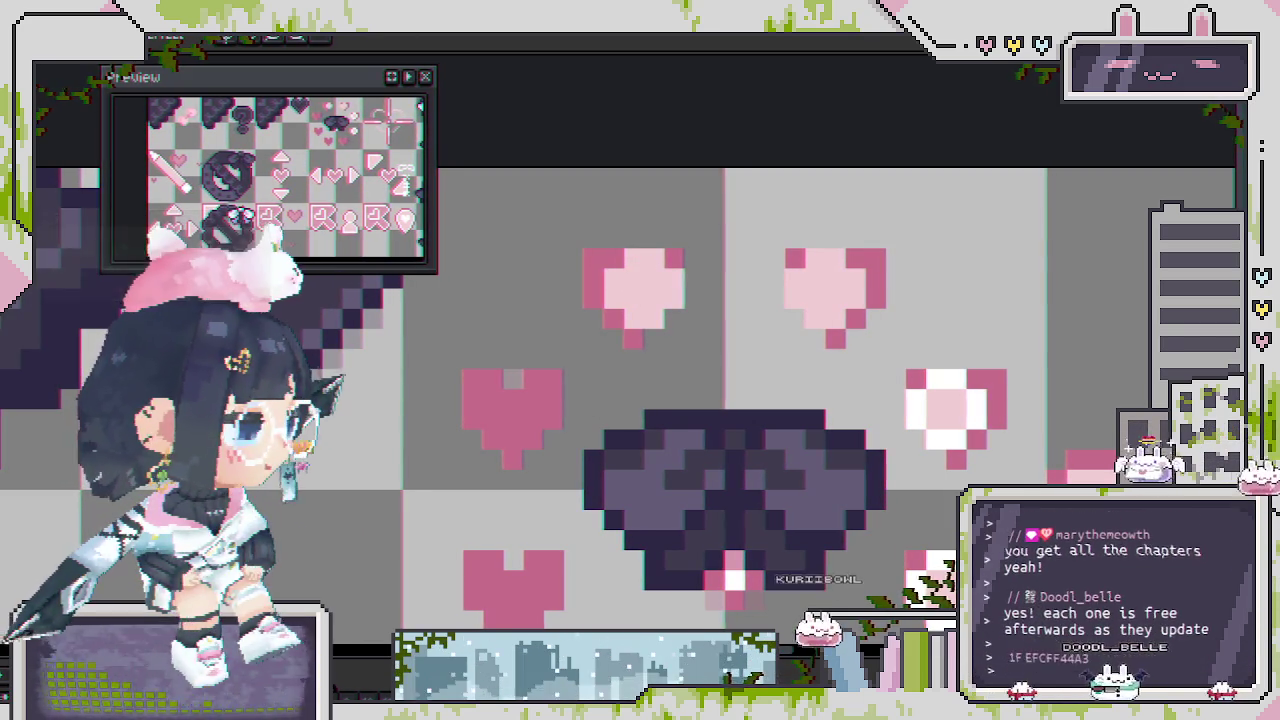
Rework the white-centred heart's highlight, painting its left lobe's white pixels pink.
{"action": "scroll", "coordinate": [645, 265], "scroll_direction": "up", "scroll_amount": 1}
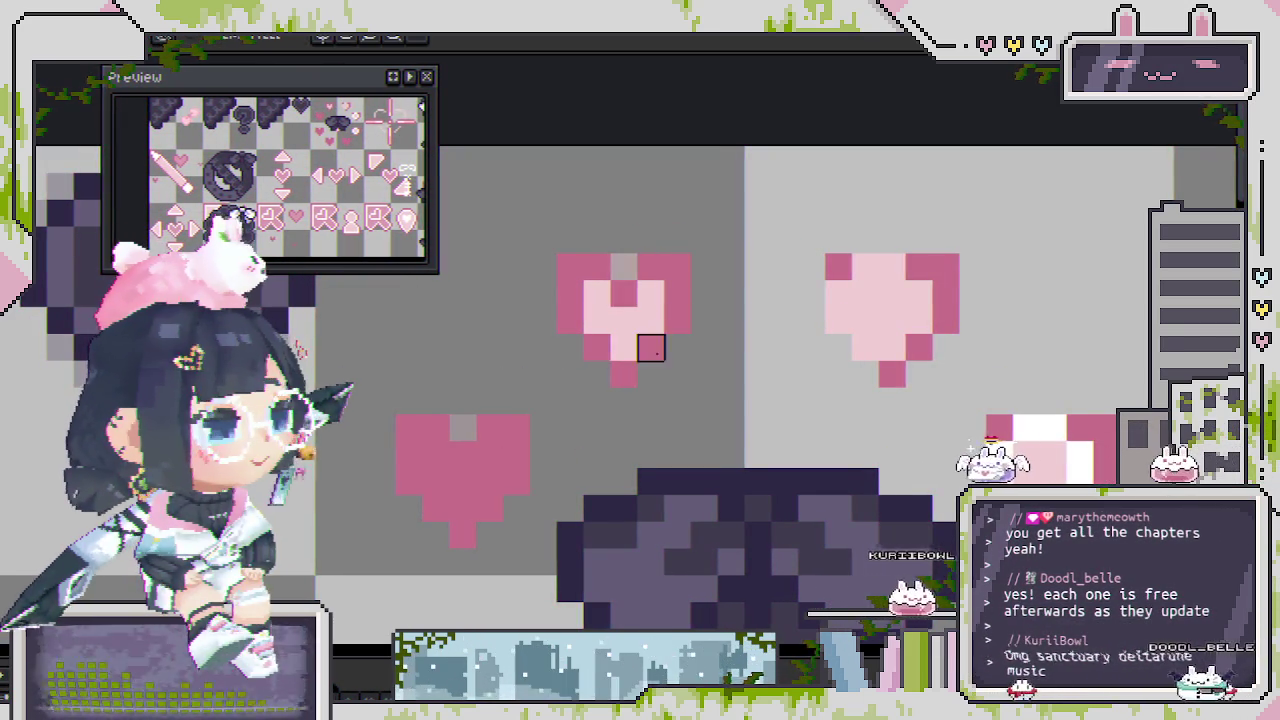
{"action": "scroll", "coordinate": [660, 355], "scroll_direction": "down", "scroll_amount": 3}
{"action": "scroll", "coordinate": [745, 365], "scroll_direction": "up", "scroll_amount": 3}
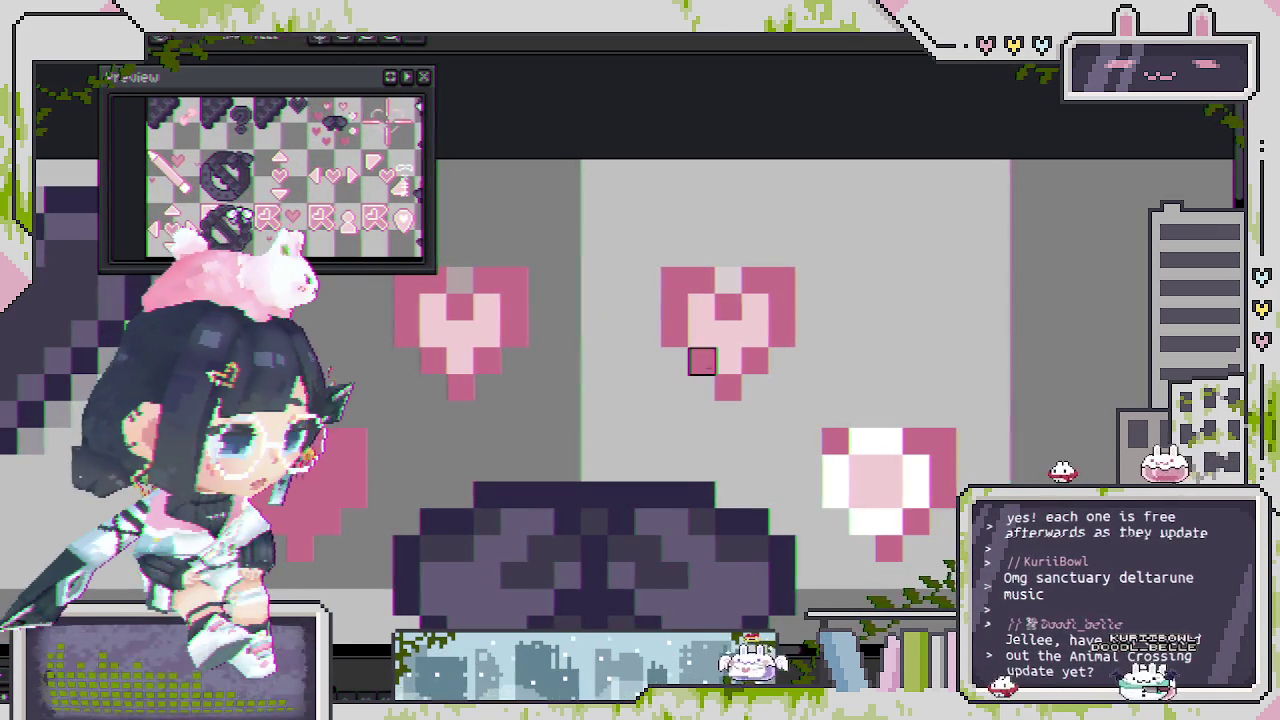
{"action": "scroll", "coordinate": [701, 361], "scroll_direction": "down", "scroll_amount": 3}
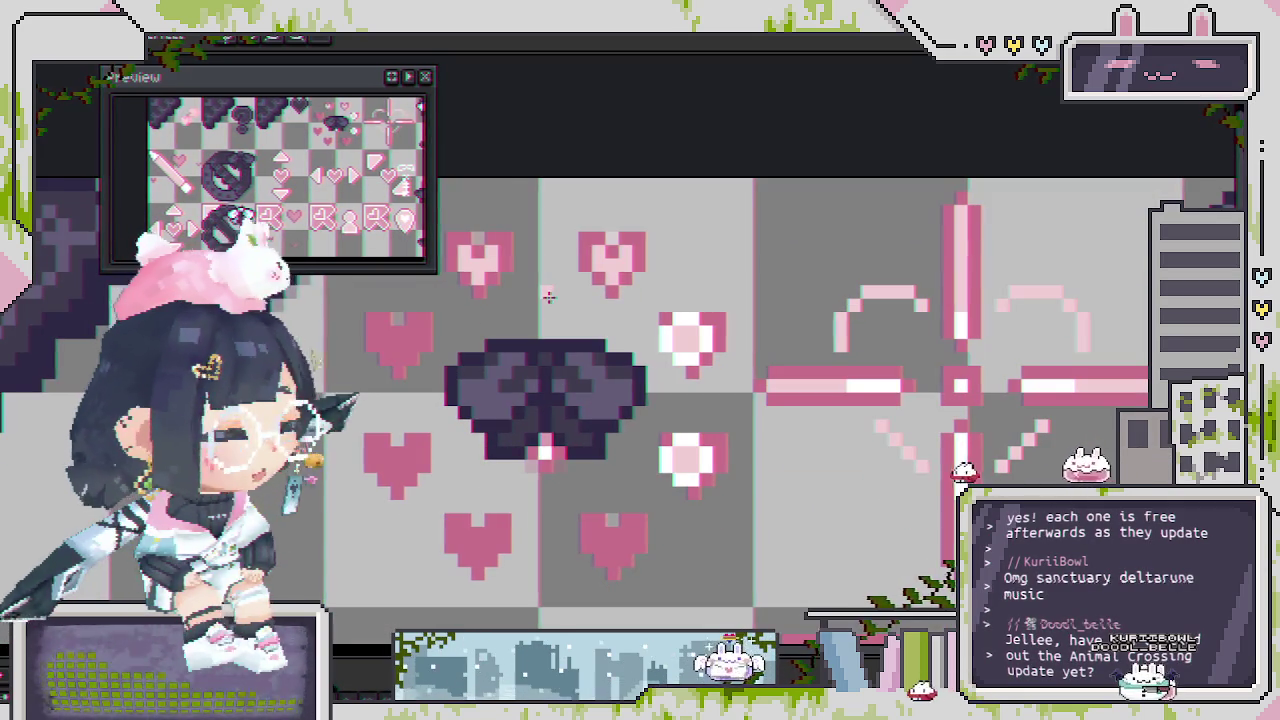
{"action": "scroll", "coordinate": [736, 326], "scroll_direction": "up", "scroll_amount": 1}
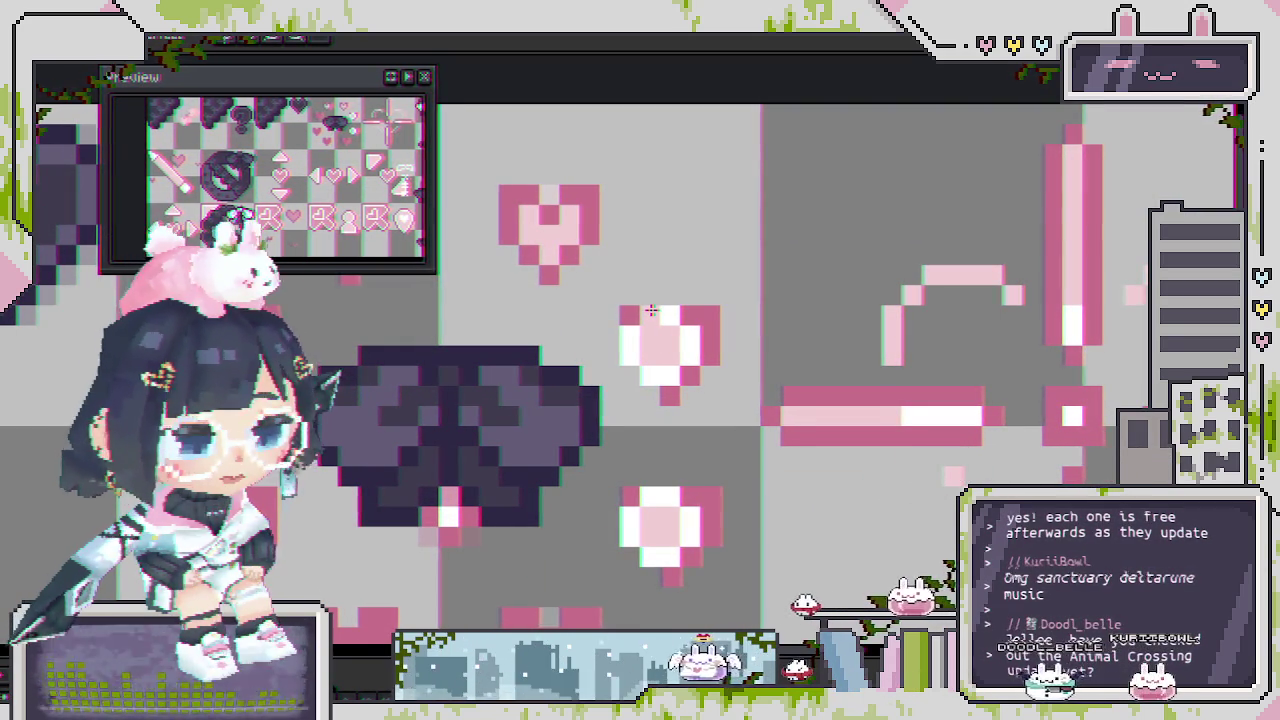
{"action": "scroll", "coordinate": [652, 312], "scroll_direction": "up", "scroll_amount": 2}
{"action": "scroll", "coordinate": [655, 318], "scroll_direction": "down", "scroll_amount": 3}
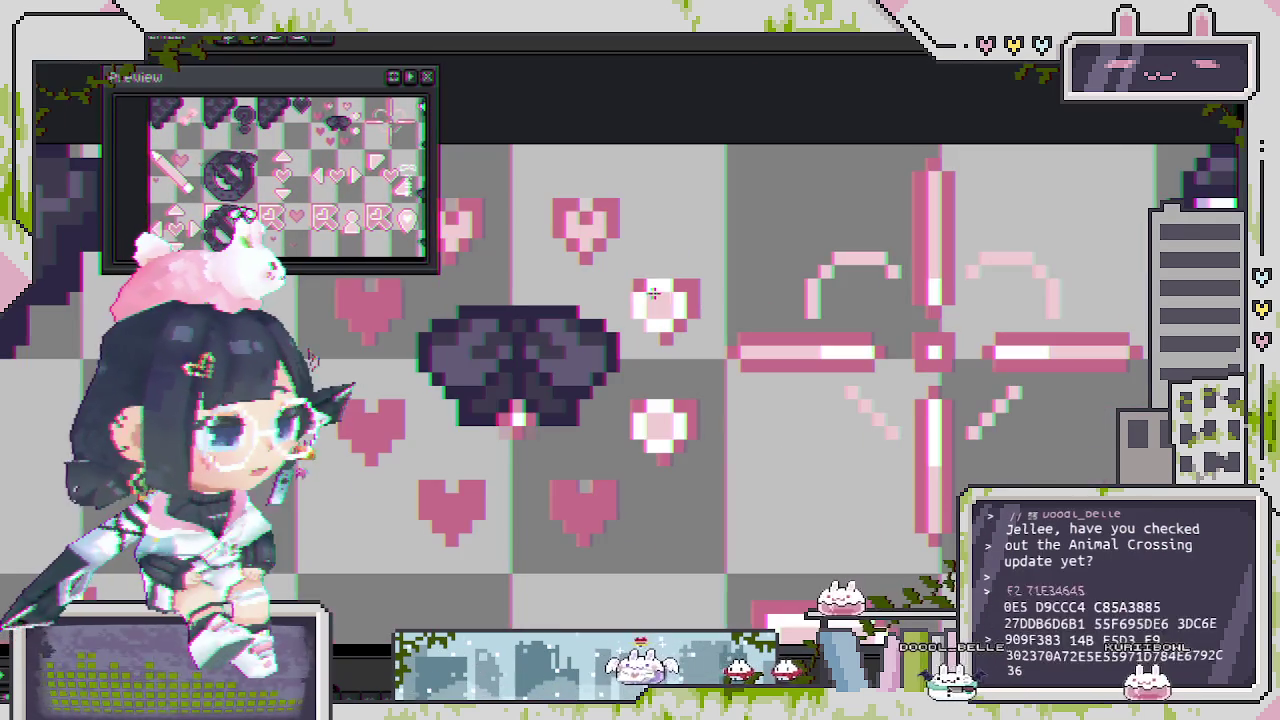
{"action": "scroll", "coordinate": [661, 305], "scroll_direction": "up", "scroll_amount": 1}
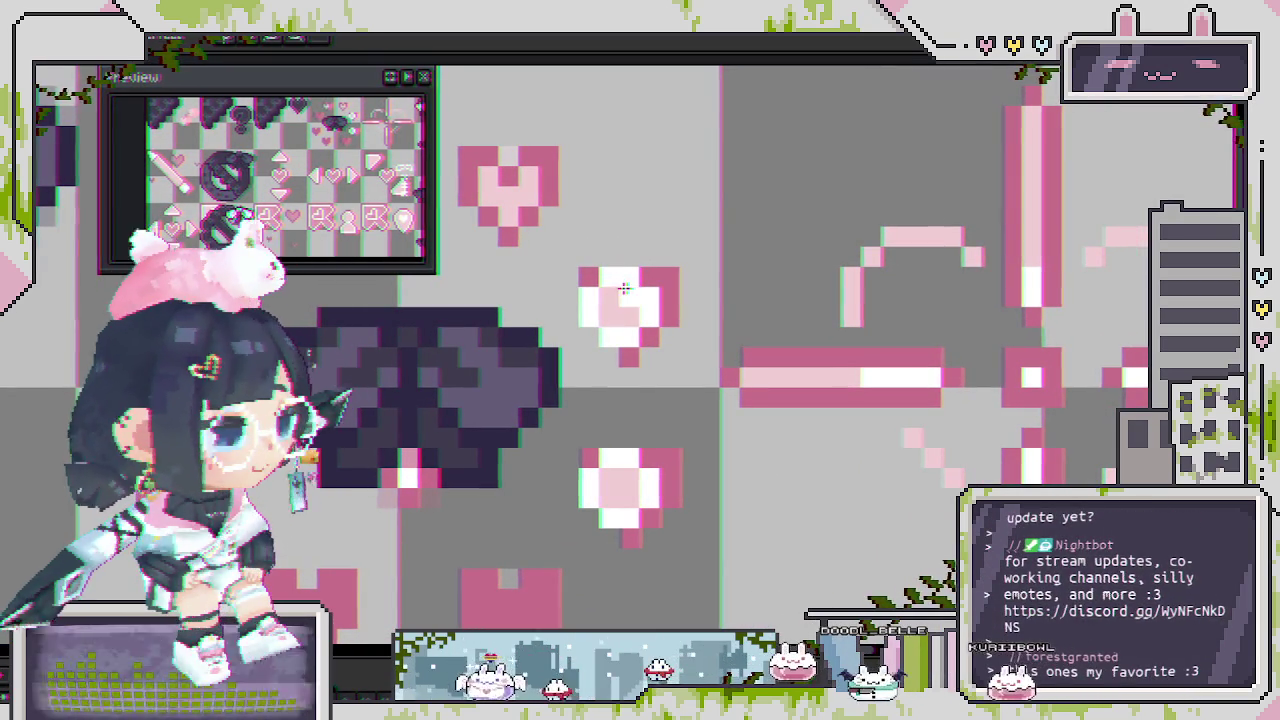
{"action": "left_click", "coordinate": [629, 297]}
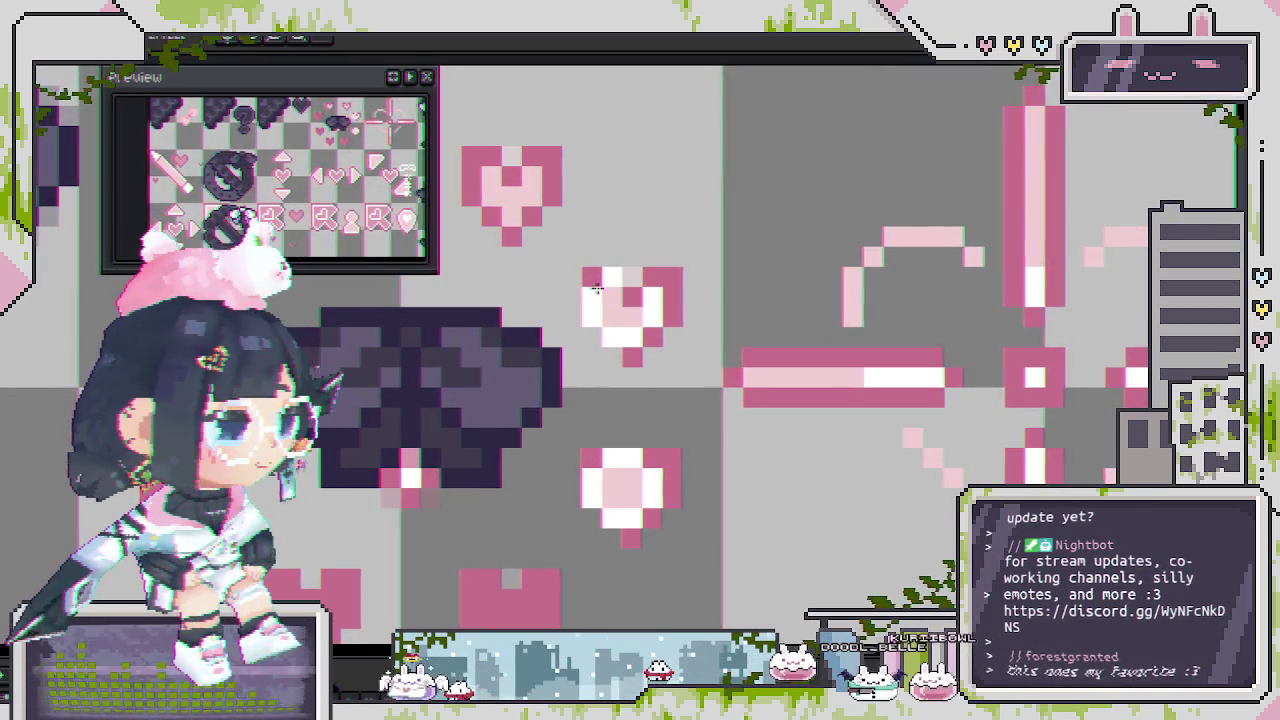
{"action": "left_click_drag", "start_coordinate": [592, 296], "coordinate": [592, 320]}
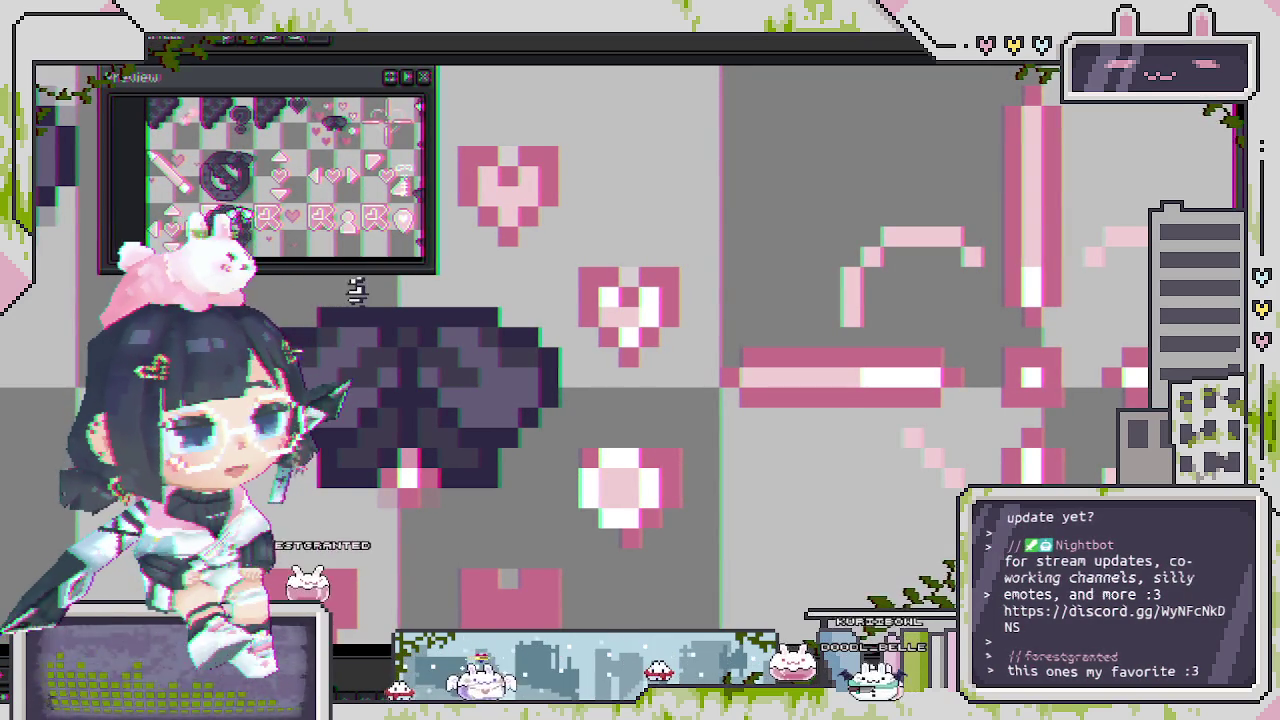
Redraw a white and pale-pink highlight in the heart directly right of the bow.
{"action": "scroll", "coordinate": [585, 310], "scroll_direction": "up", "scroll_amount": 2}
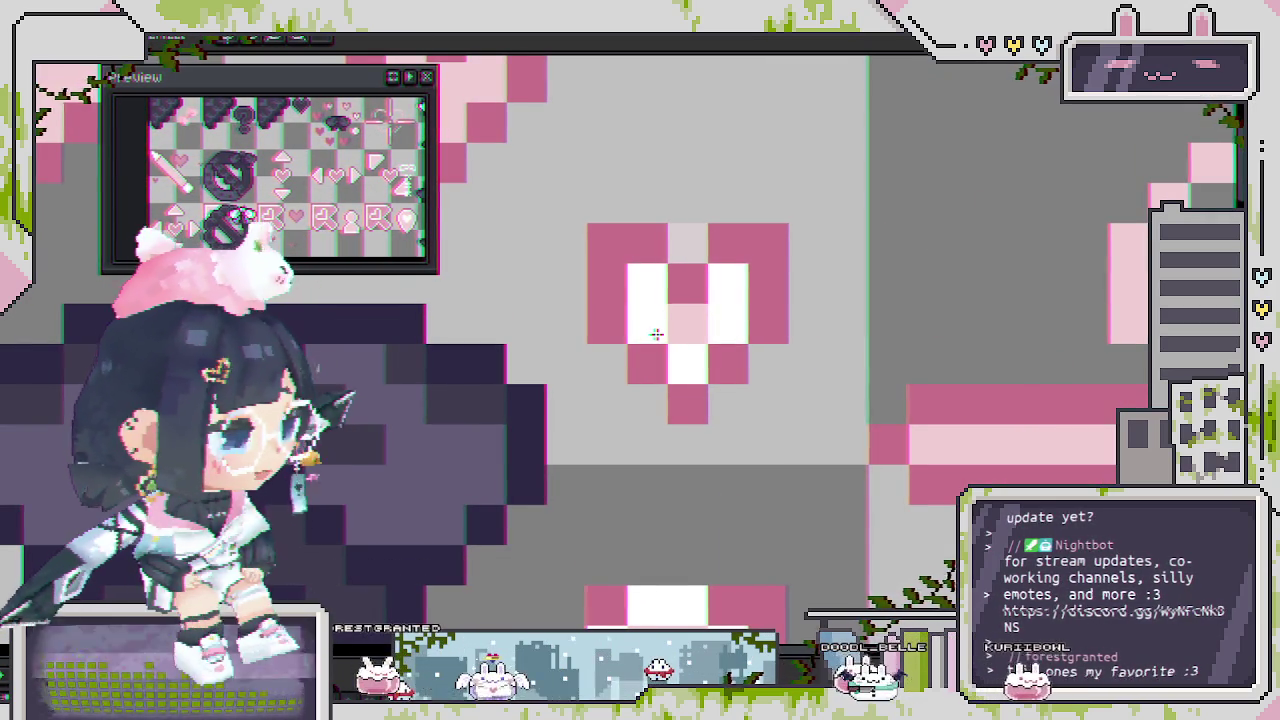
{"action": "scroll", "coordinate": [728, 385], "scroll_direction": "down", "scroll_amount": 3}
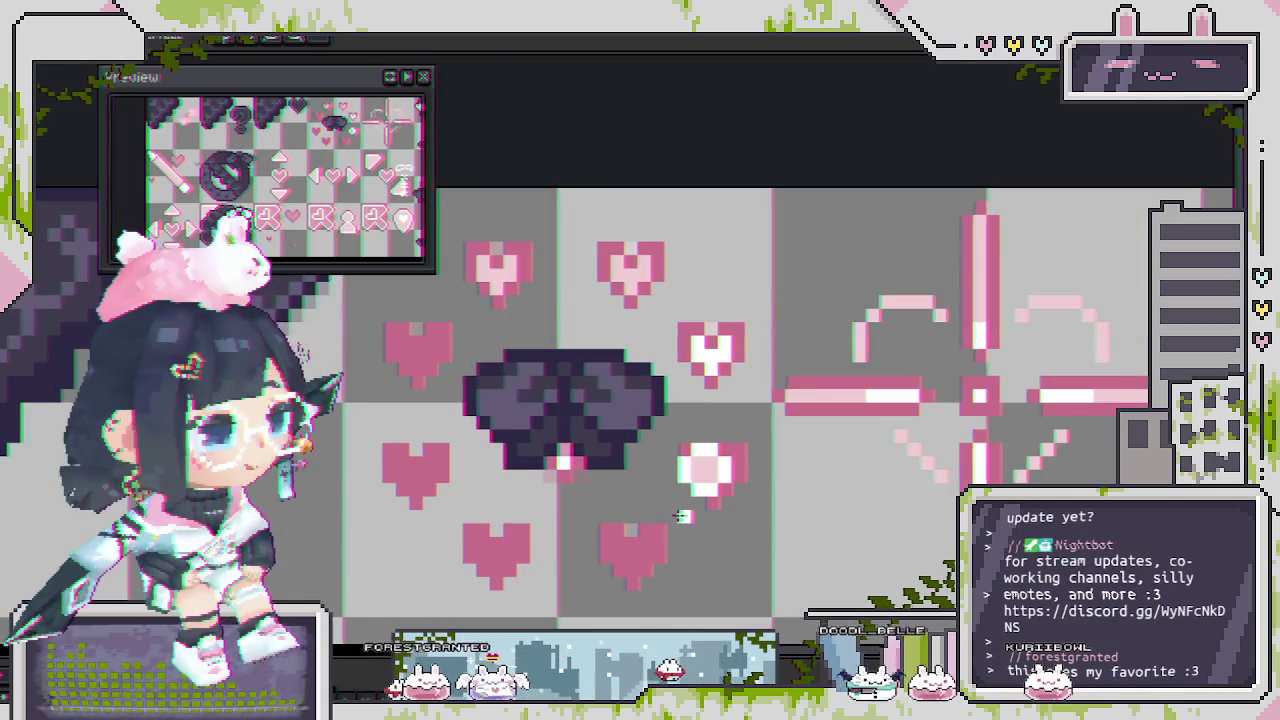
{"action": "scroll", "coordinate": [682, 516], "scroll_direction": "up", "scroll_amount": 2}
{"action": "left_click_drag", "start_coordinate": [748, 382], "coordinate": [735, 405]}
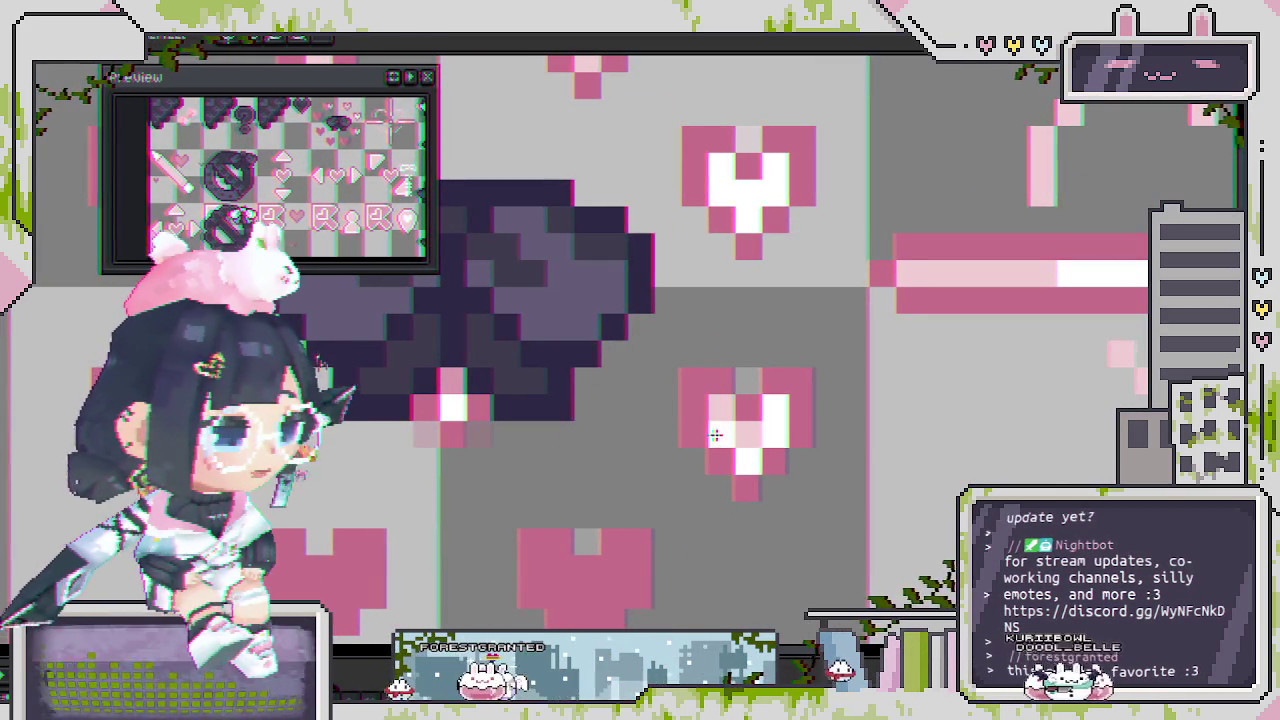
{"action": "scroll", "coordinate": [750, 435], "scroll_direction": "down", "scroll_amount": 3}
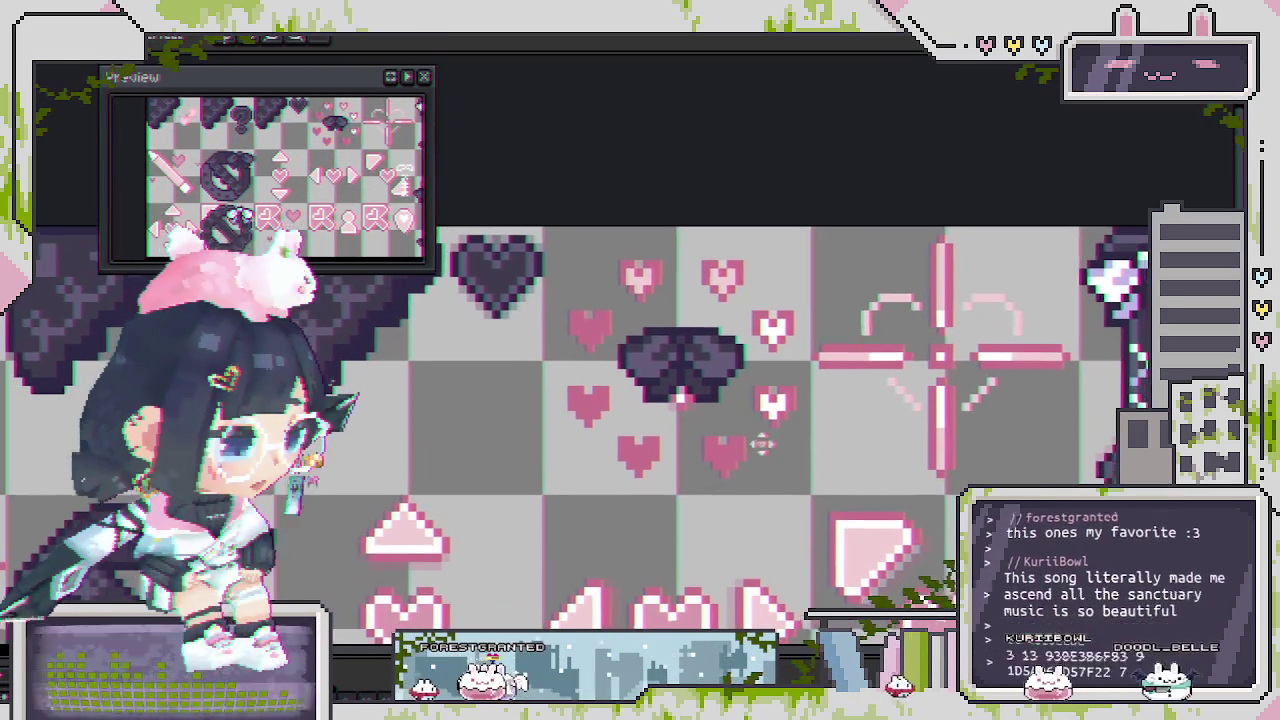
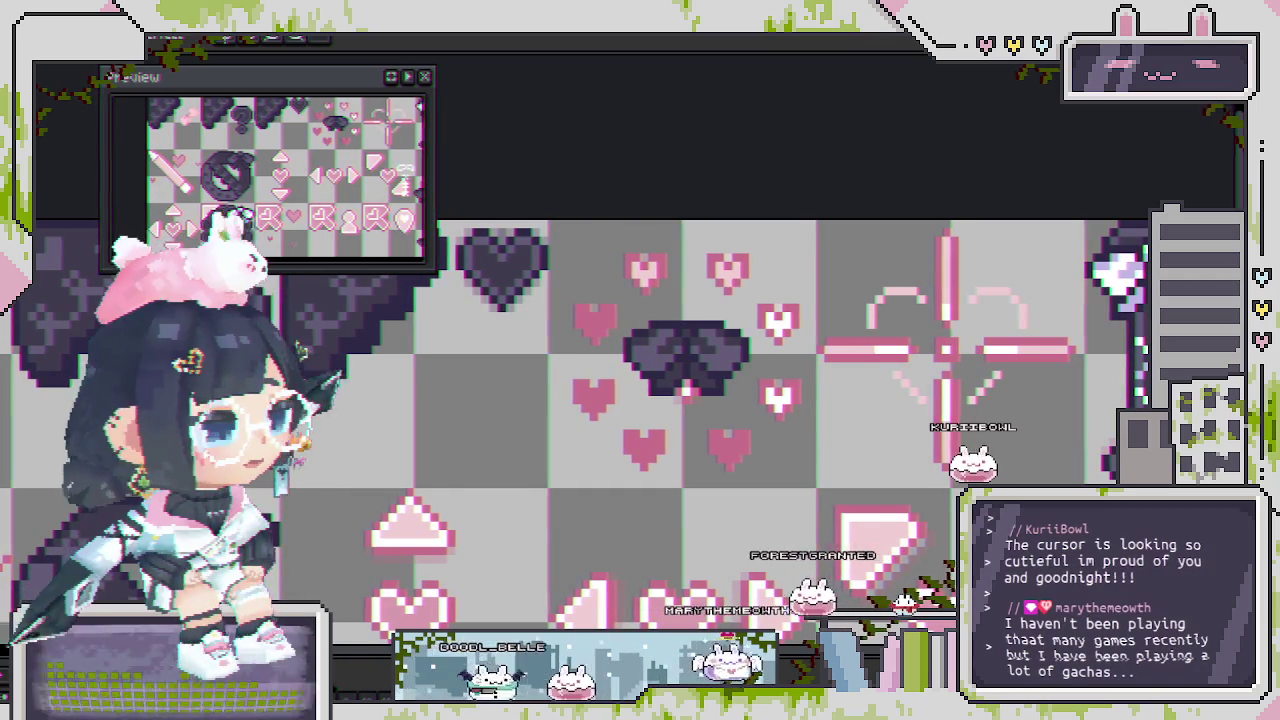
Marquee-select around the bow and a small heart, then bring up the dots Copy layer's properties.
{"action": "scroll", "coordinate": [677, 474], "scroll_direction": "down", "scroll_amount": 2}
{"action": "scroll", "coordinate": [700, 380], "scroll_direction": "down", "scroll_amount": 2}
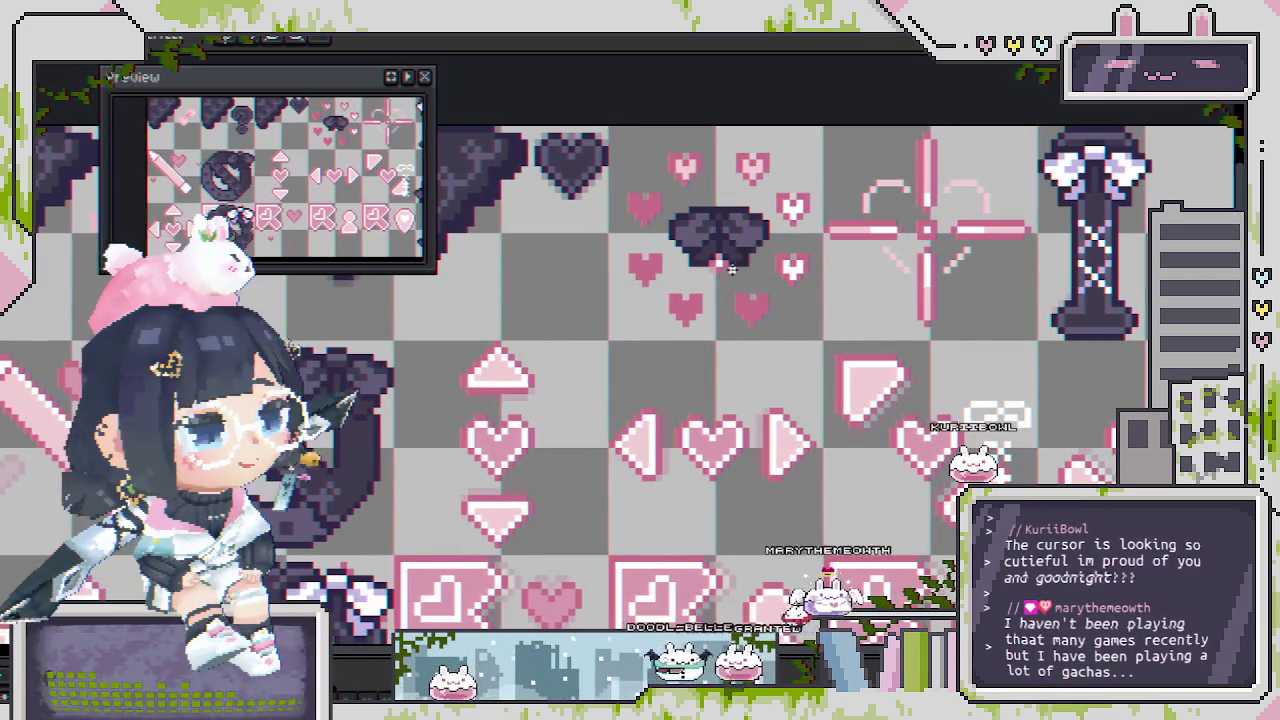
{"action": "scroll", "coordinate": [790, 276], "scroll_direction": "up", "scroll_amount": 2}
{"action": "left_click_drag", "start_coordinate": [860, 318], "coordinate": [543, 57]}
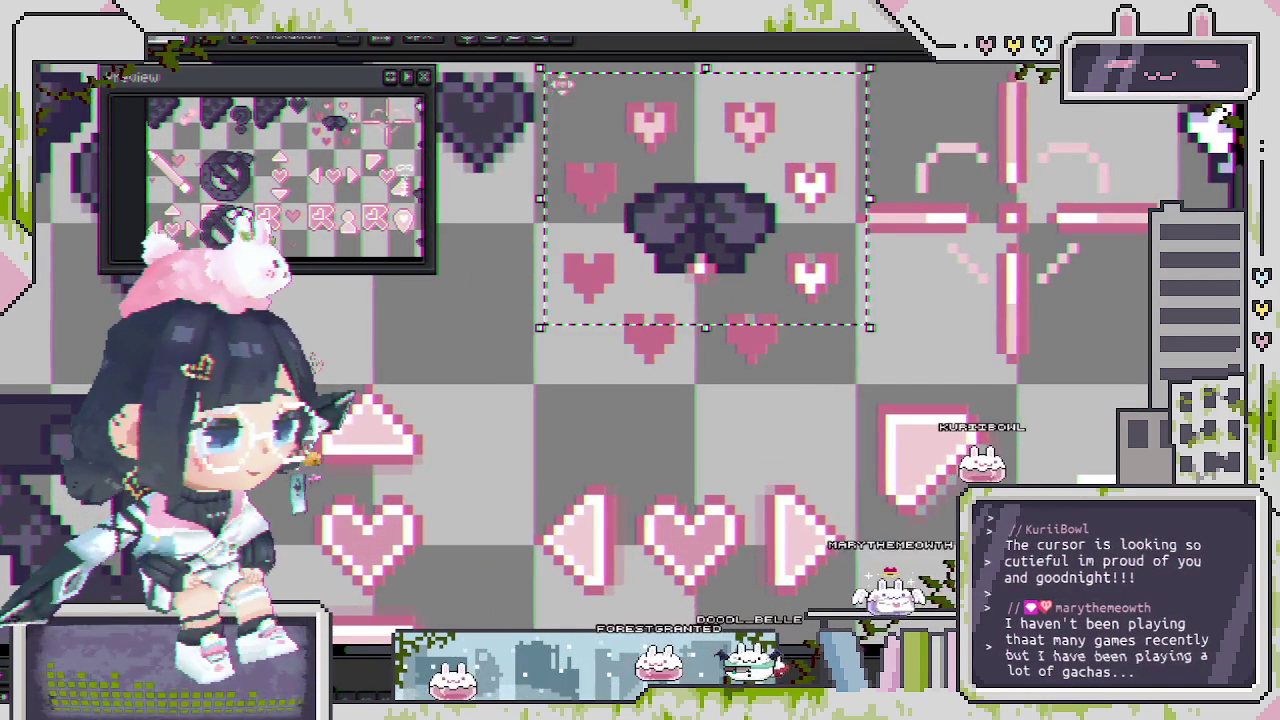
{"action": "left_click_drag", "start_coordinate": [846, 344], "coordinate": [785, 237]}
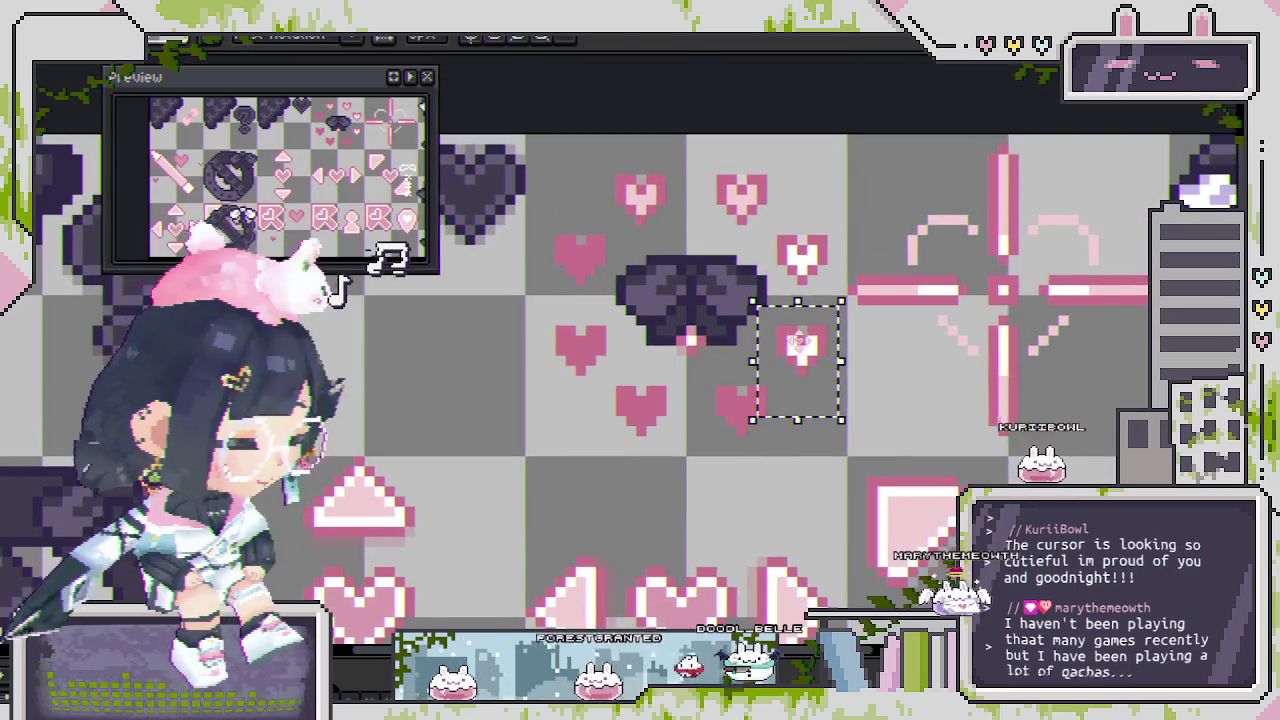
{"action": "left_click_drag", "start_coordinate": [800, 345], "coordinate": [716, 428]}
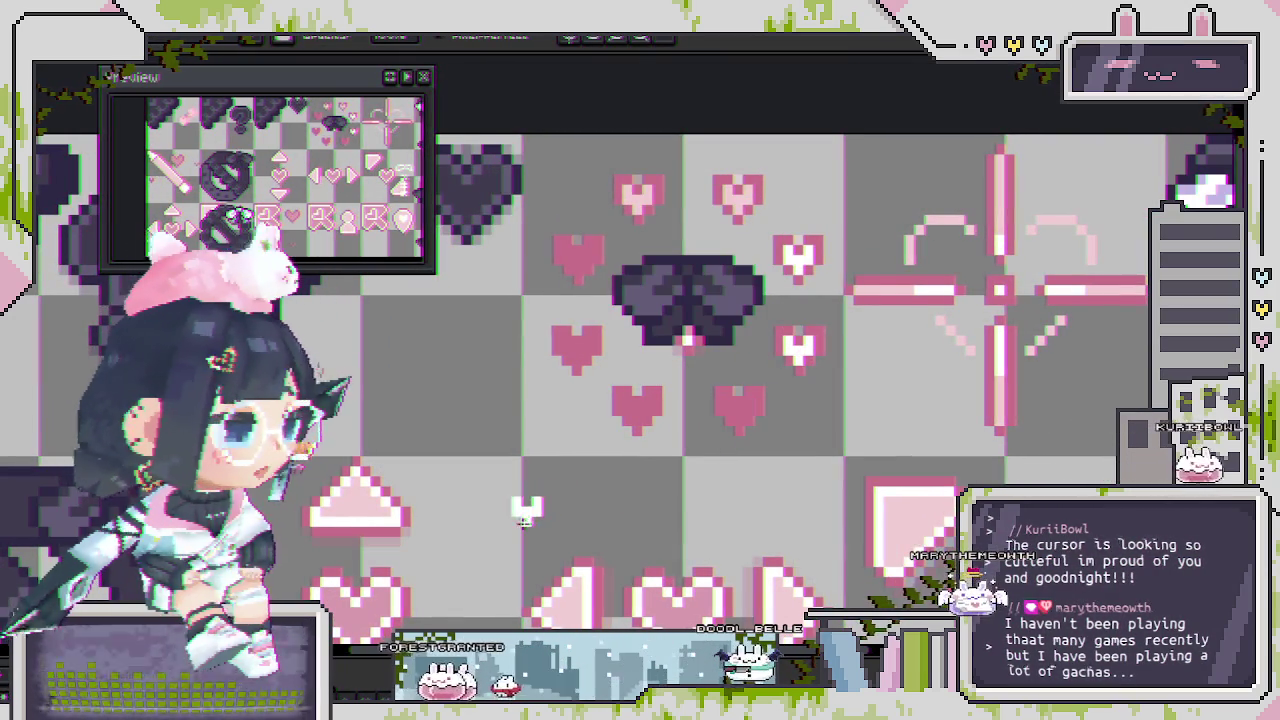
{"action": "key", "text": "shift+p"}
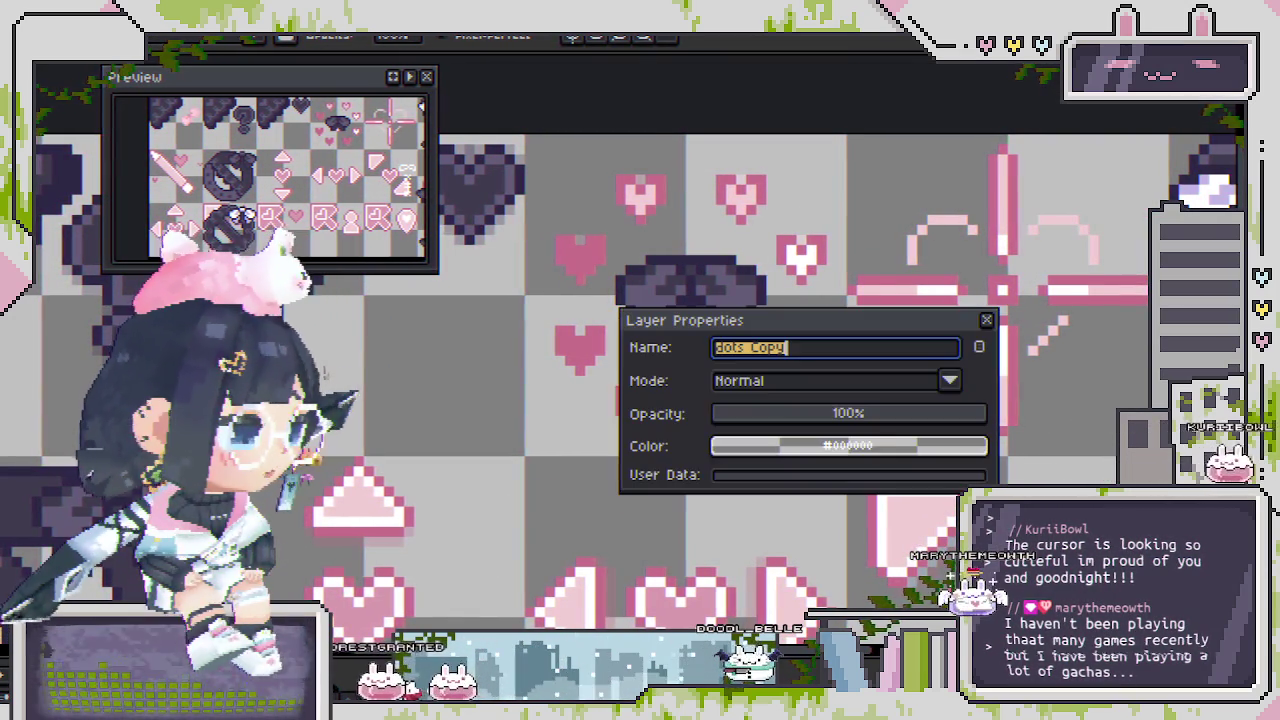
Lower the dots Copy layer opacity to 61% and confirm the dialog.
{"action": "left_click", "coordinate": [886, 414]}
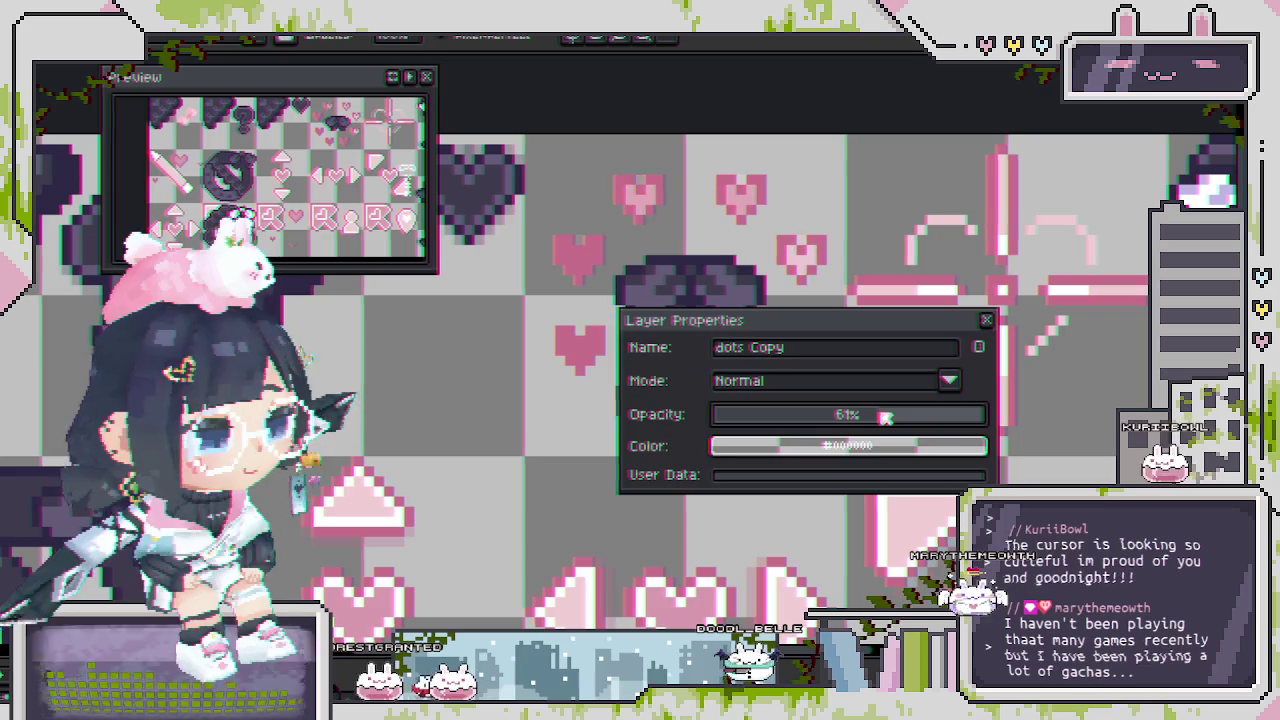
{"action": "key", "text": "Return"}
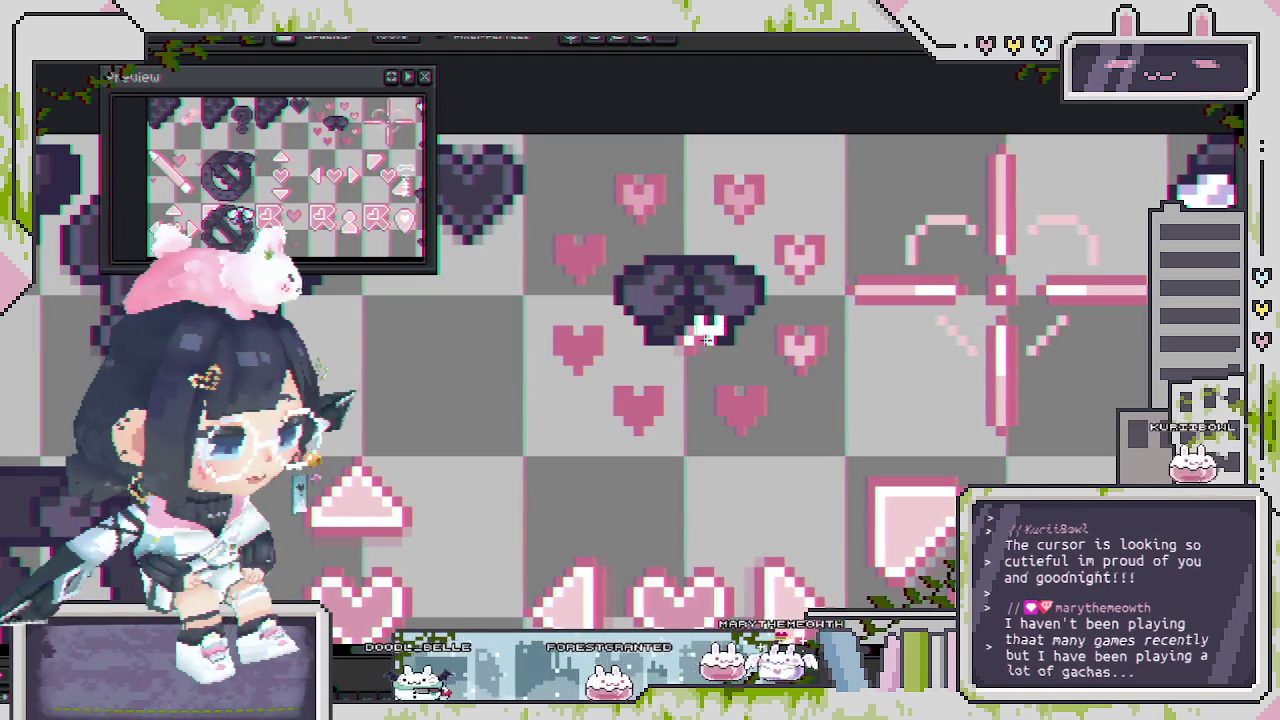
{"action": "scroll", "coordinate": [771, 329], "scroll_direction": "up", "scroll_amount": 1}
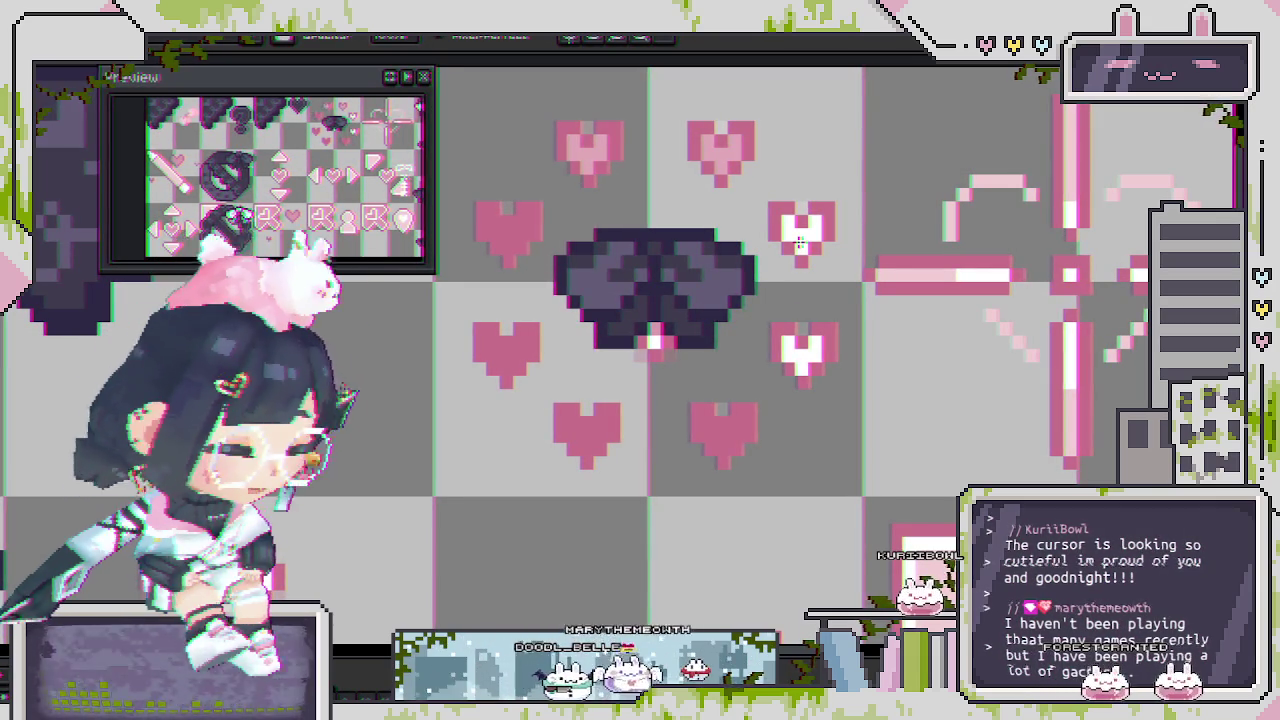
On the pink heart frame, add white highlights to the lower-right, left-middle and lower-left small hearts.
{"action": "key", "text": "Return"}
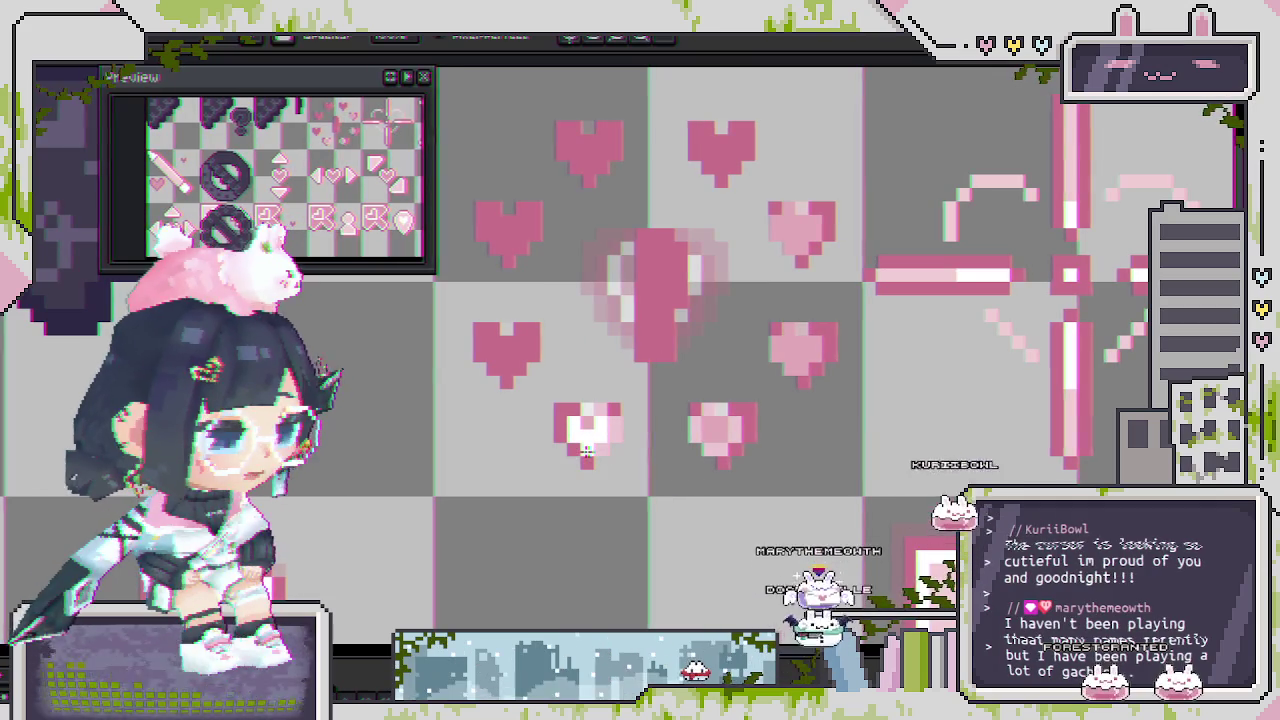
{"action": "left_click", "coordinate": [720, 448]}
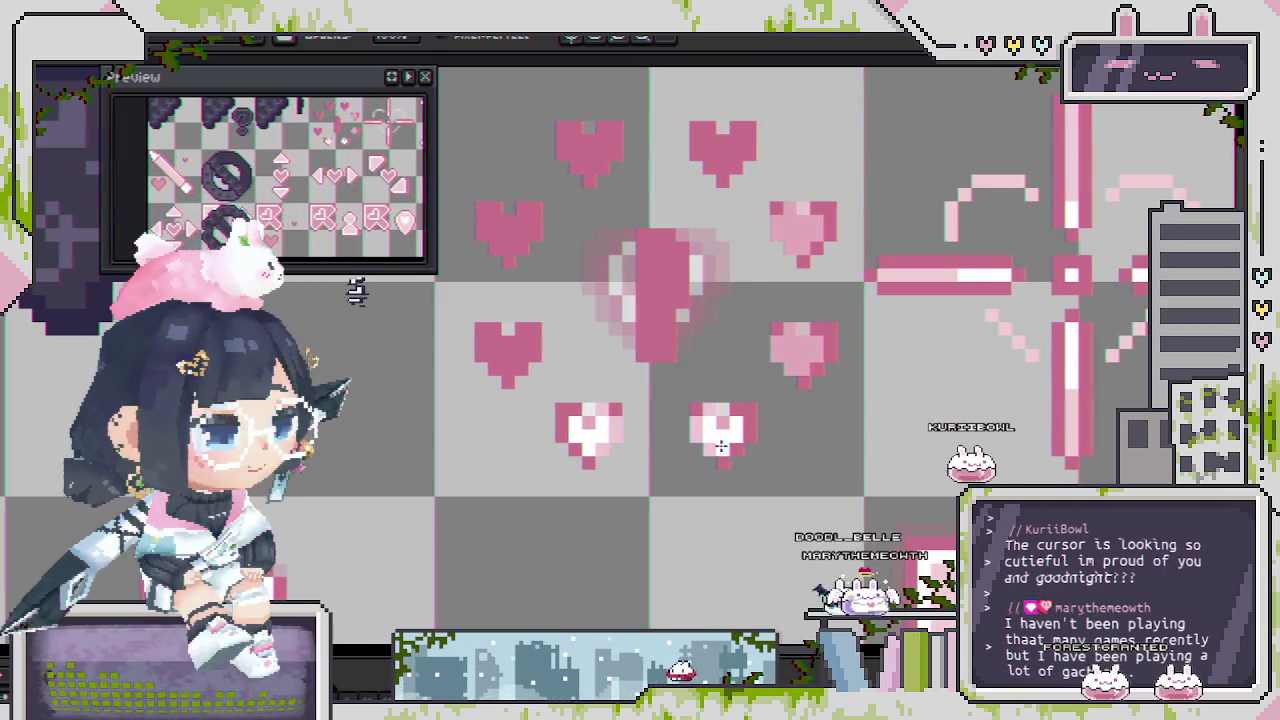
{"action": "left_click", "coordinate": [511, 368]}
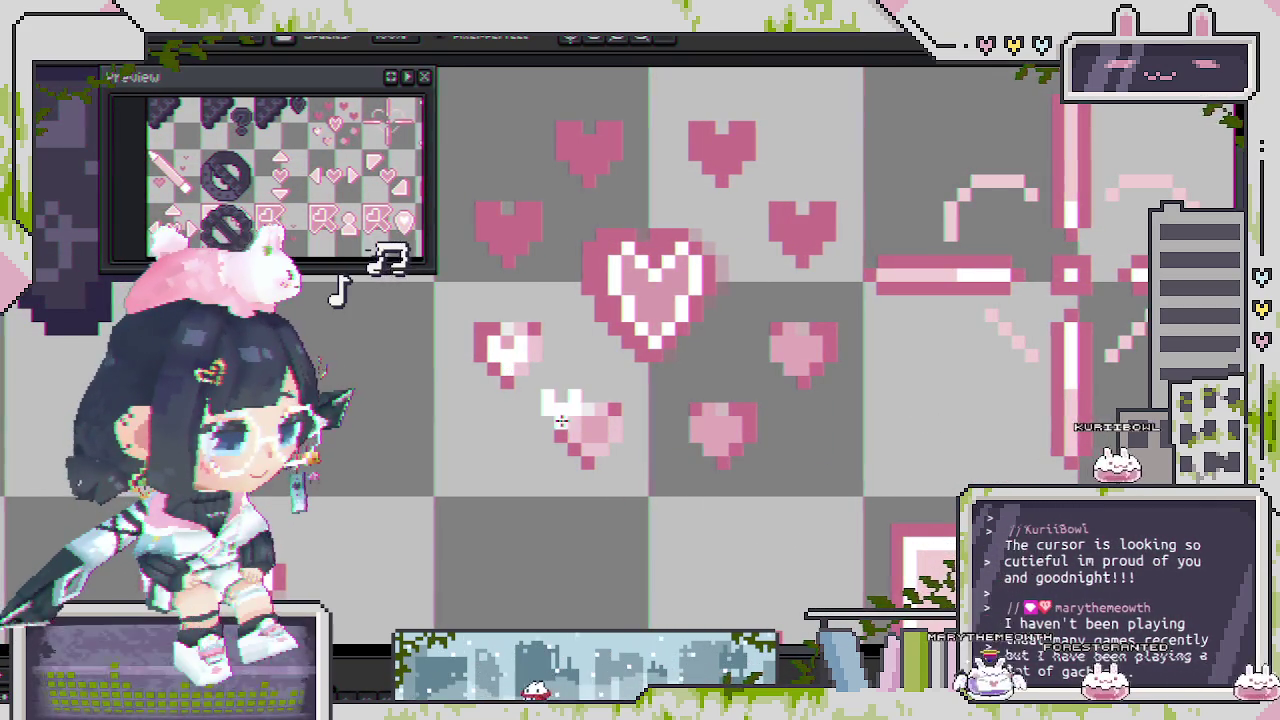
{"action": "left_click", "coordinate": [587, 437]}
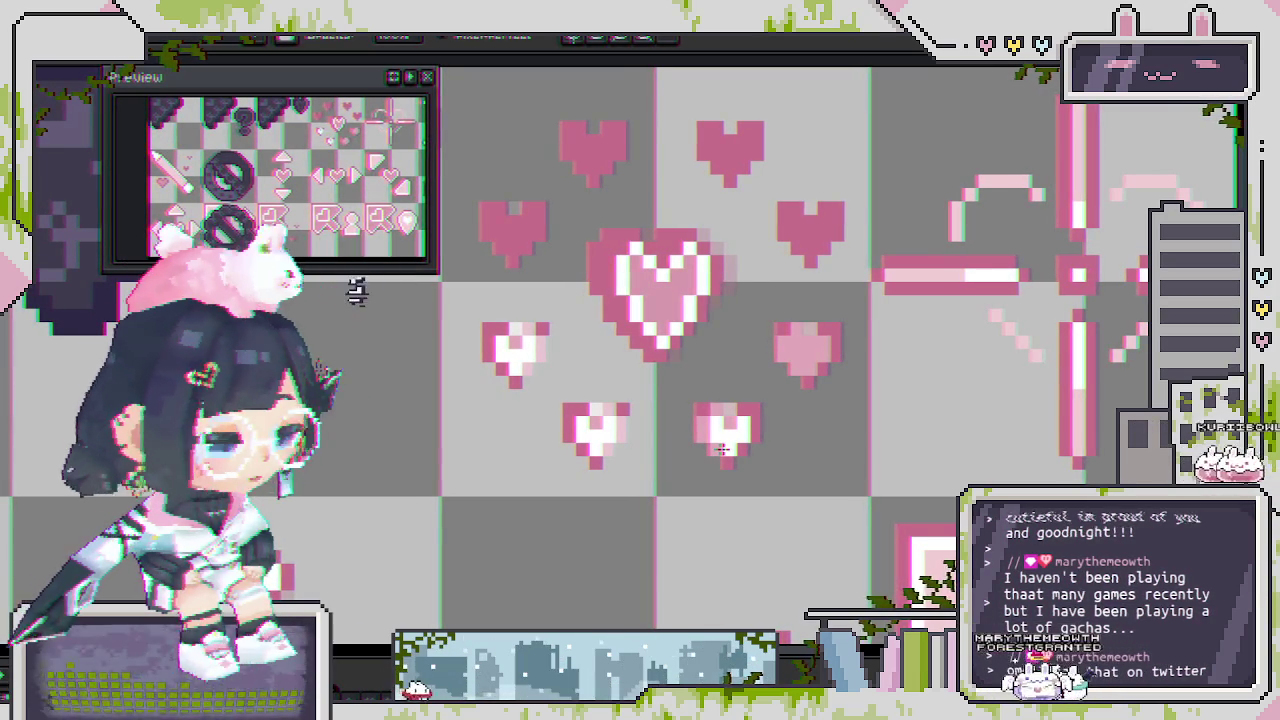
{"action": "left_click", "coordinate": [722, 450]}
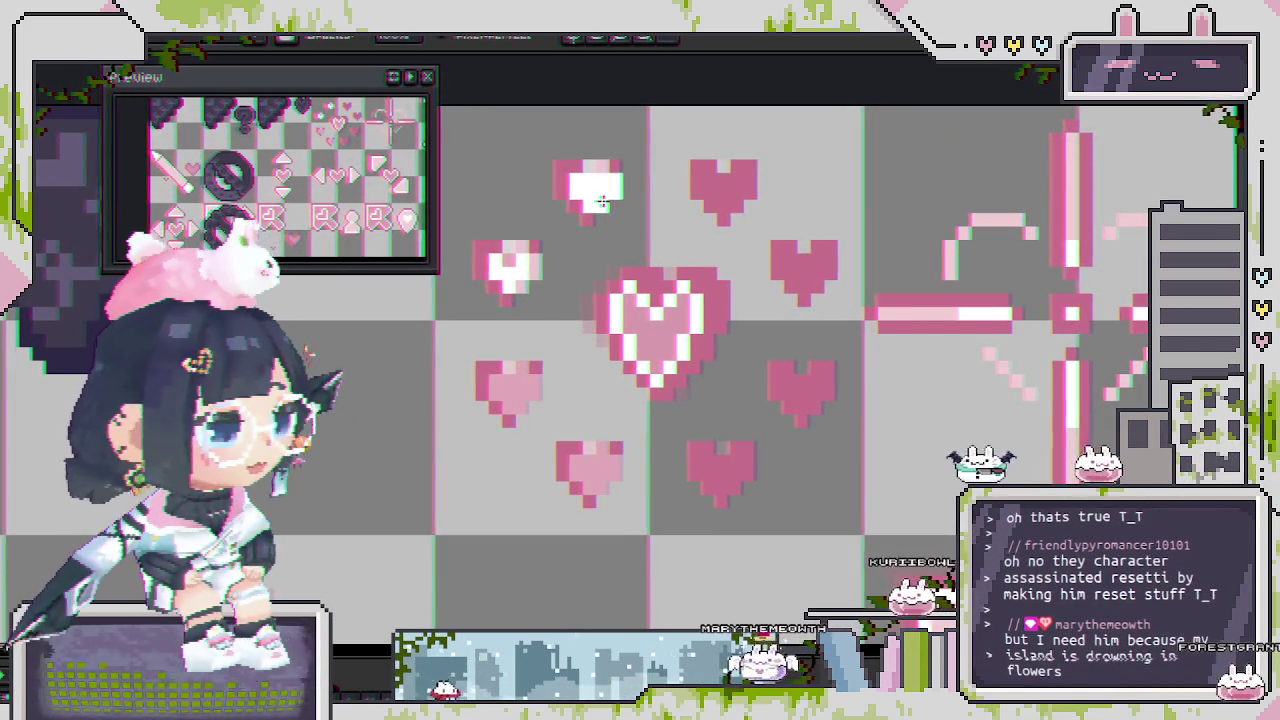
{"action": "scroll", "coordinate": [585, 200], "scroll_direction": "up", "scroll_amount": 1}
Zoom in to check the heart highlights and save the sprite sheet with Ctrl+S.
{"action": "scroll", "coordinate": [610, 250], "scroll_direction": "down", "scroll_amount": 2}
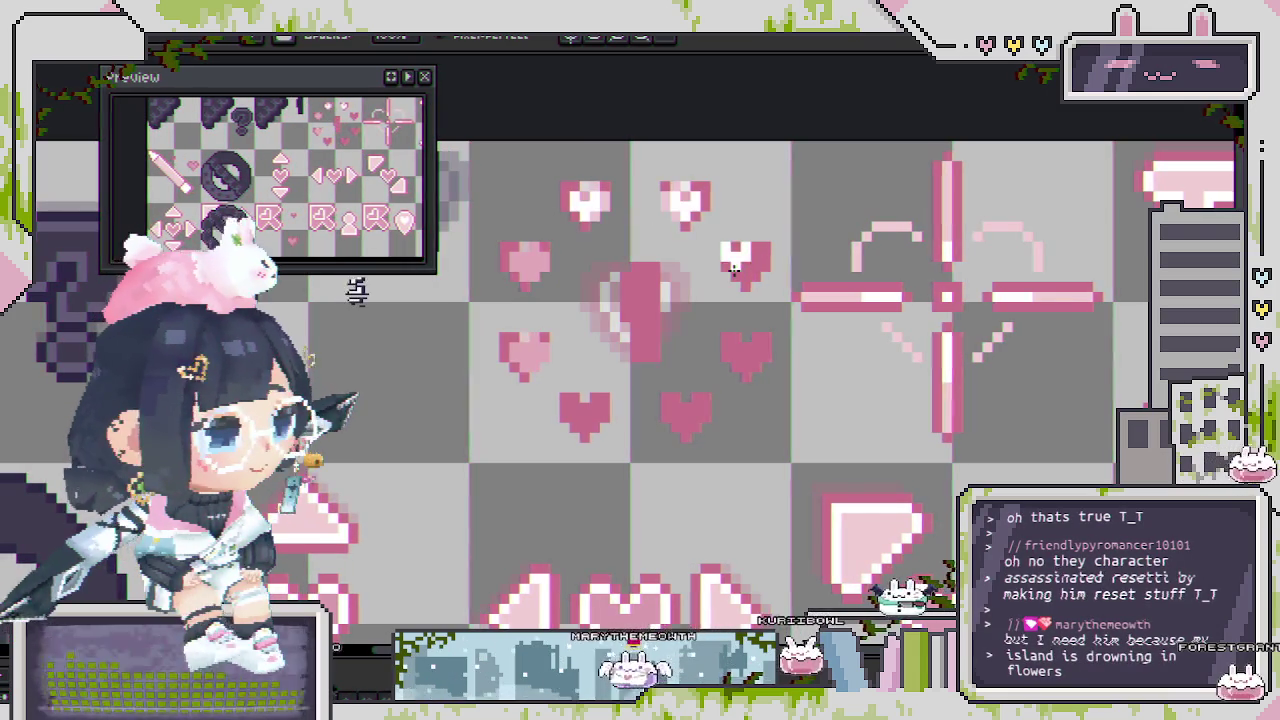
{"action": "scroll", "coordinate": [681, 204], "scroll_direction": "up", "scroll_amount": 1}
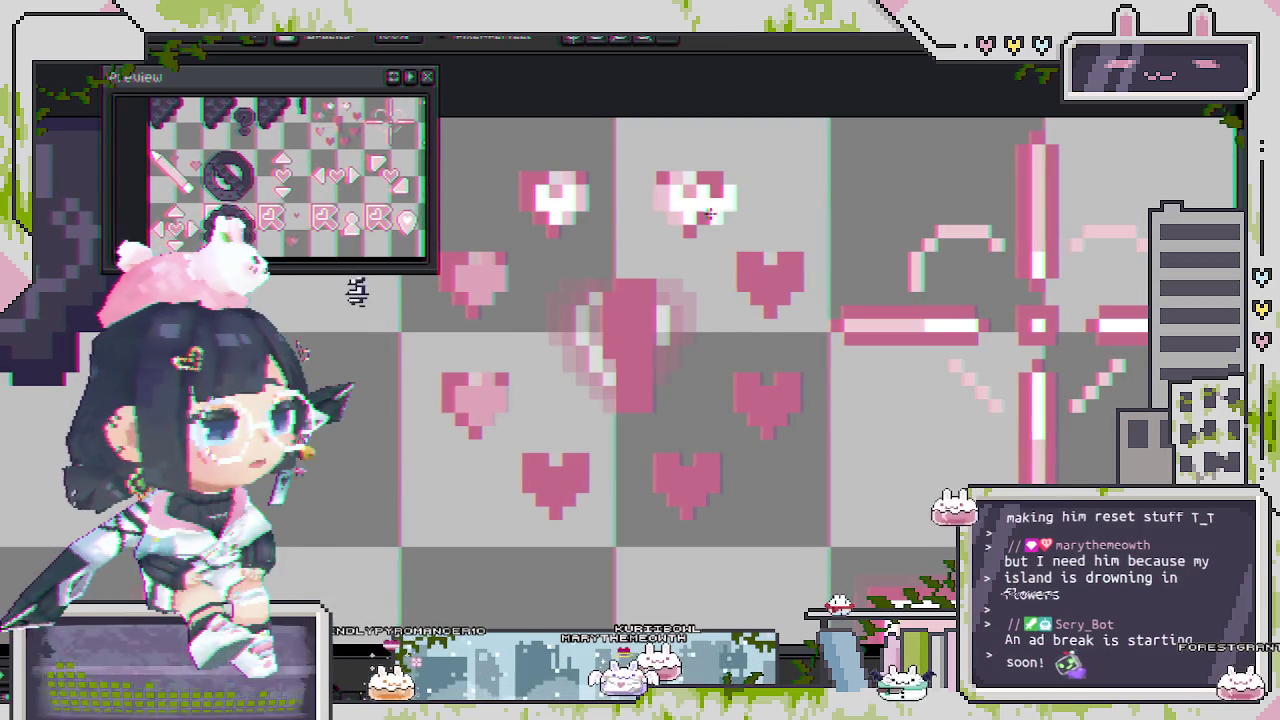
{"action": "scroll", "coordinate": [709, 357], "scroll_direction": "down", "scroll_amount": 2}
{"action": "scroll", "coordinate": [709, 355], "scroll_direction": "up", "scroll_amount": 2}
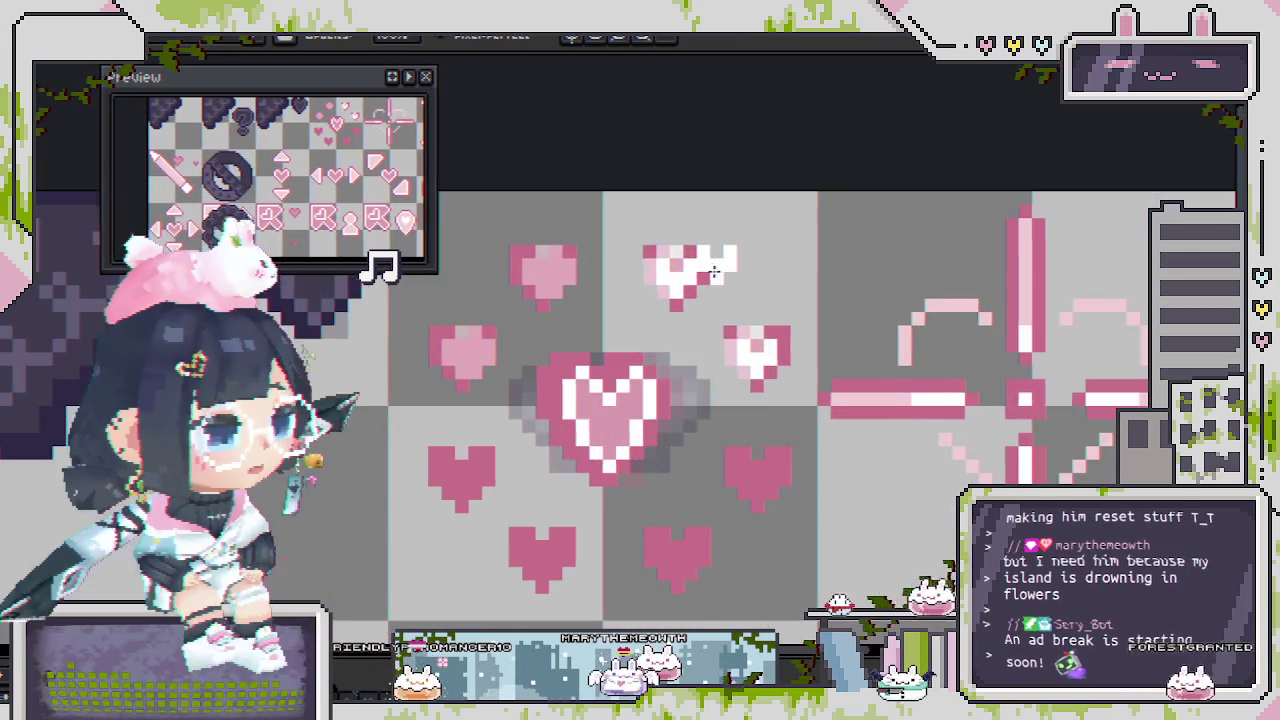
{"action": "key", "text": "ctrl+s"}
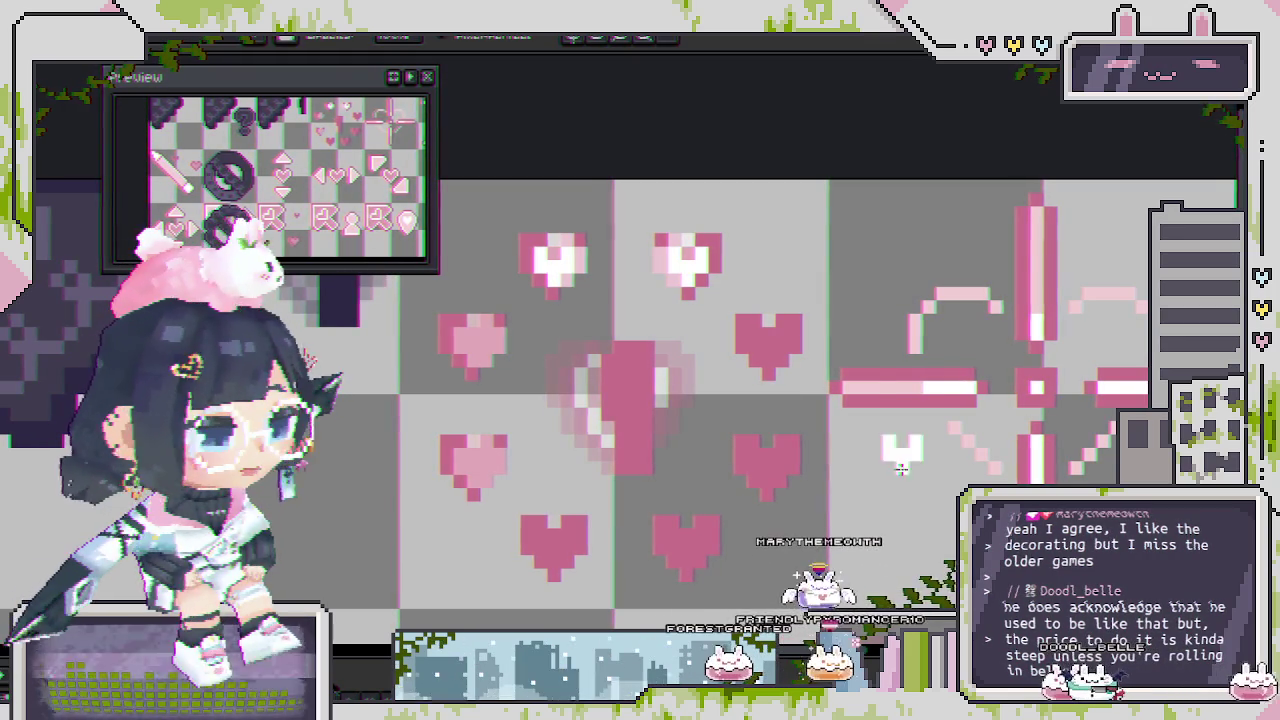
{"action": "left_click_drag", "start_coordinate": [857, 409], "coordinate": [872, 398]}
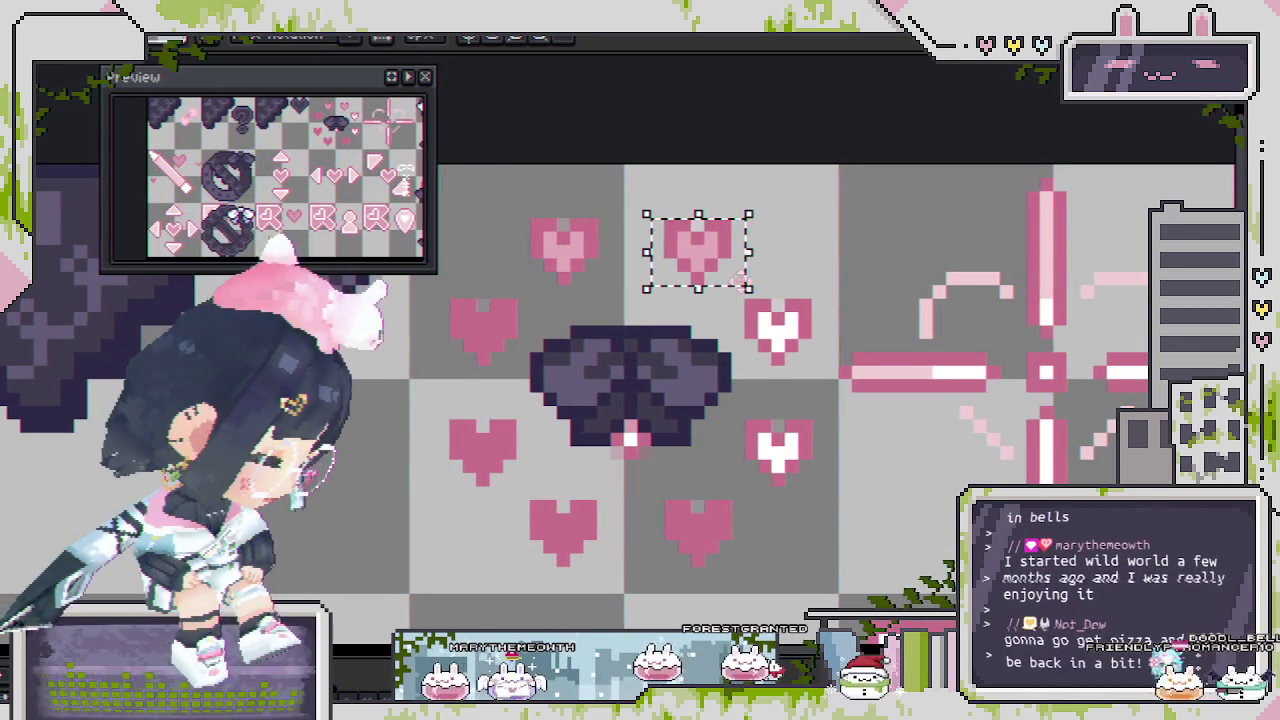
{"action": "key", "text": "ctrl+d"}
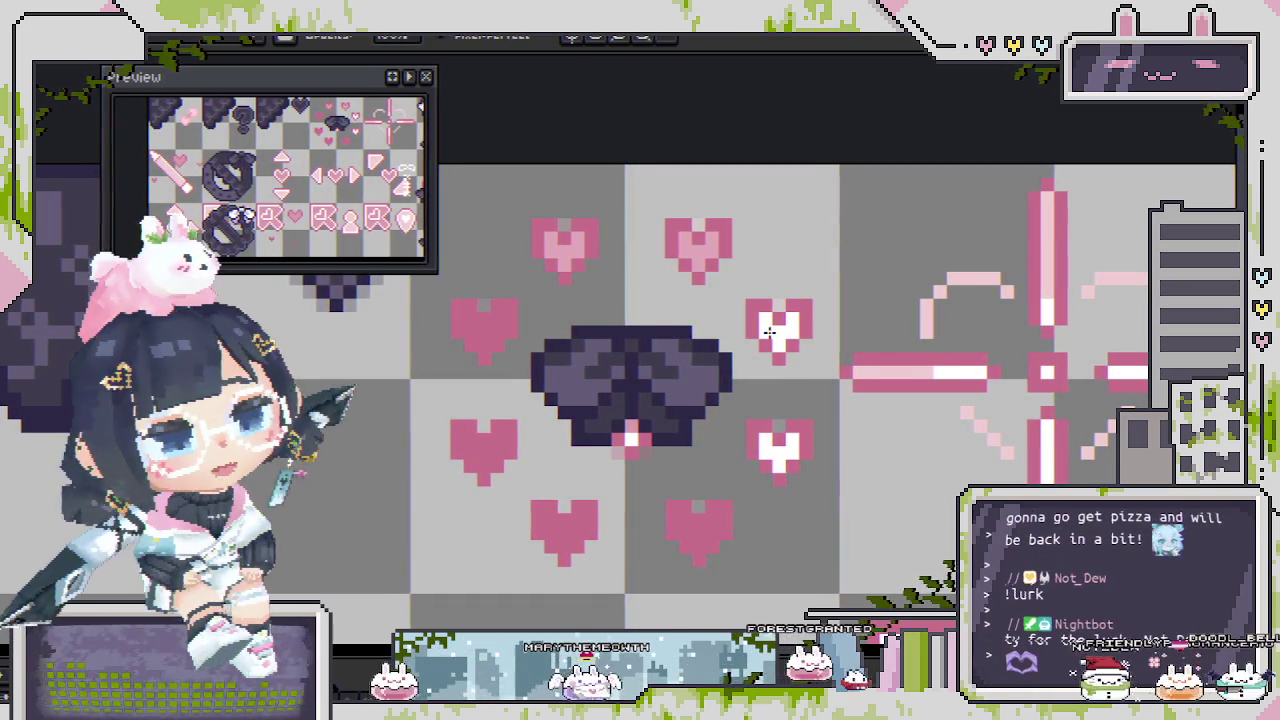
{"action": "left_click_drag", "start_coordinate": [681, 316], "coordinate": [692, 339]}
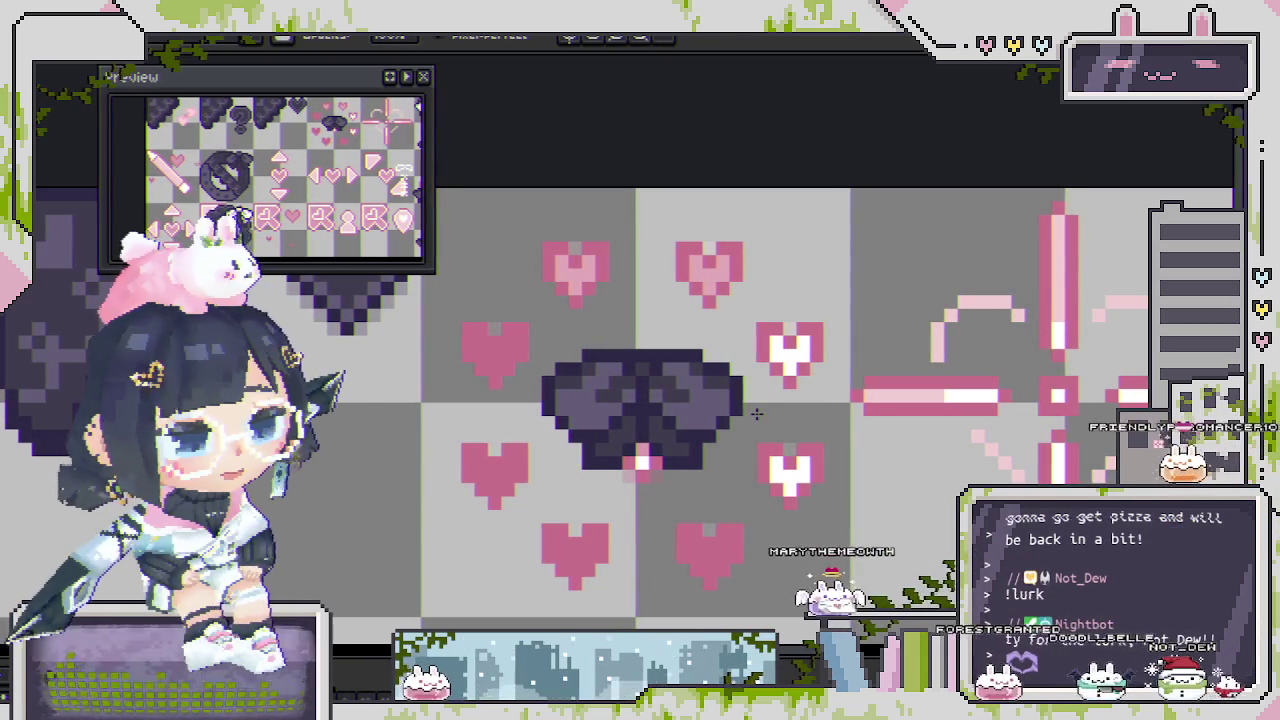
{"action": "key", "text": "Right"}
{"action": "key", "text": "Right"}
{"action": "key", "text": "Right"}
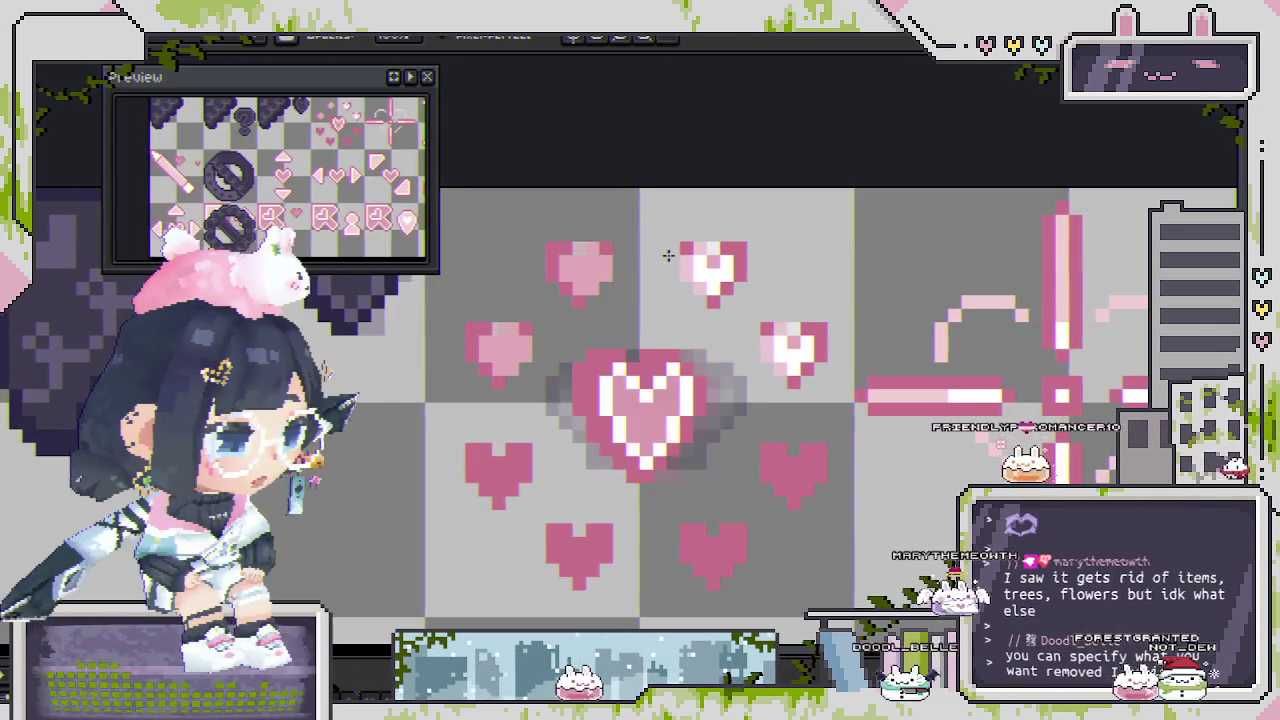
{"action": "mouse_move", "coordinate": [650, 243]}
{"action": "left_mouse_down"}
{"action": "mouse_move", "coordinate": [764, 305]}
{"action": "mouse_move", "coordinate": [752, 302]}
{"action": "left_mouse_up"}
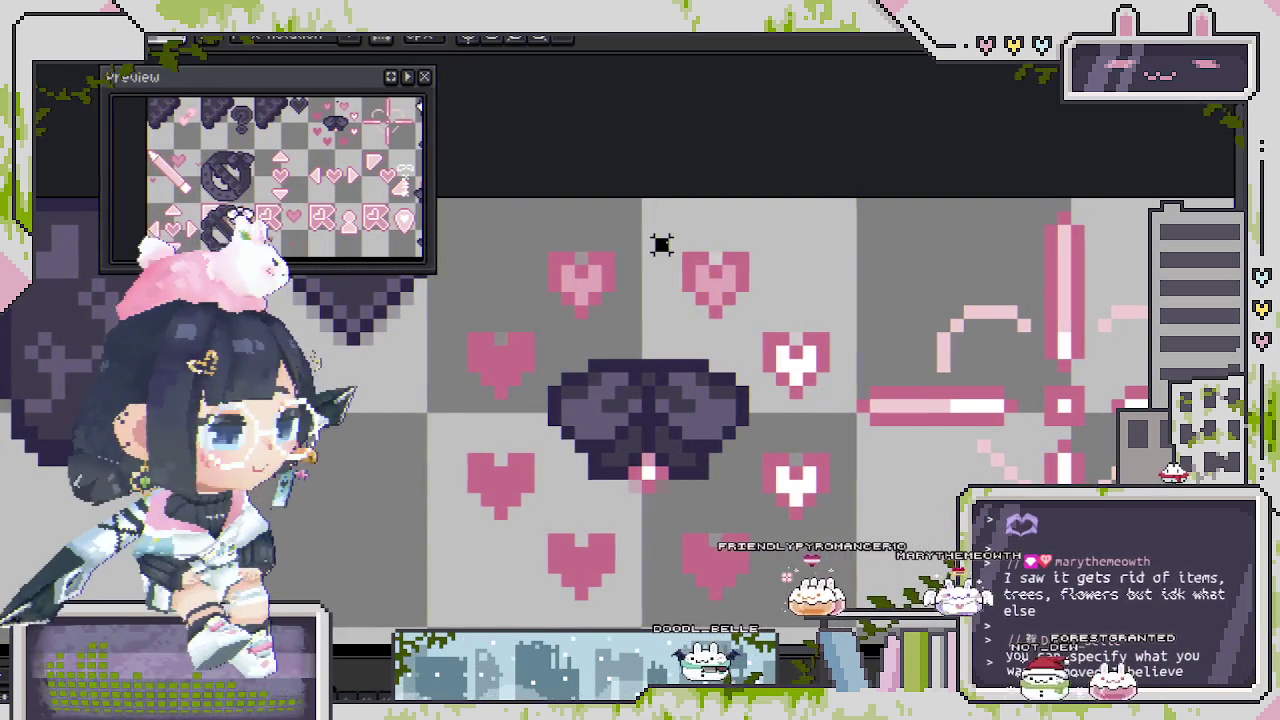
{"action": "left_click_drag", "start_coordinate": [755, 312], "coordinate": [760, 318]}
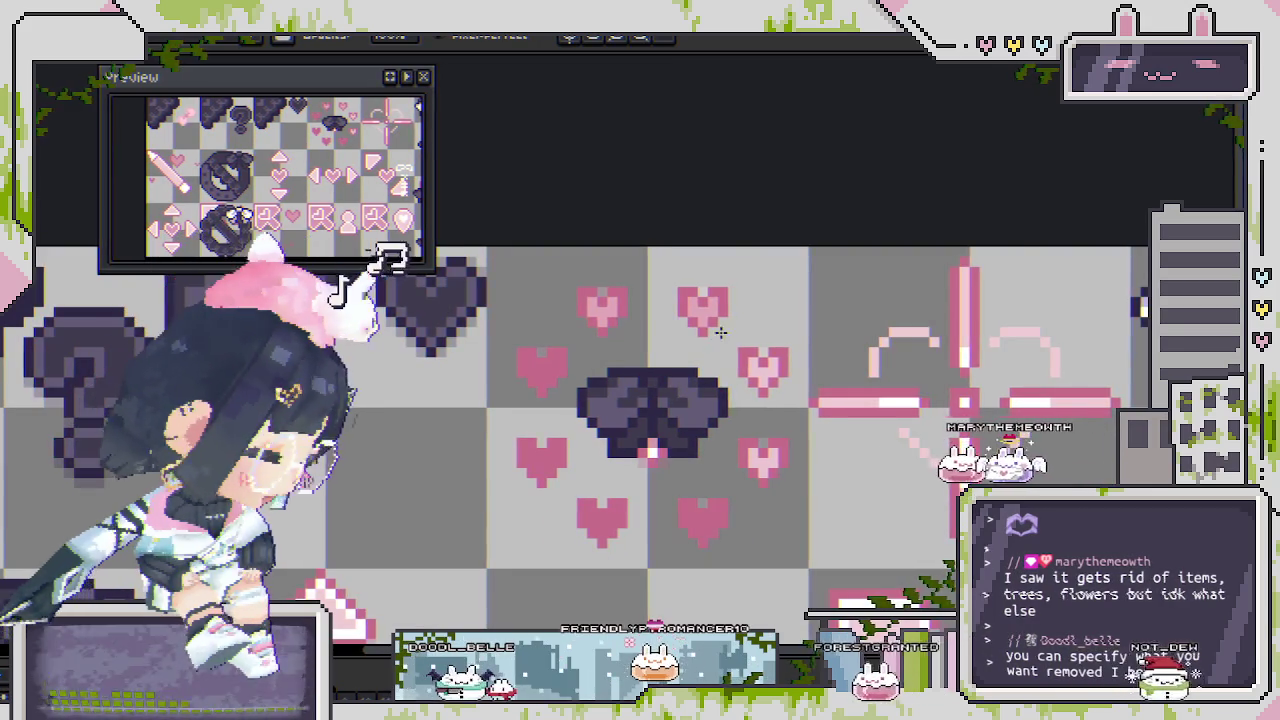
{"action": "scroll", "coordinate": [751, 260], "scroll_direction": "up", "scroll_amount": 1}
{"action": "scroll", "coordinate": [560, 338], "scroll_direction": "up", "scroll_amount": 1}
{"action": "left_click_drag", "start_coordinate": [548, 328], "coordinate": [686, 463]}
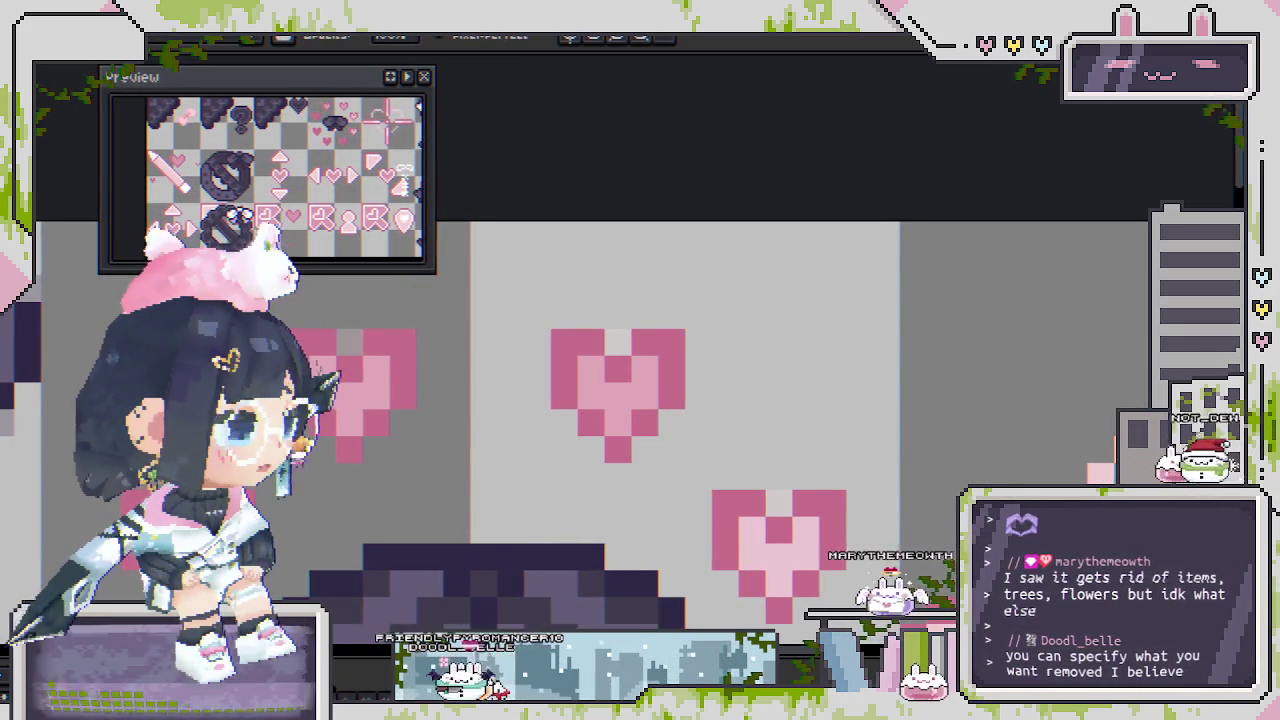
Restore the dots Copy layer to 100% opacity and bucket-fill the middle heart's centre pink.
{"action": "key", "text": "shift+p"}
{"action": "left_click_drag", "start_coordinate": [910, 418], "coordinate": [1000, 418]}
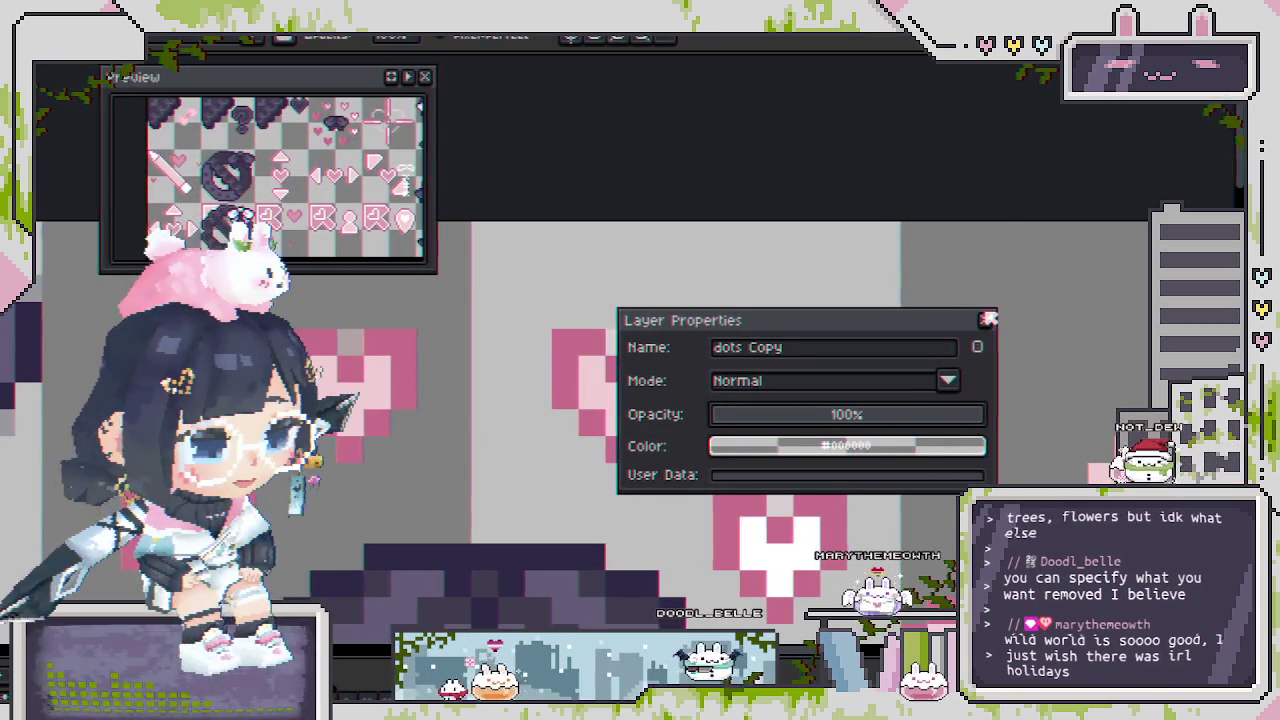
{"action": "left_click", "coordinate": [986, 321]}
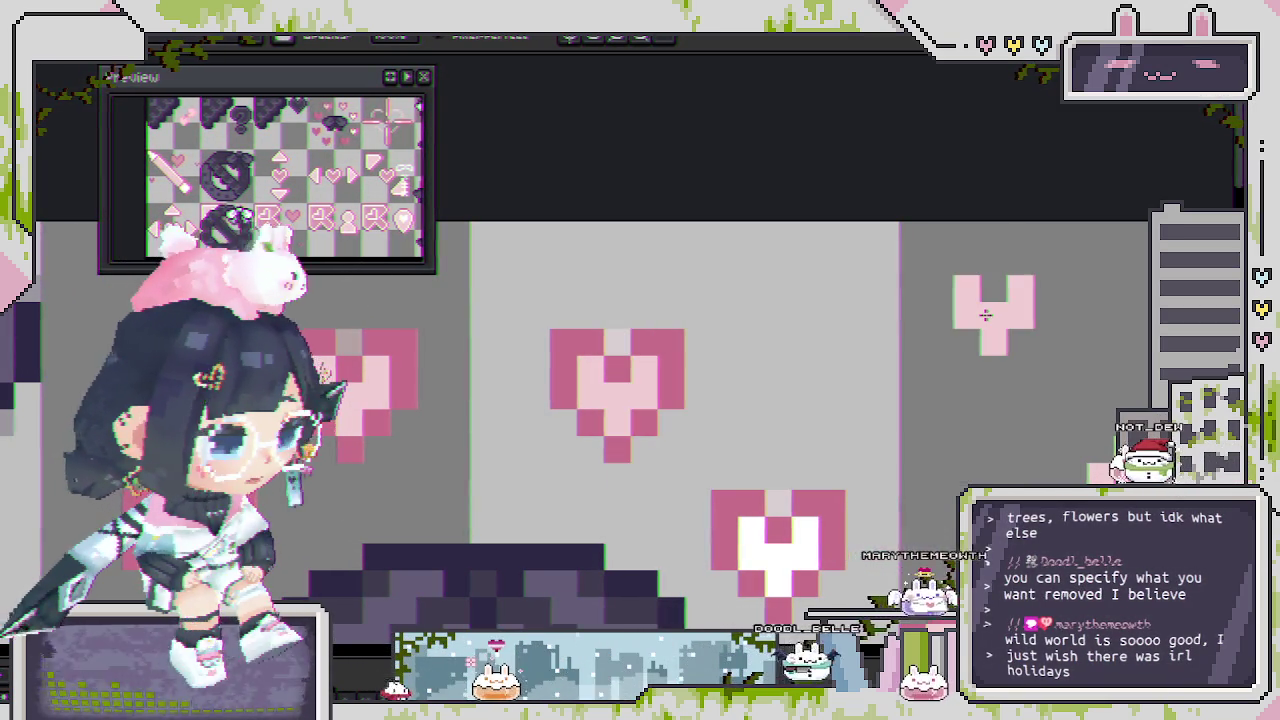
{"action": "mouse_move", "coordinate": [502, 304]}
{"action": "left_mouse_down"}
{"action": "mouse_move", "coordinate": [633, 460]}
{"action": "mouse_move", "coordinate": [716, 463]}
{"action": "left_mouse_up"}
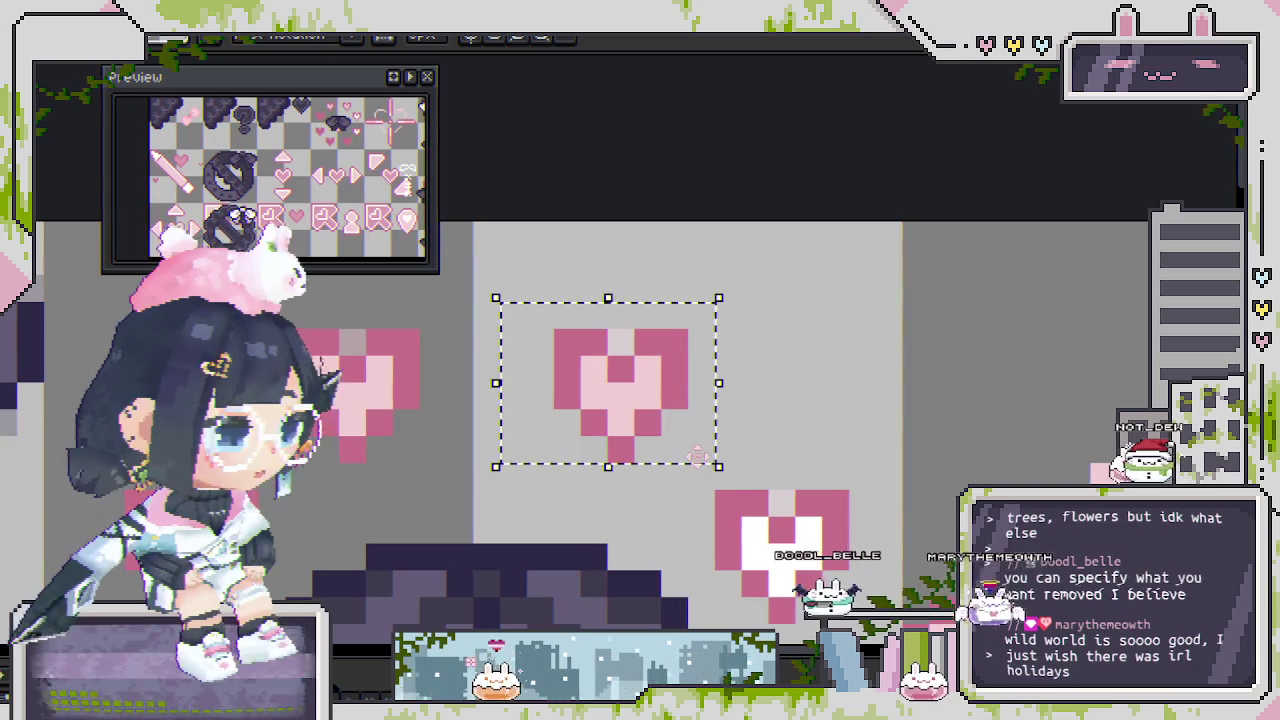
{"action": "key", "text": "ctrl+d"}
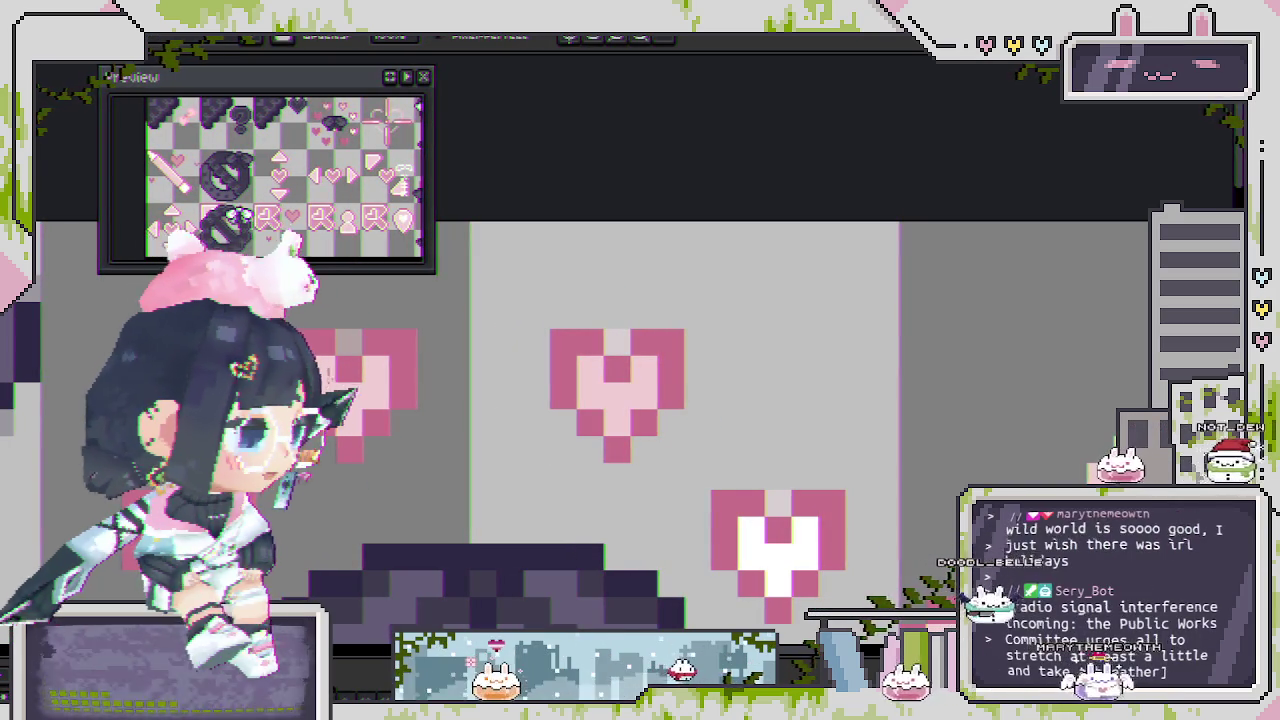
{"action": "left_click", "coordinate": [617, 380]}
Paint light-pink pixels onto the lower-middle heart pendant, then zoom out.
{"action": "scroll", "coordinate": [638, 340], "scroll_direction": "down", "scroll_amount": 3}
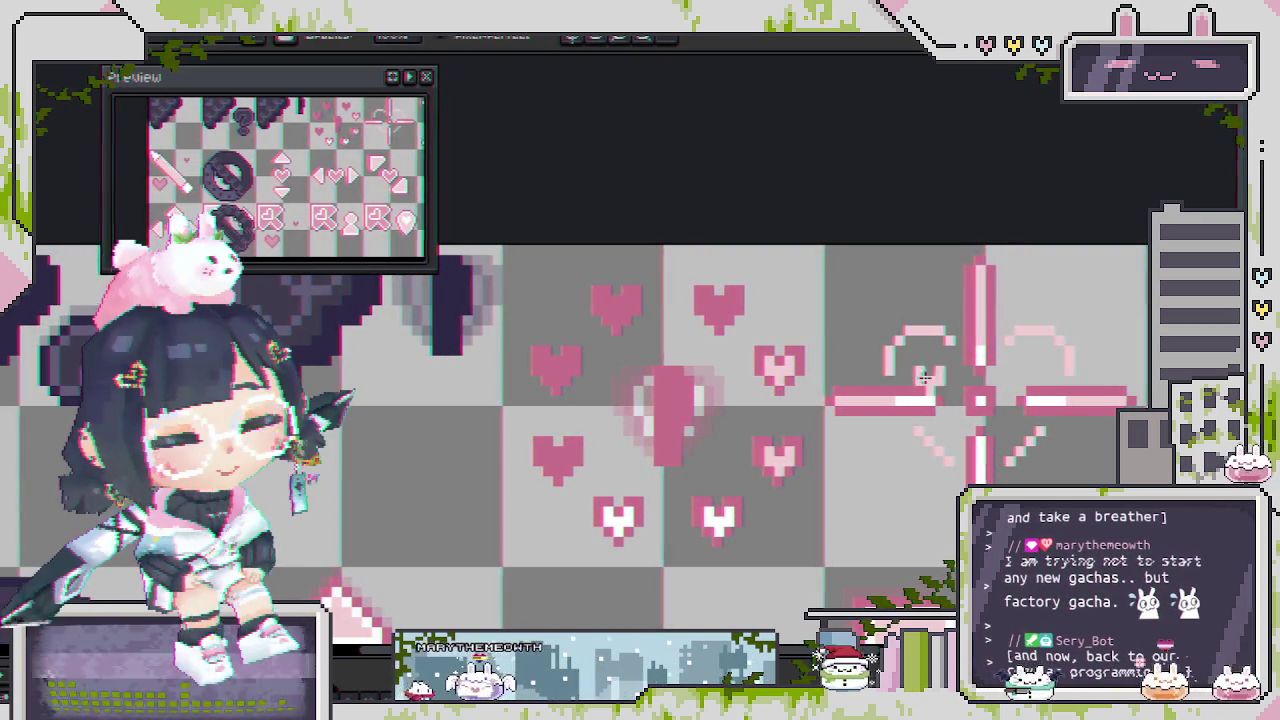
{"action": "left_click_drag", "start_coordinate": [840, 368], "coordinate": [848, 357]}
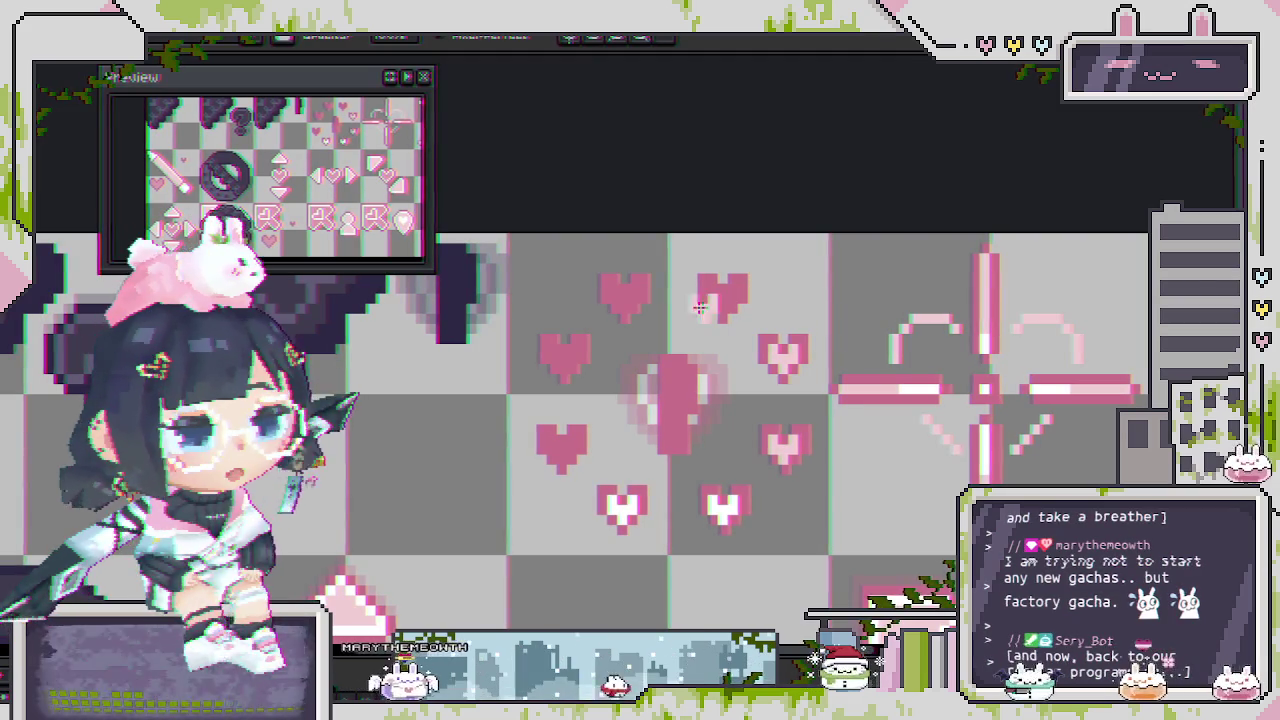
{"action": "scroll", "coordinate": [703, 507], "scroll_direction": "up", "scroll_amount": 1}
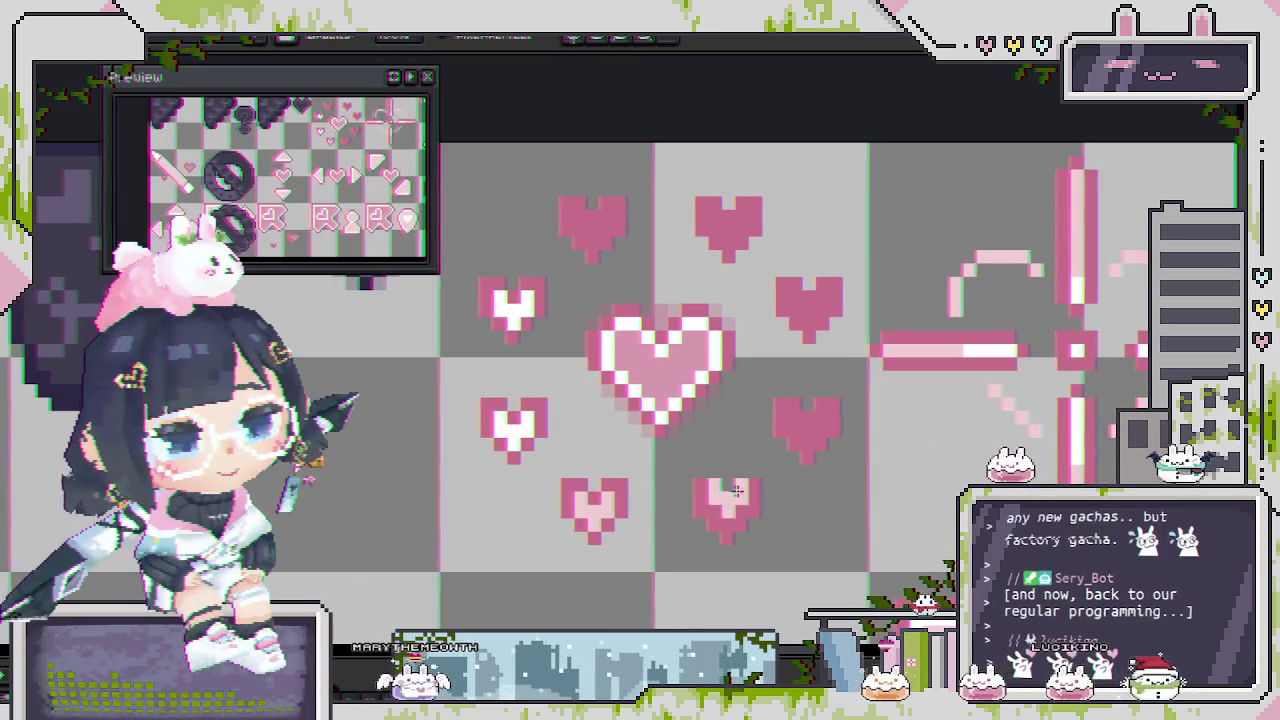
{"action": "left_click", "coordinate": [695, 485]}
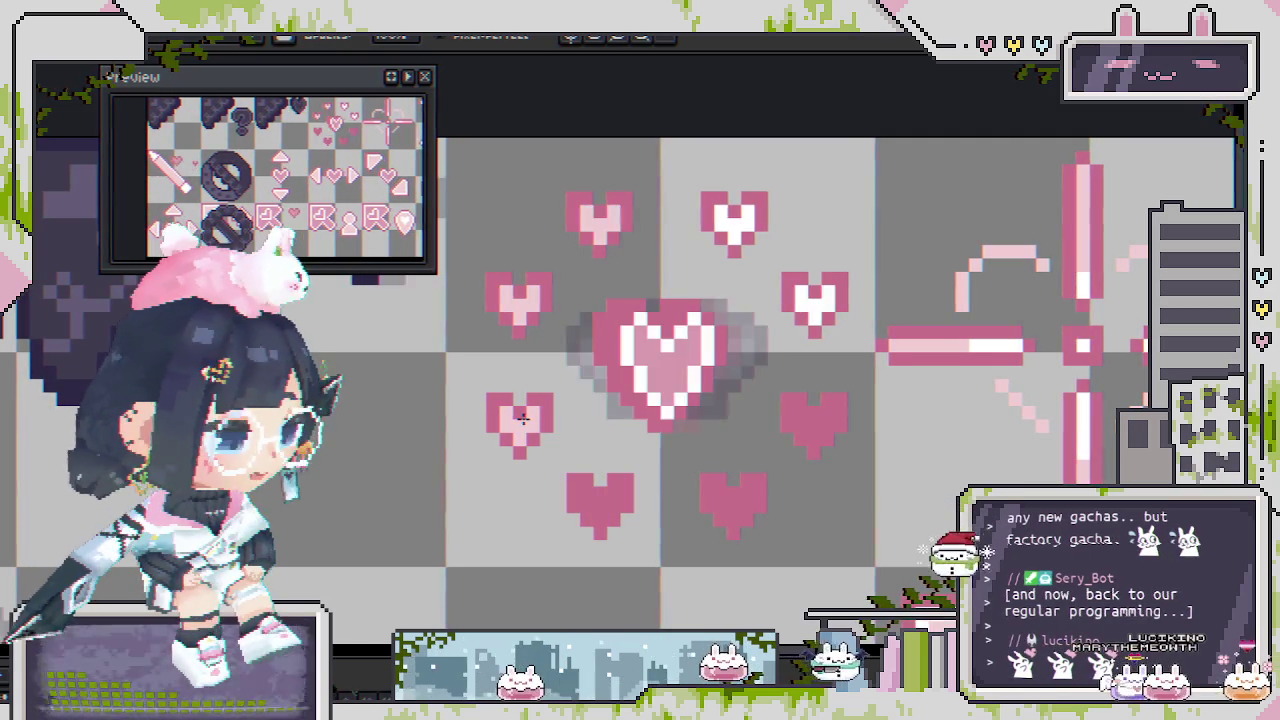
{"action": "scroll", "coordinate": [523, 419], "scroll_direction": "down", "scroll_amount": 2}
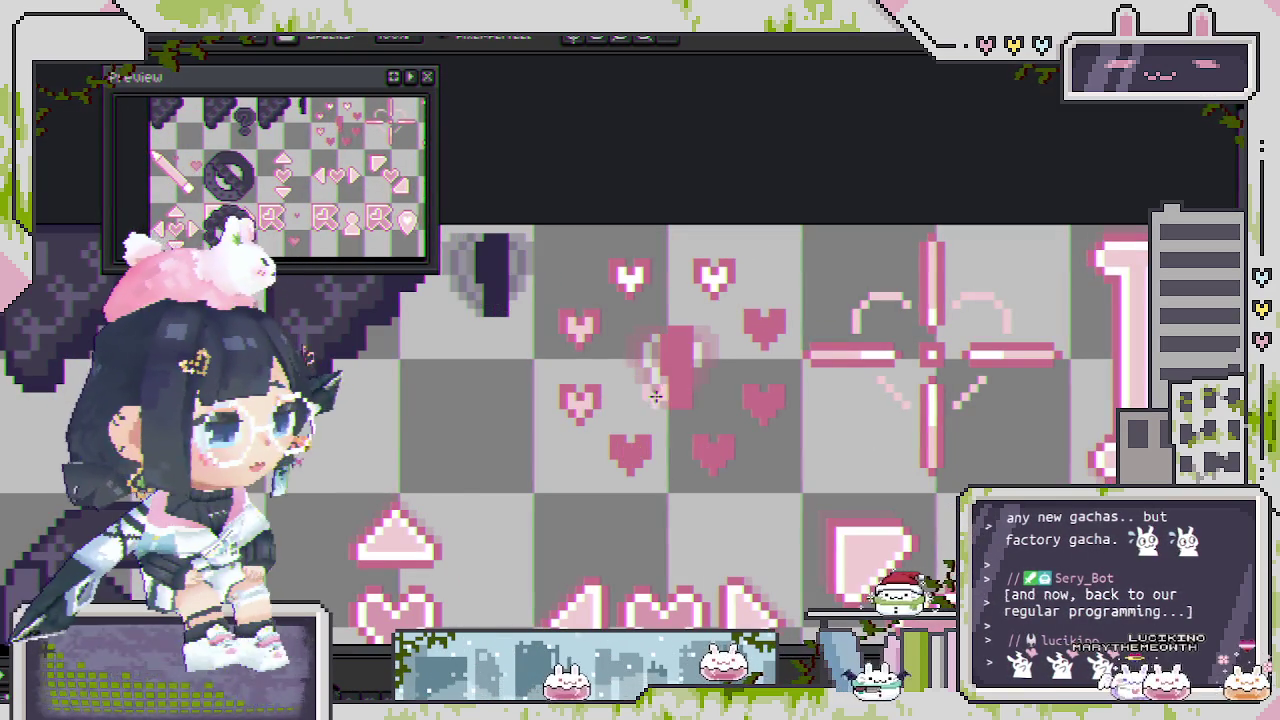
{"action": "scroll", "coordinate": [630, 395], "scroll_direction": "down", "scroll_amount": 1}
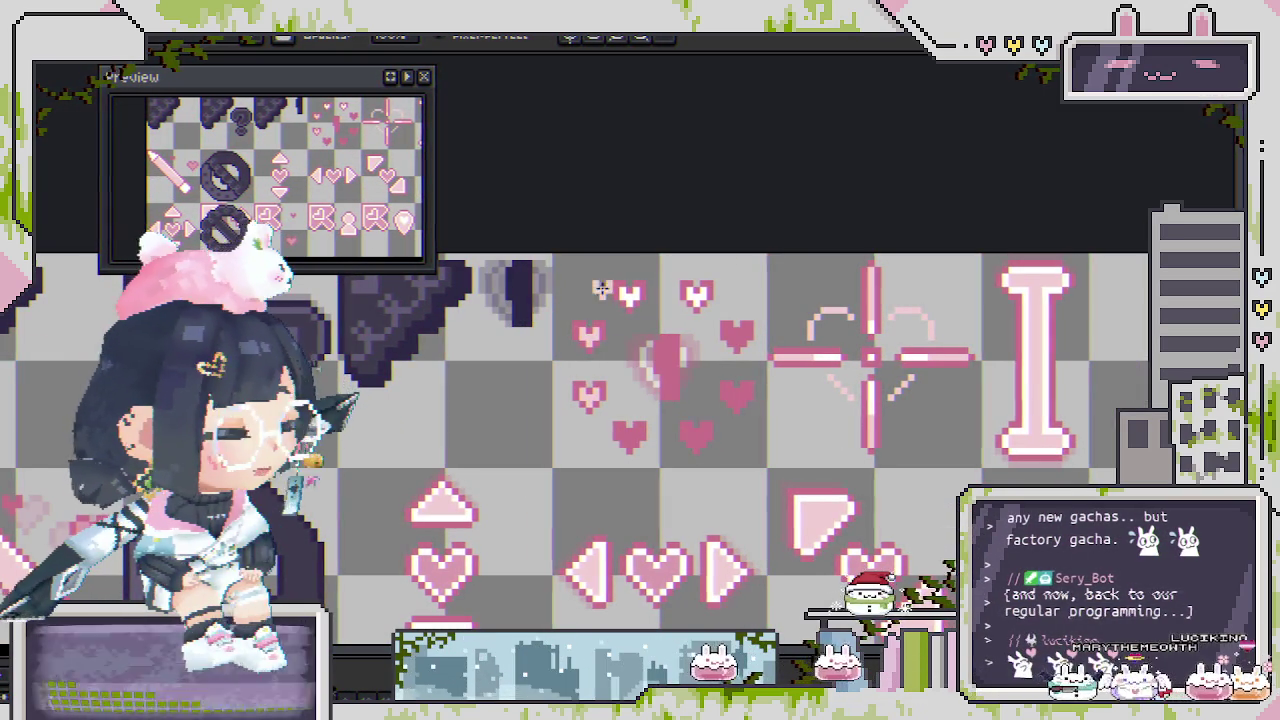
{"action": "key", "text": "ctrl+Tab"}
{"action": "key", "text": "ctrl+Tab"}
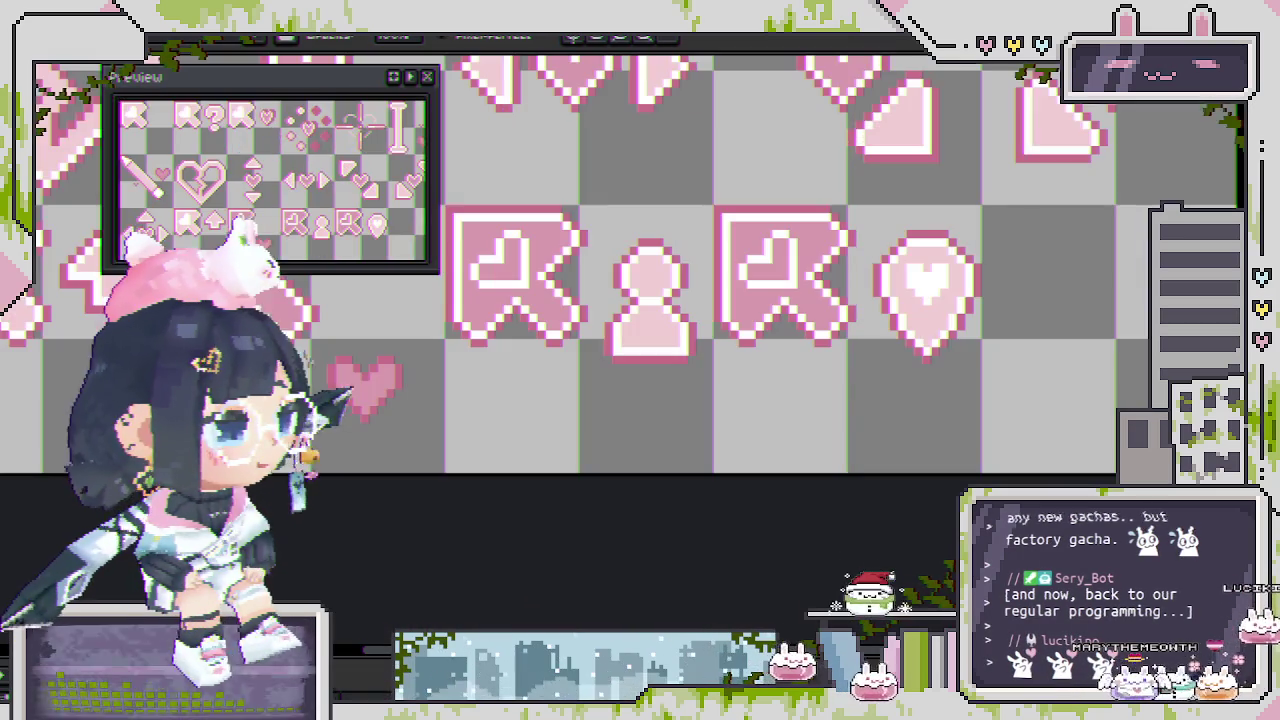
{"action": "scroll", "coordinate": [371, 371], "scroll_direction": "up", "scroll_amount": 3}
{"action": "scroll", "coordinate": [347, 287], "scroll_direction": "up", "scroll_amount": 3}
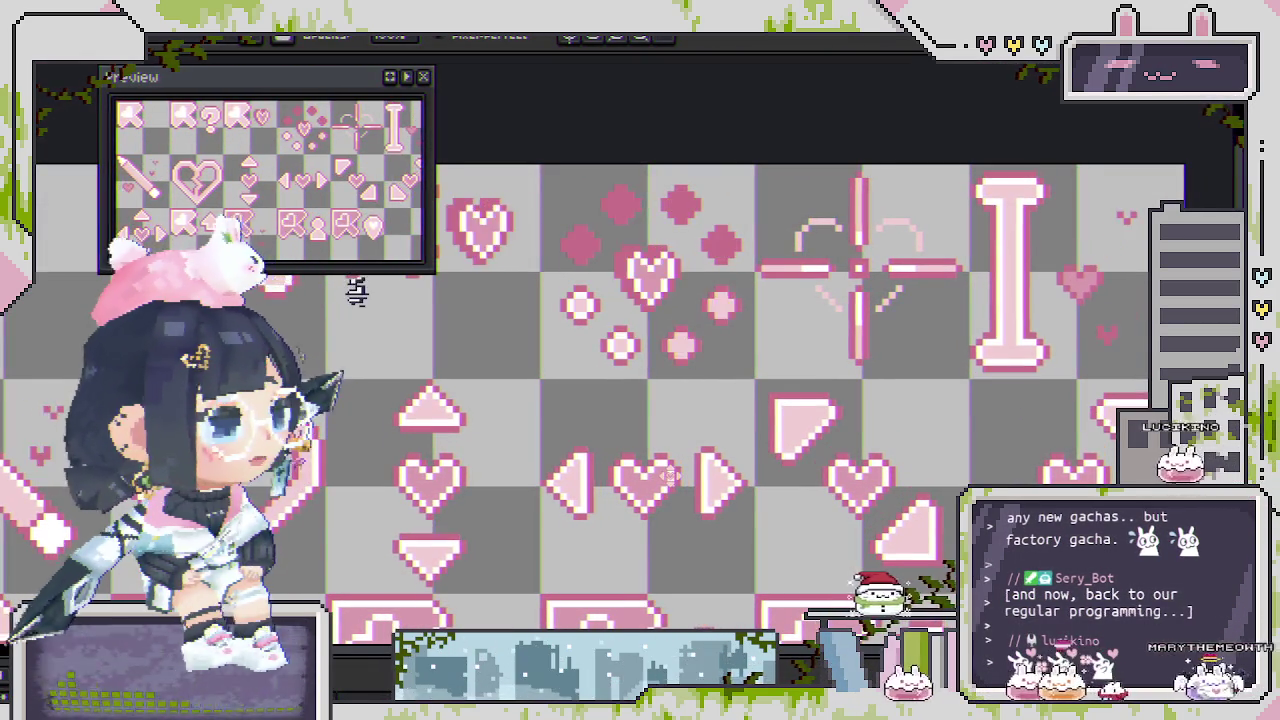
{"action": "key", "text": "Right"}
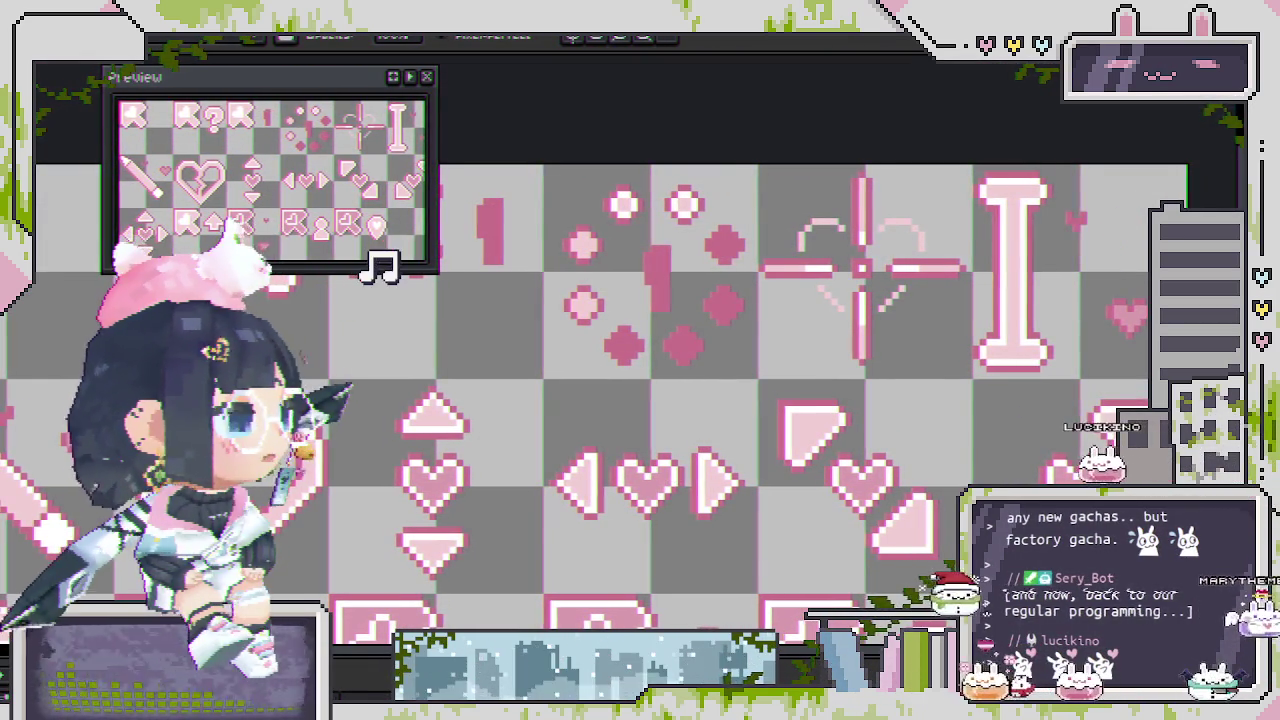
{"action": "key", "text": "ctrl+Tab"}
{"action": "left_click_drag", "start_coordinate": [691, 430], "coordinate": [660, 407]}
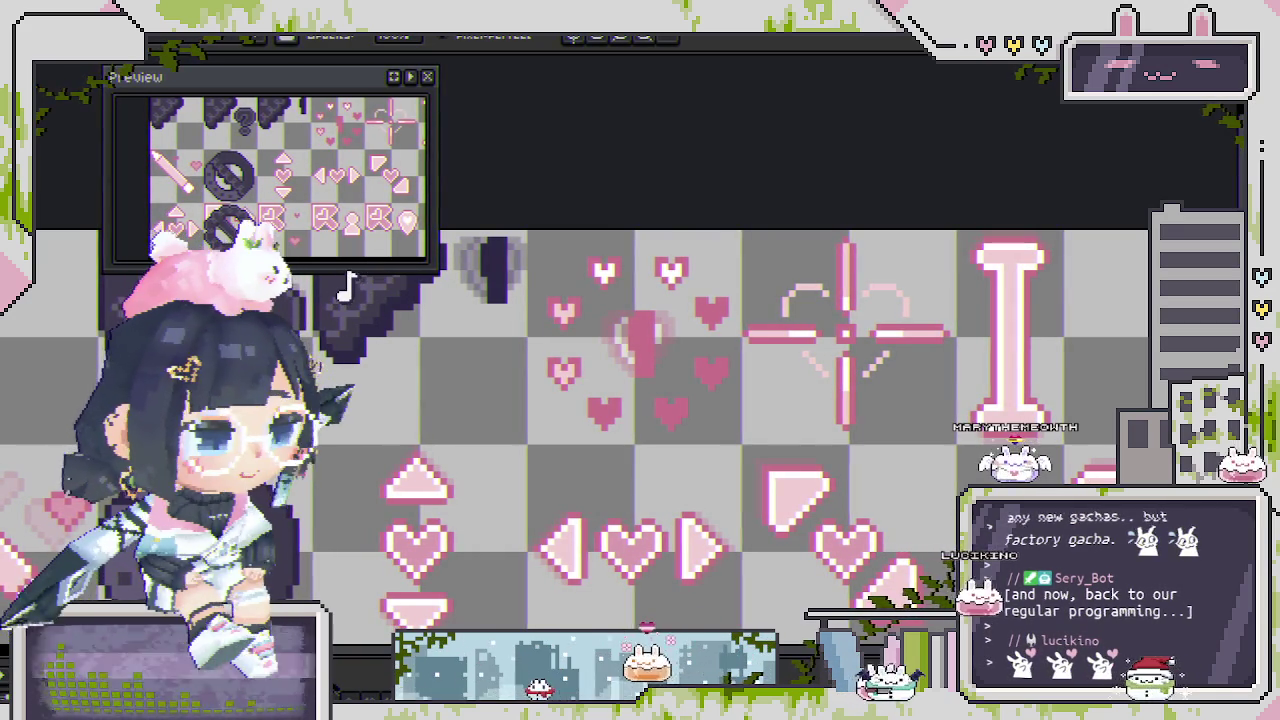
{"action": "key", "text": "plus"}
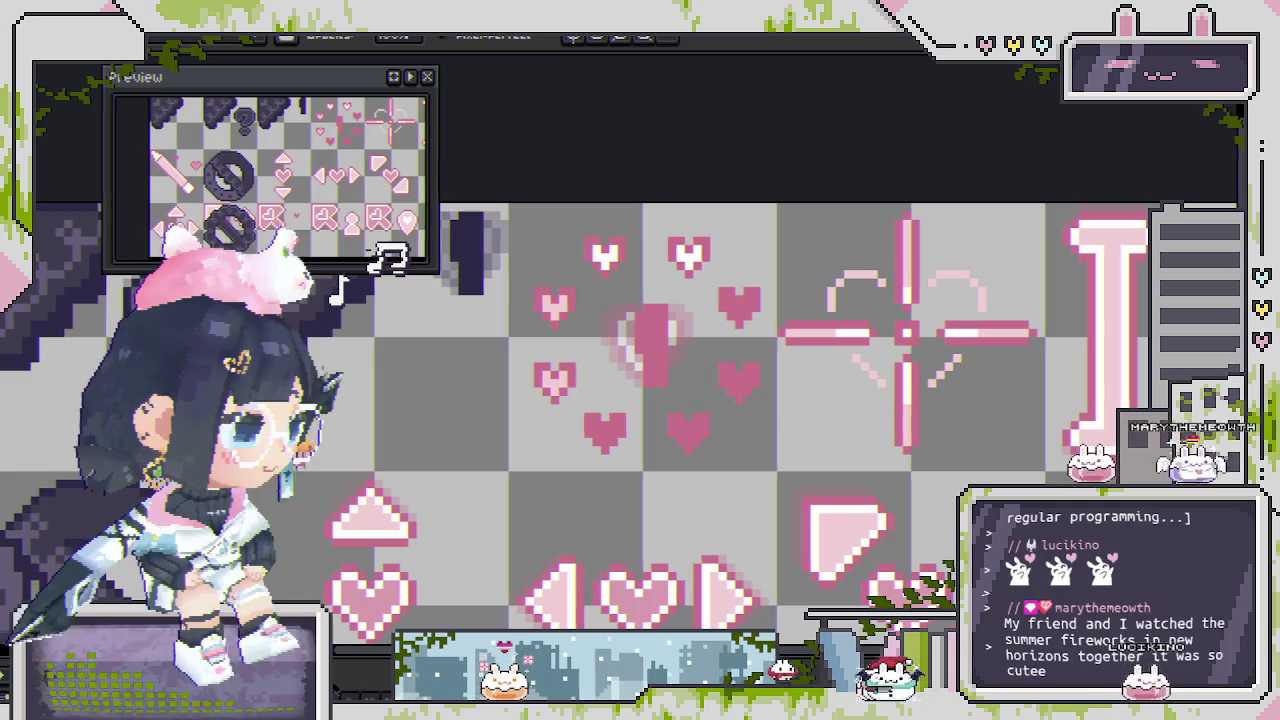
{"action": "key", "text": "shift+r"}
Replace white in the heart pendants with the dark colour #625c76.
{"action": "scroll", "coordinate": [657, 404], "scroll_direction": "down", "scroll_amount": 1}
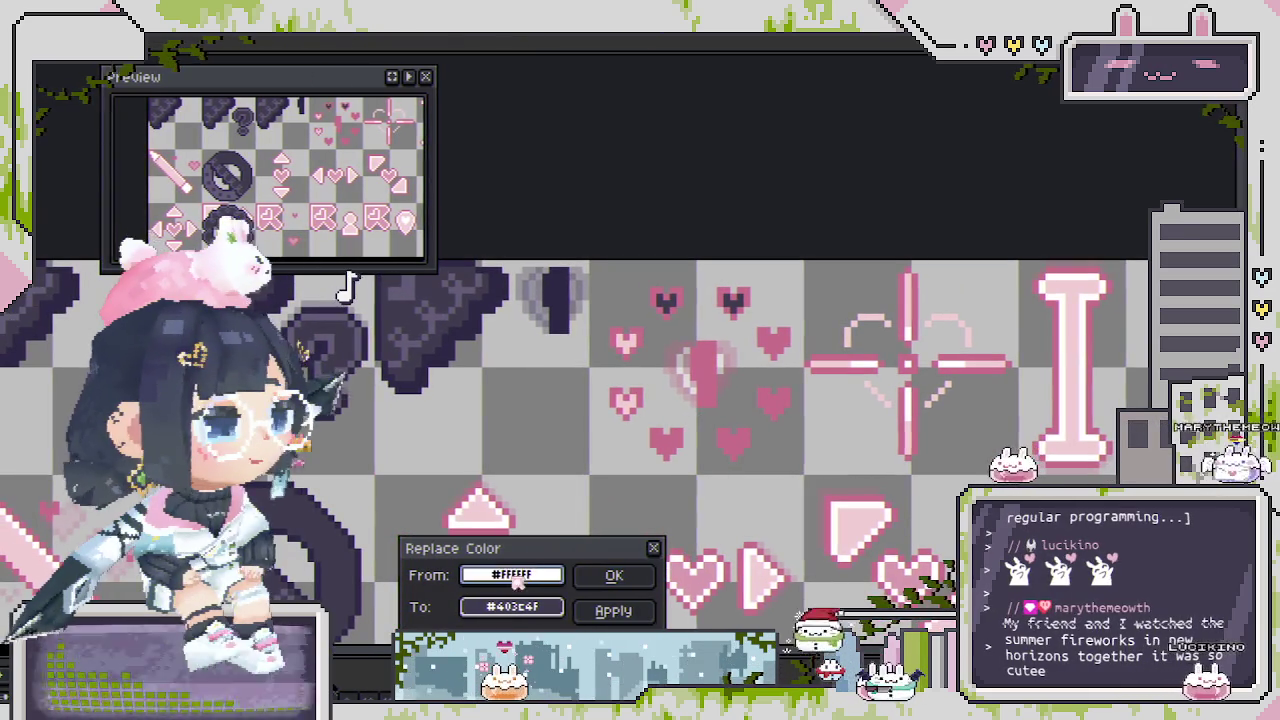
{"action": "left_click_drag", "start_coordinate": [515, 607], "coordinate": [512, 352]}
{"action": "left_click", "coordinate": [512, 352]}
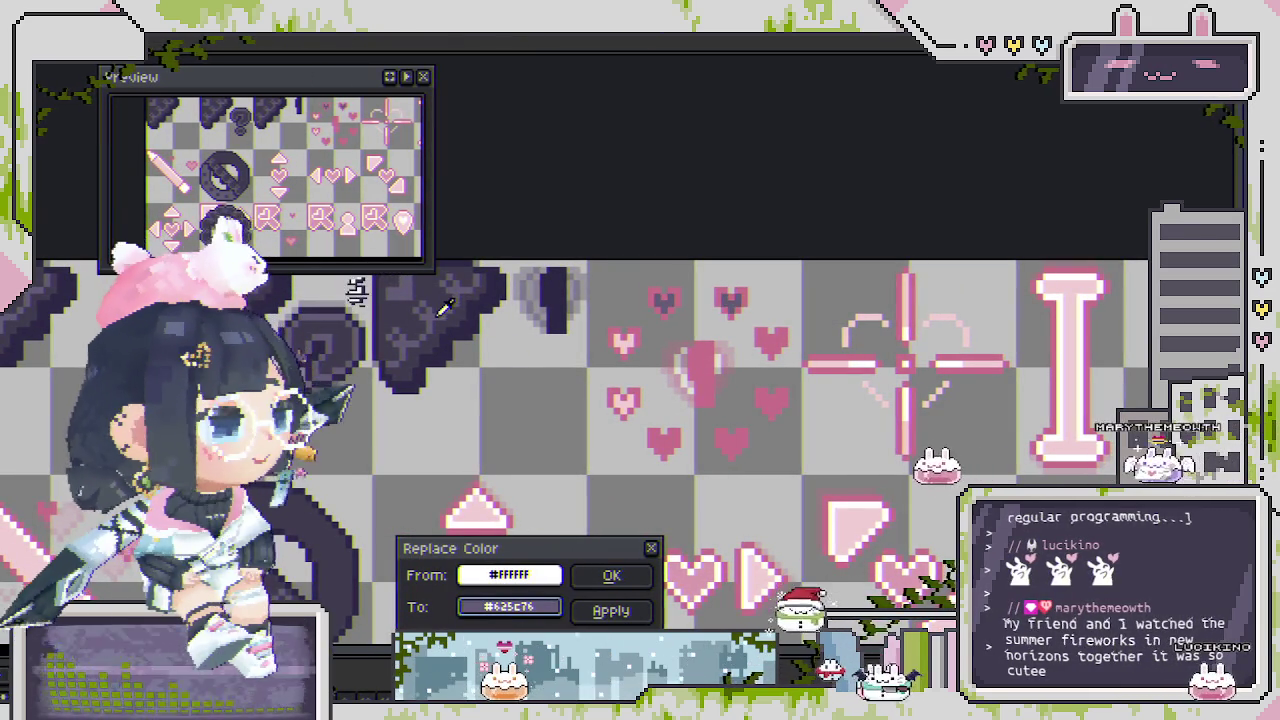
{"action": "left_click", "coordinate": [612, 610]}
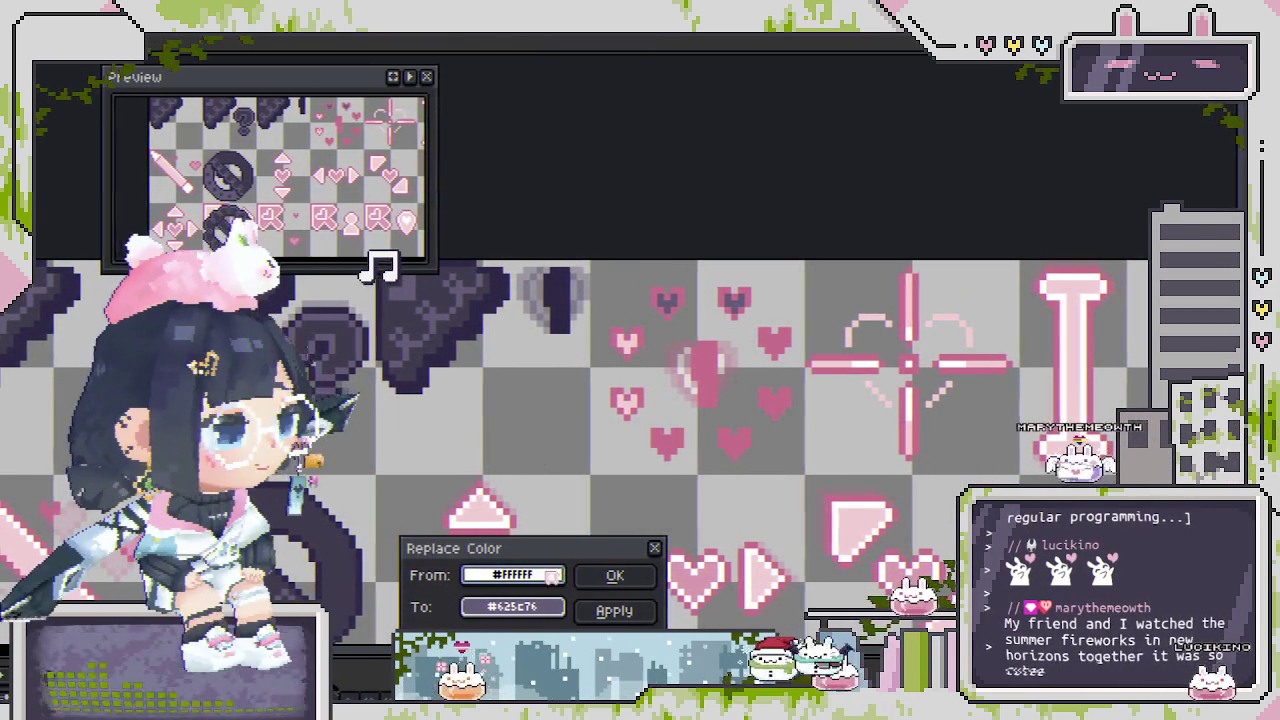
Replace the pink heart colour as well and confirm the Replace Color dialog.
{"action": "left_click", "coordinate": [631, 408]}
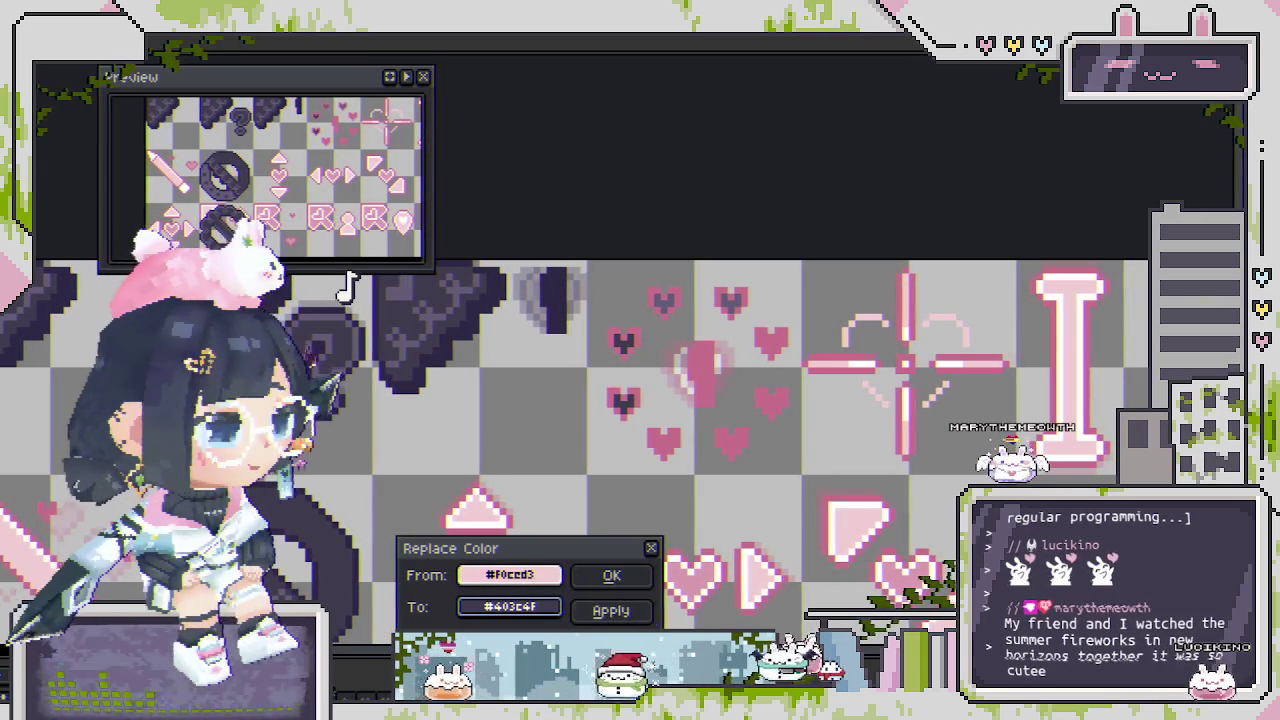
{"action": "left_click", "coordinate": [622, 616]}
{"action": "left_click", "coordinate": [611, 575]}
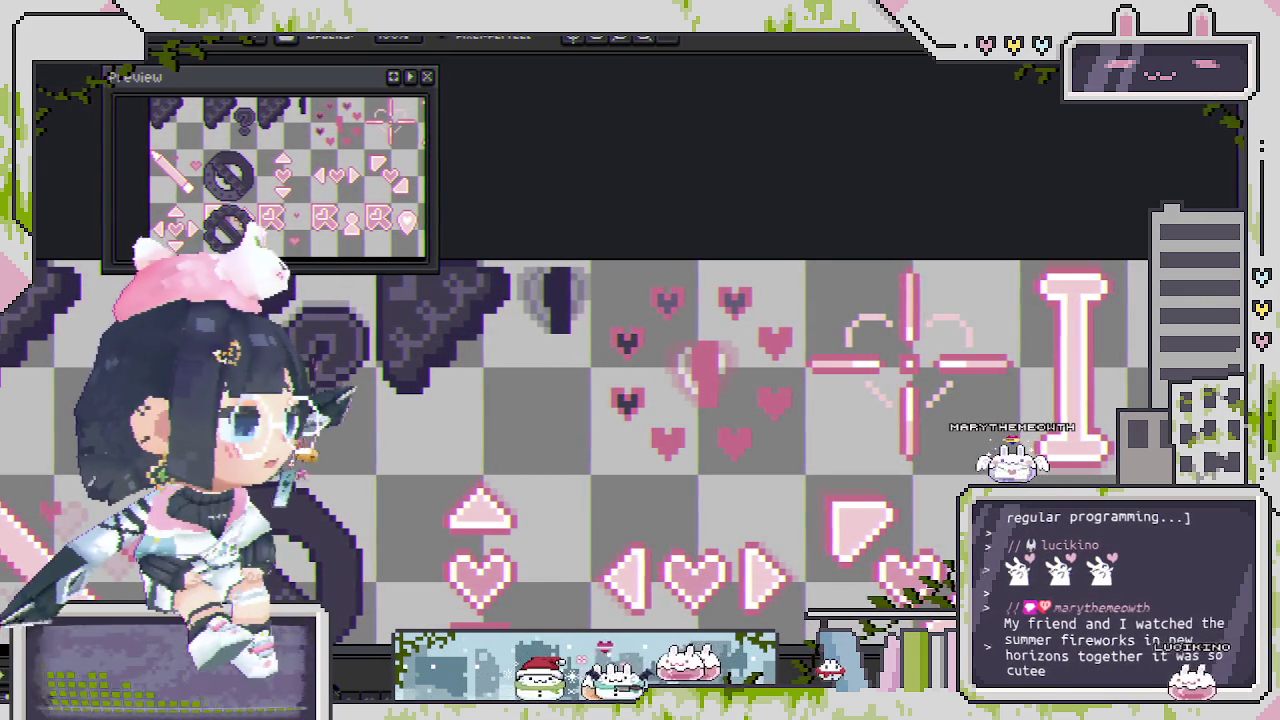
{"action": "key", "text": "shift+p"}
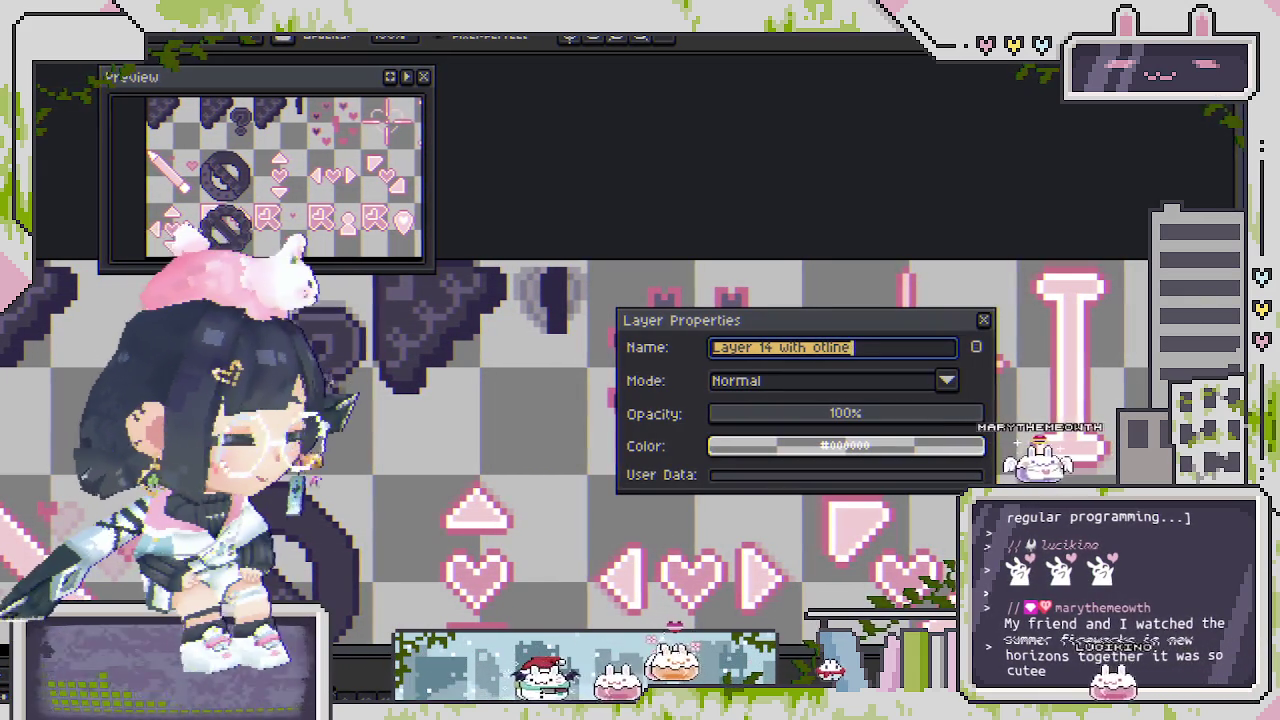
Close Layer Properties, save the sprite sheet and move to the next frame.
{"action": "key", "text": "Return"}
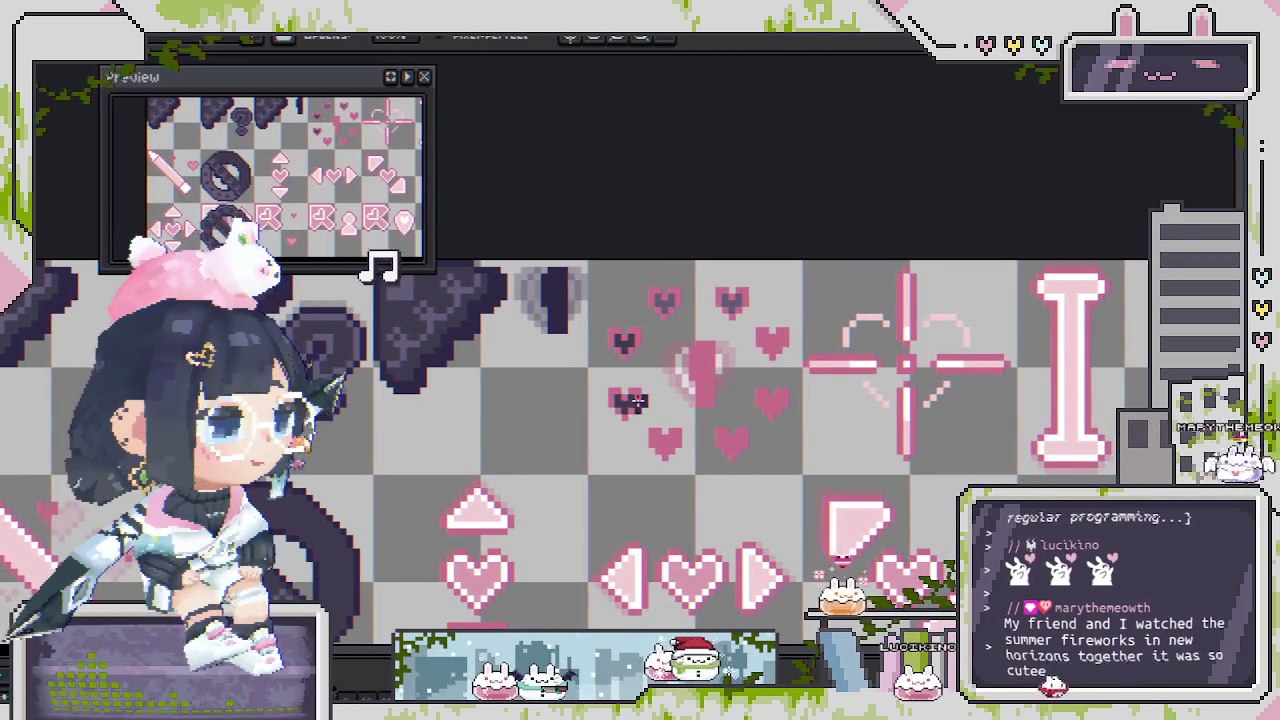
{"action": "key", "text": "g"}
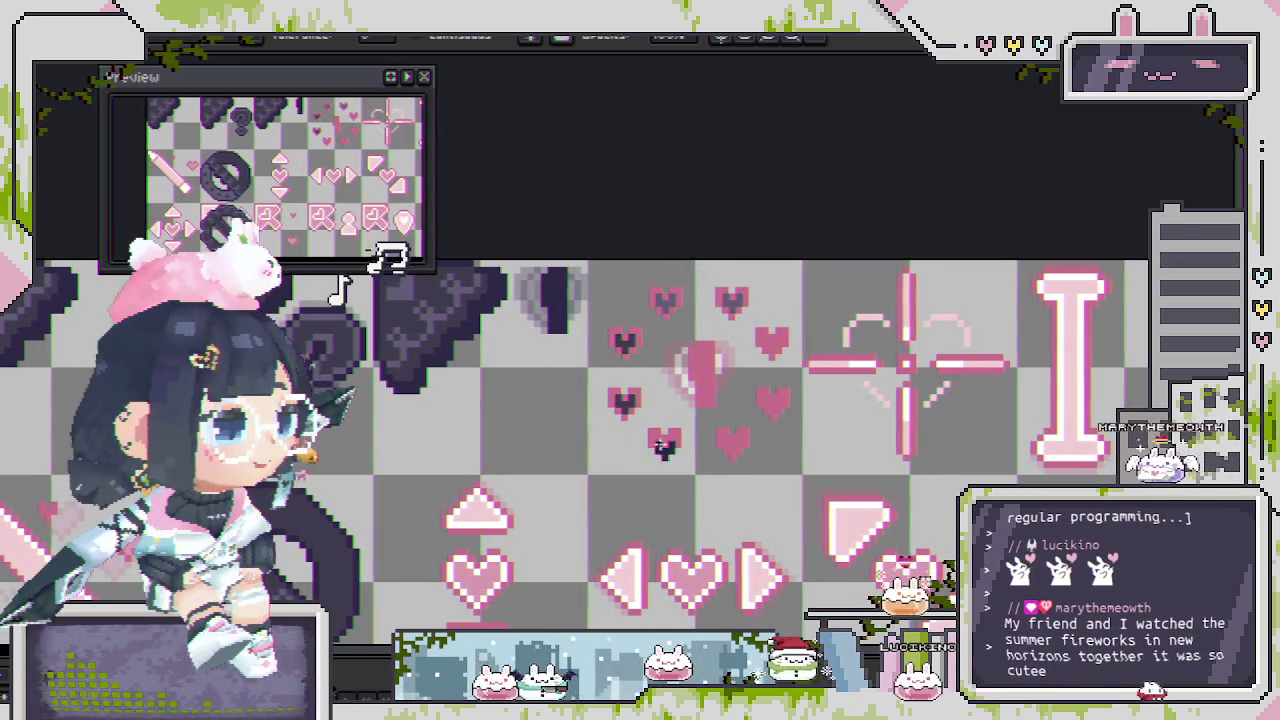
{"action": "key", "text": "b"}
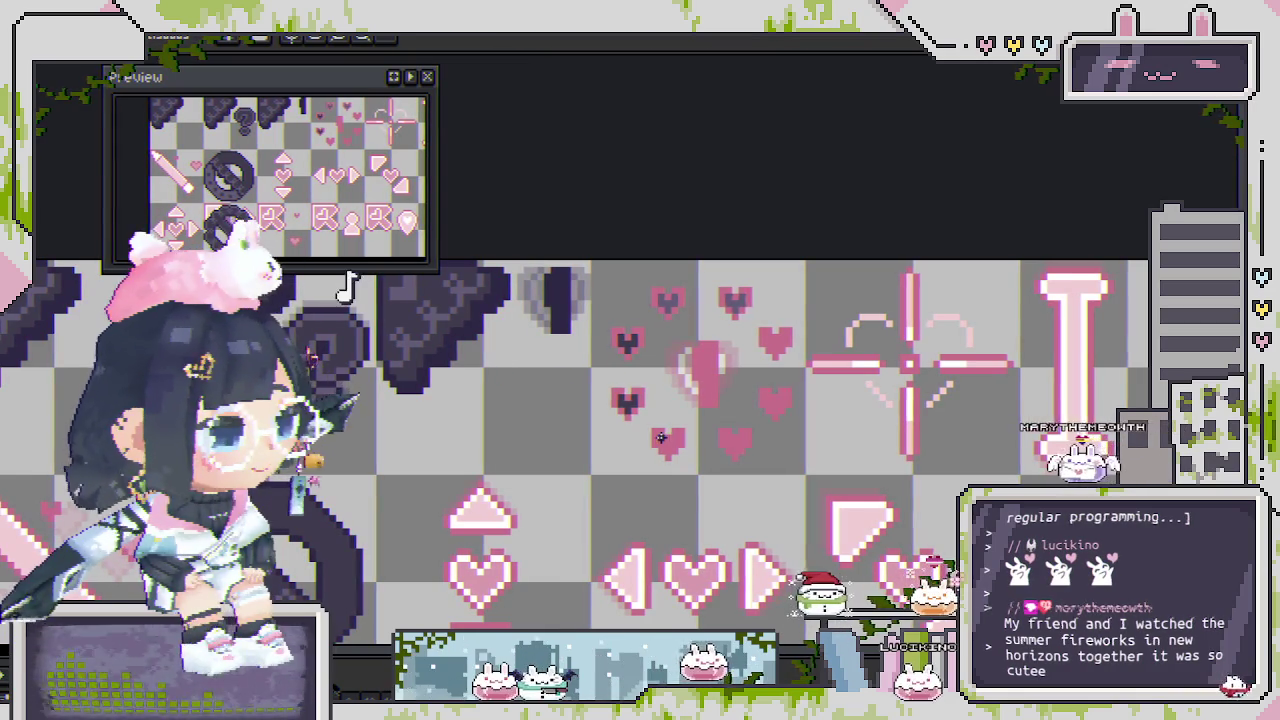
{"action": "key", "text": "ctrl+s"}
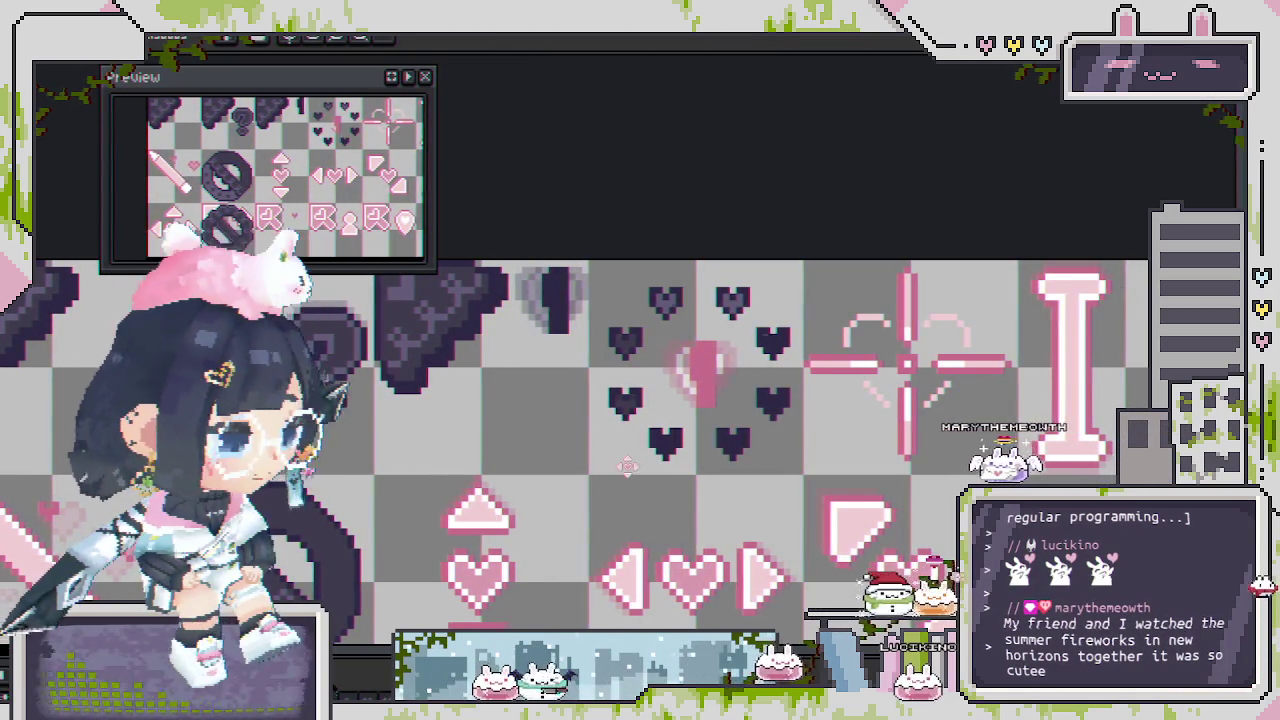
{"action": "key", "text": "Right"}
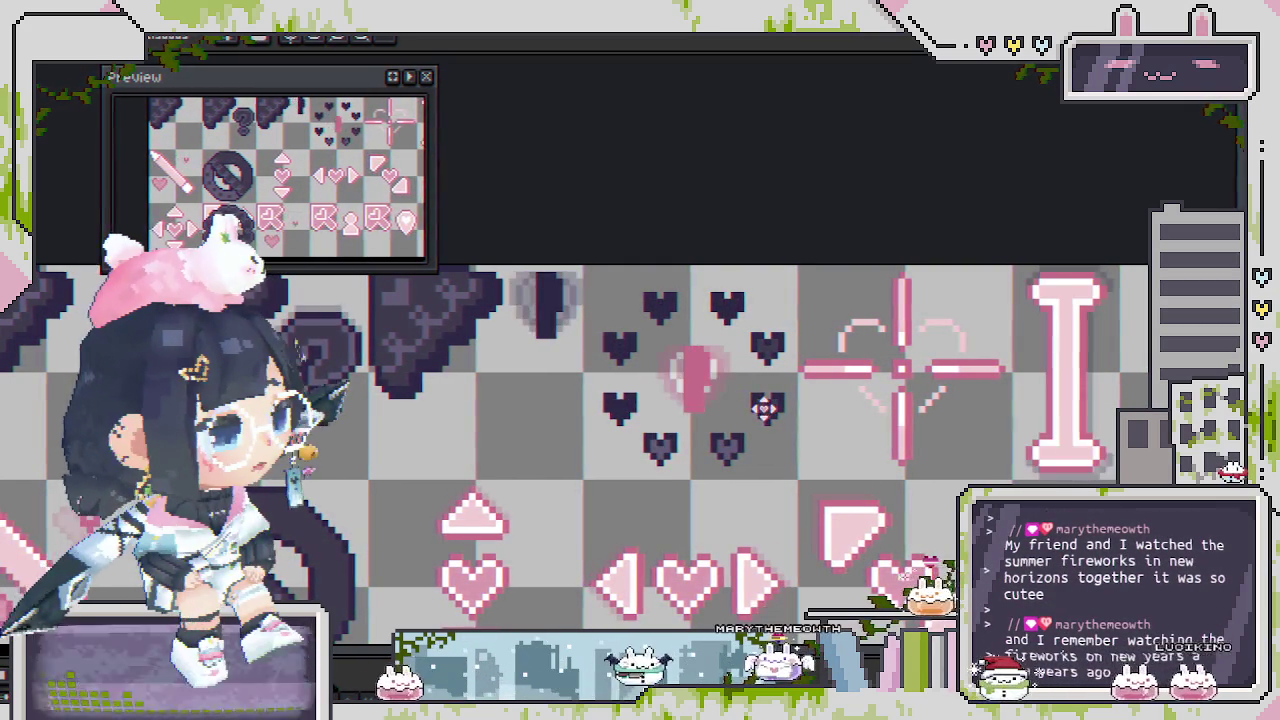
Select then deselect the centre heart tile in the dark ring, and zoom in to check it.
{"action": "left_click", "coordinate": [763, 407]}
{"action": "left_click", "coordinate": [763, 407]}
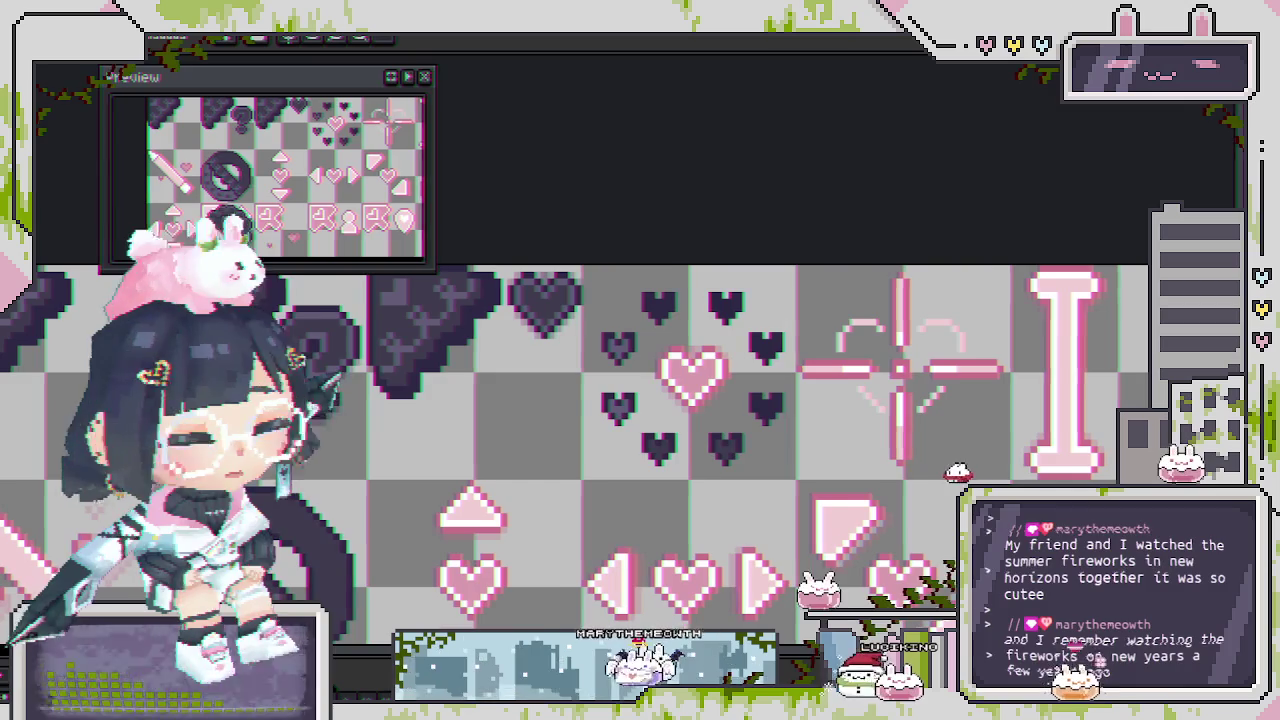
{"action": "scroll", "coordinate": [658, 364], "scroll_direction": "up", "scroll_amount": 1}
{"action": "scroll", "coordinate": [658, 364], "scroll_direction": "up", "scroll_amount": 1}
{"action": "scroll", "coordinate": [658, 364], "scroll_direction": "up", "scroll_amount": 1}
{"action": "scroll", "coordinate": [658, 364], "scroll_direction": "up", "scroll_amount": 1}
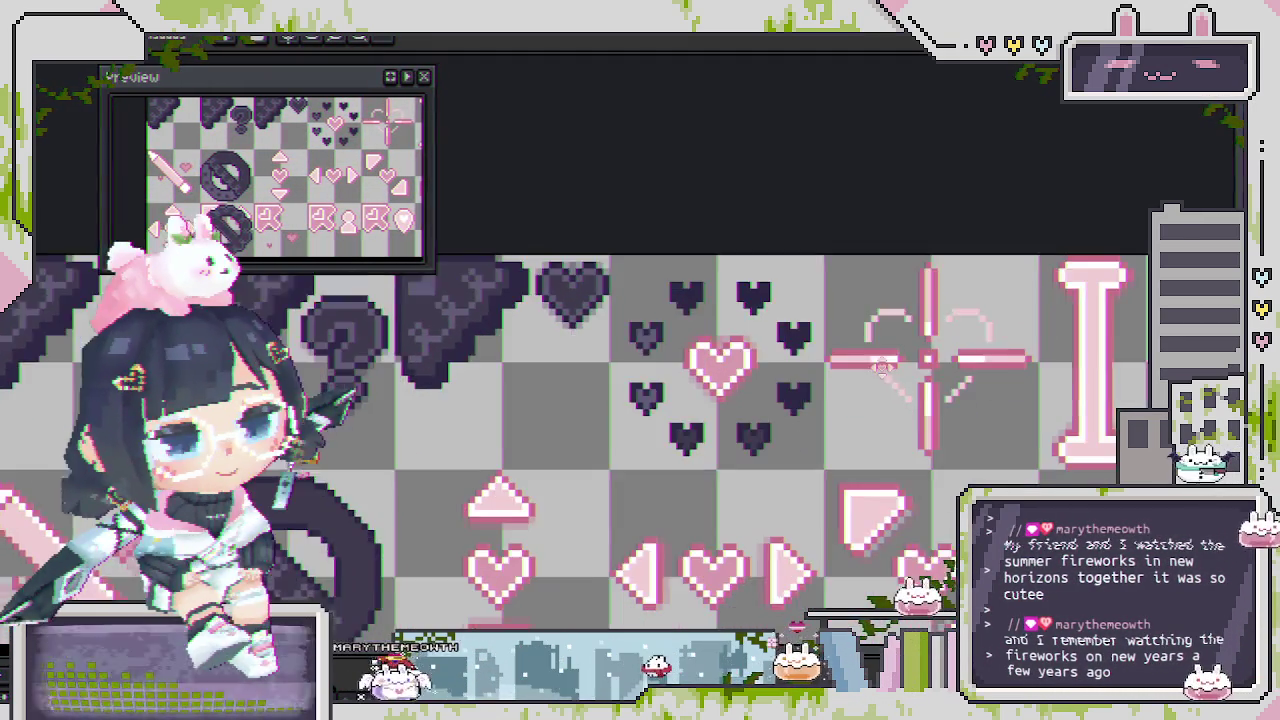
Pan to the pink crosshair sprite and select its tile for editing.
{"action": "scroll", "coordinate": [700, 400], "scroll_direction": "down", "scroll_amount": 3}
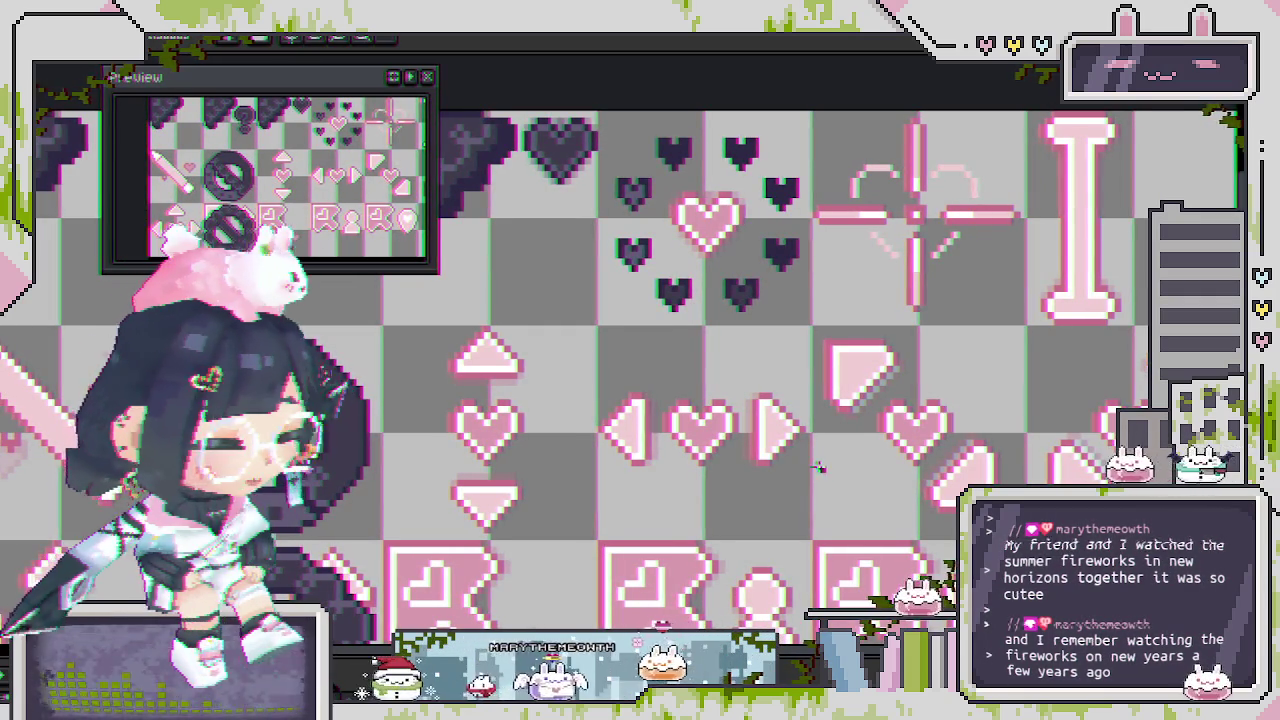
{"action": "scroll", "coordinate": [830, 472], "scroll_direction": "down", "scroll_amount": 3}
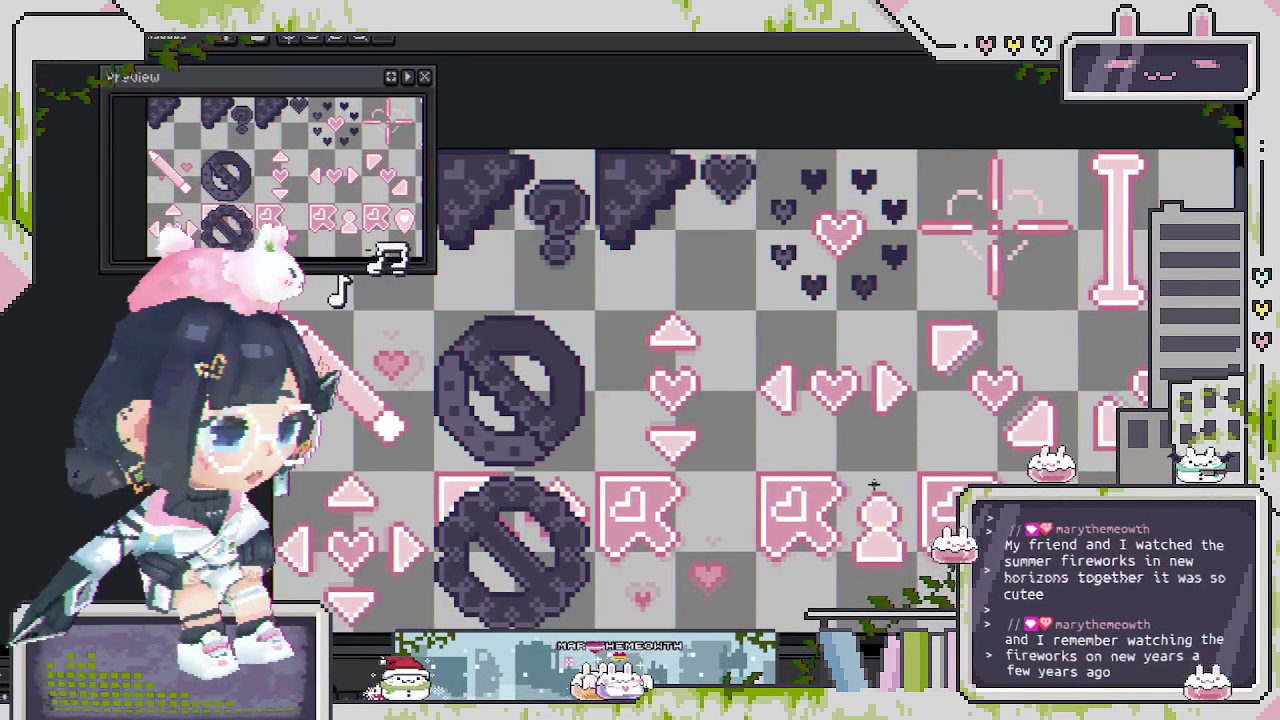
{"action": "scroll", "coordinate": [874, 484], "scroll_direction": "down", "scroll_amount": 1}
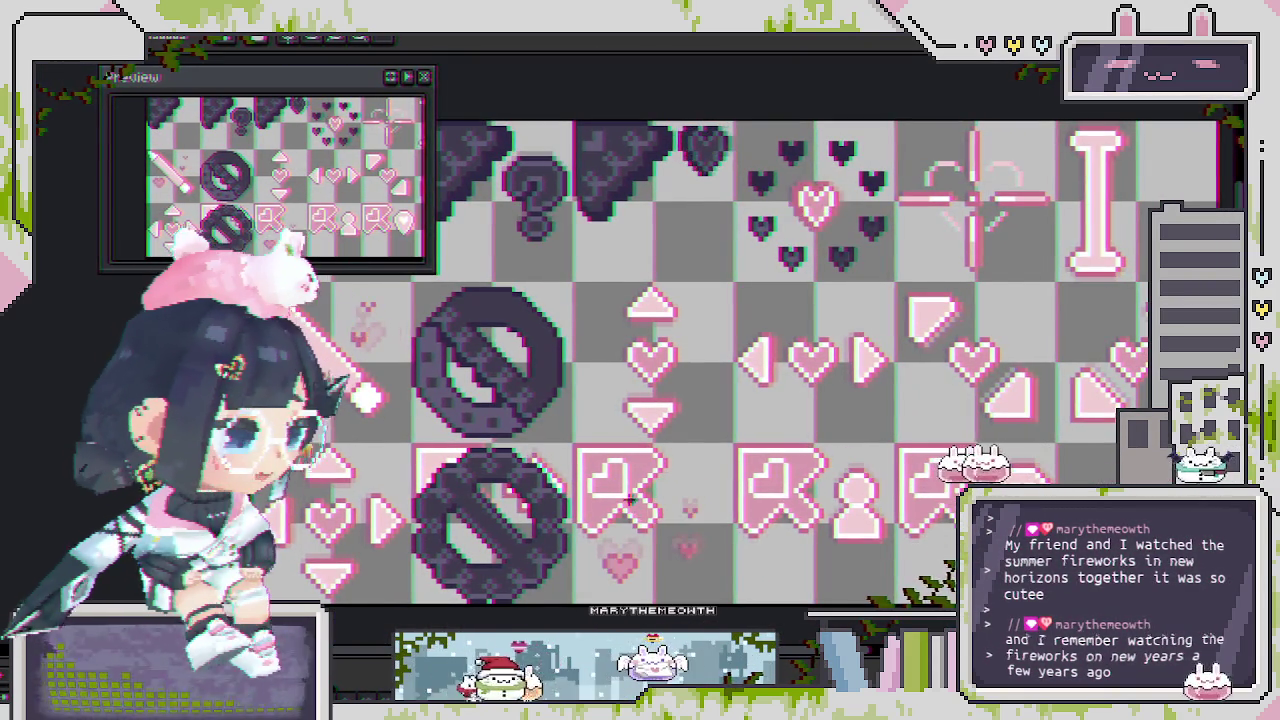
{"action": "scroll", "coordinate": [629, 508], "scroll_direction": "up", "scroll_amount": 1}
{"action": "left_click_drag", "start_coordinate": [629, 516], "coordinate": [614, 529]}
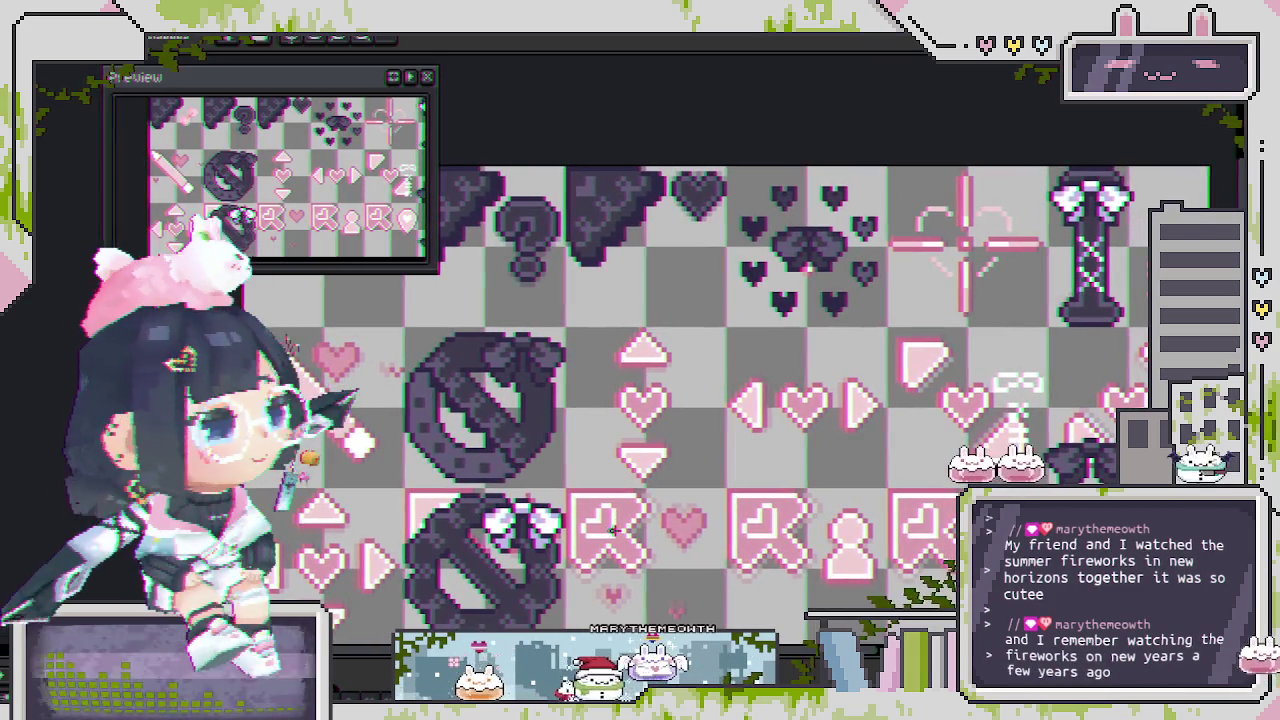
{"action": "left_click_drag", "start_coordinate": [849, 344], "coordinate": [684, 475]}
{"action": "scroll", "coordinate": [779, 458], "scroll_direction": "up", "scroll_amount": 1}
{"action": "scroll", "coordinate": [779, 458], "scroll_direction": "up", "scroll_amount": 1}
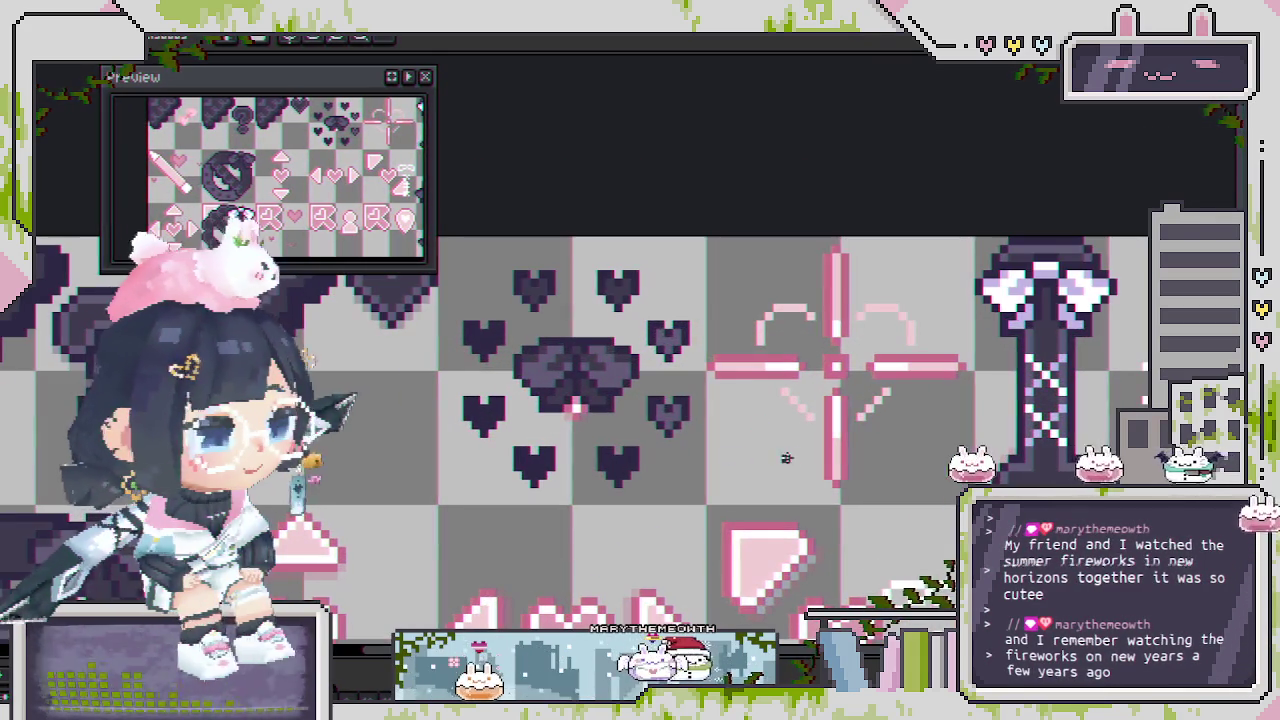
{"action": "left_click", "coordinate": [836, 456]}
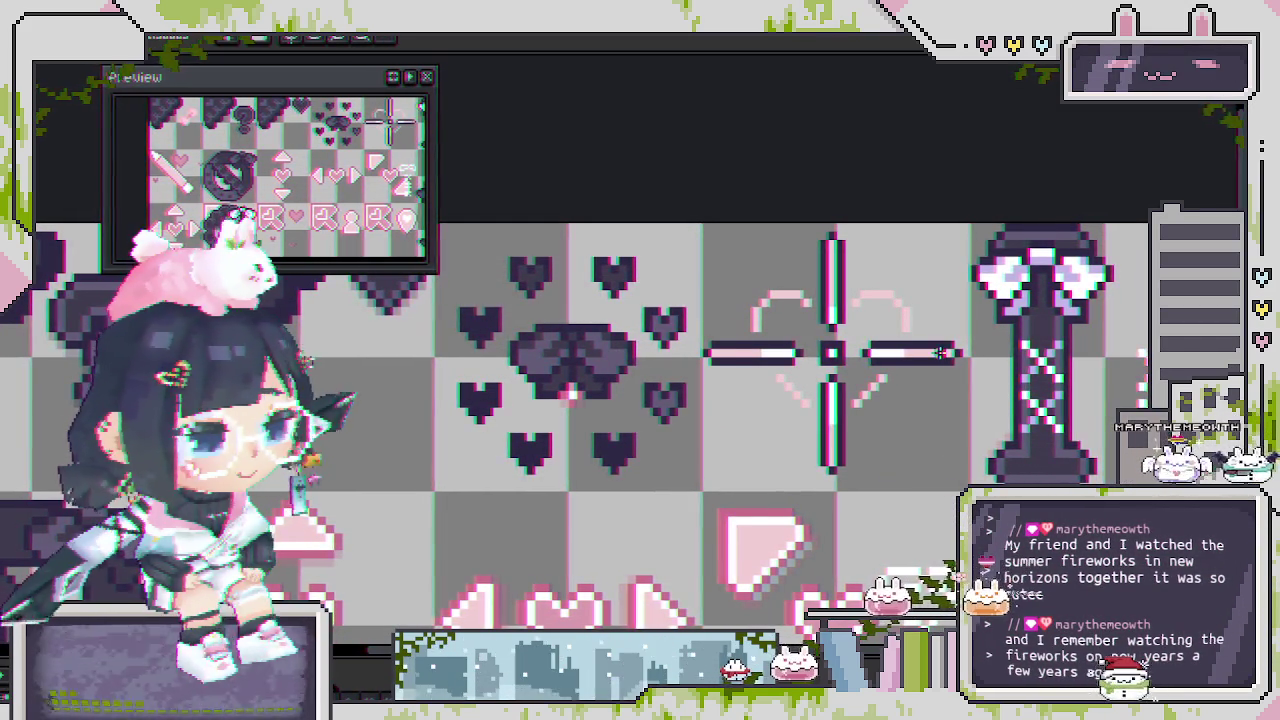
Zoom in and out to inspect the crosshair's dark arms and white highlights.
{"action": "scroll", "coordinate": [715, 352], "scroll_direction": "up", "scroll_amount": 1}
{"action": "scroll", "coordinate": [730, 352], "scroll_direction": "up", "scroll_amount": 1}
{"action": "scroll", "coordinate": [756, 352], "scroll_direction": "down", "scroll_amount": 1}
{"action": "scroll", "coordinate": [599, 383], "scroll_direction": "down", "scroll_amount": 1}
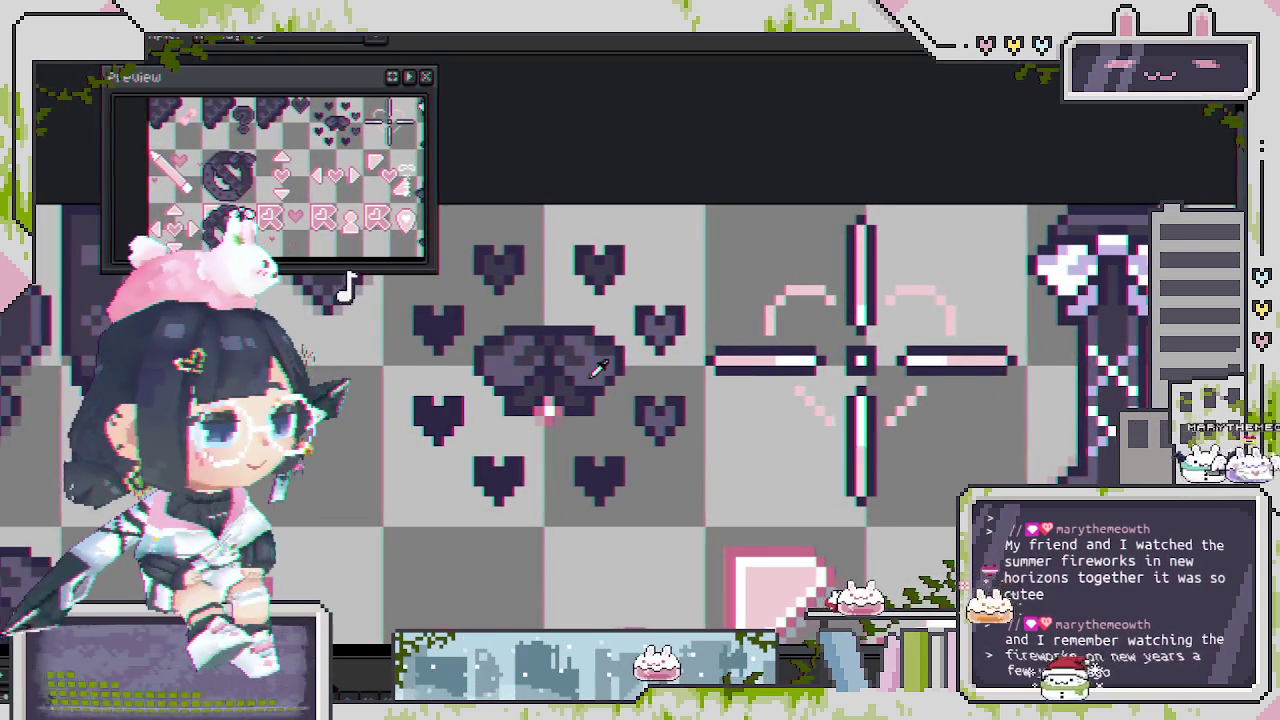
{"action": "scroll", "coordinate": [770, 375], "scroll_direction": "up", "scroll_amount": 1}
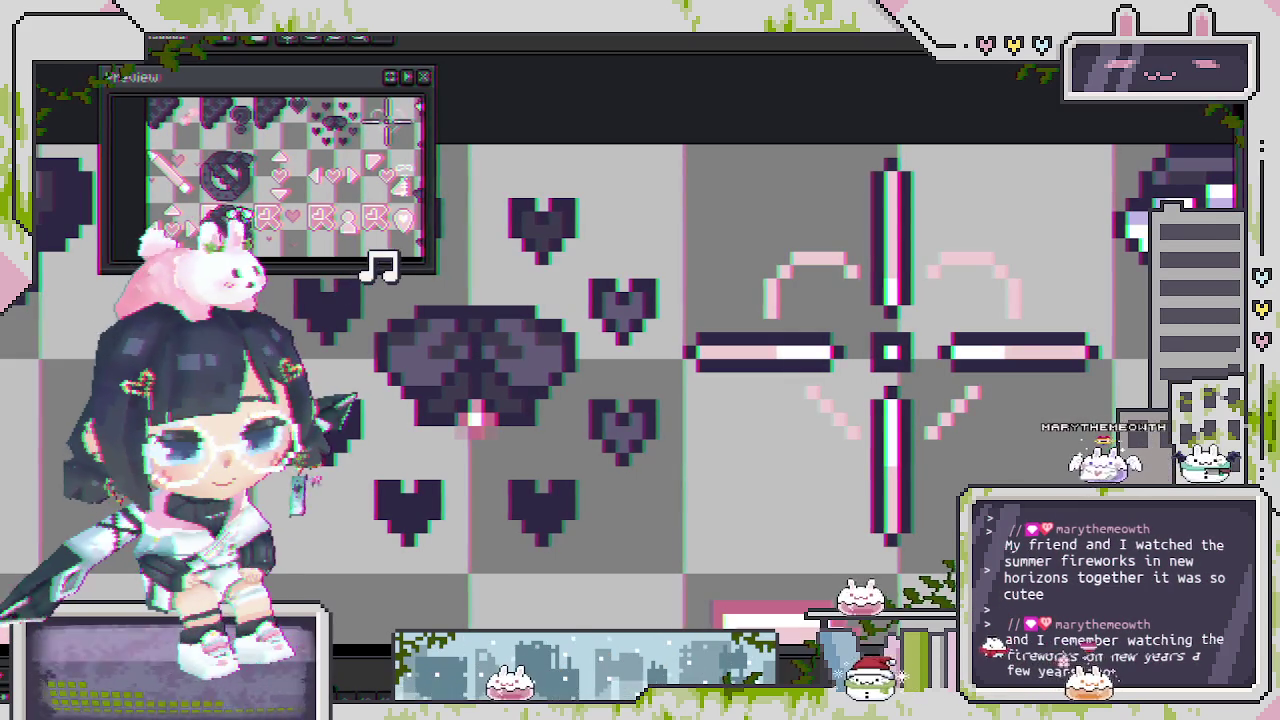
Hold Ctrl to check the spacing between the hearts, then zoom out.
{"action": "scroll", "coordinate": [782, 420], "scroll_direction": "up", "scroll_amount": 1}
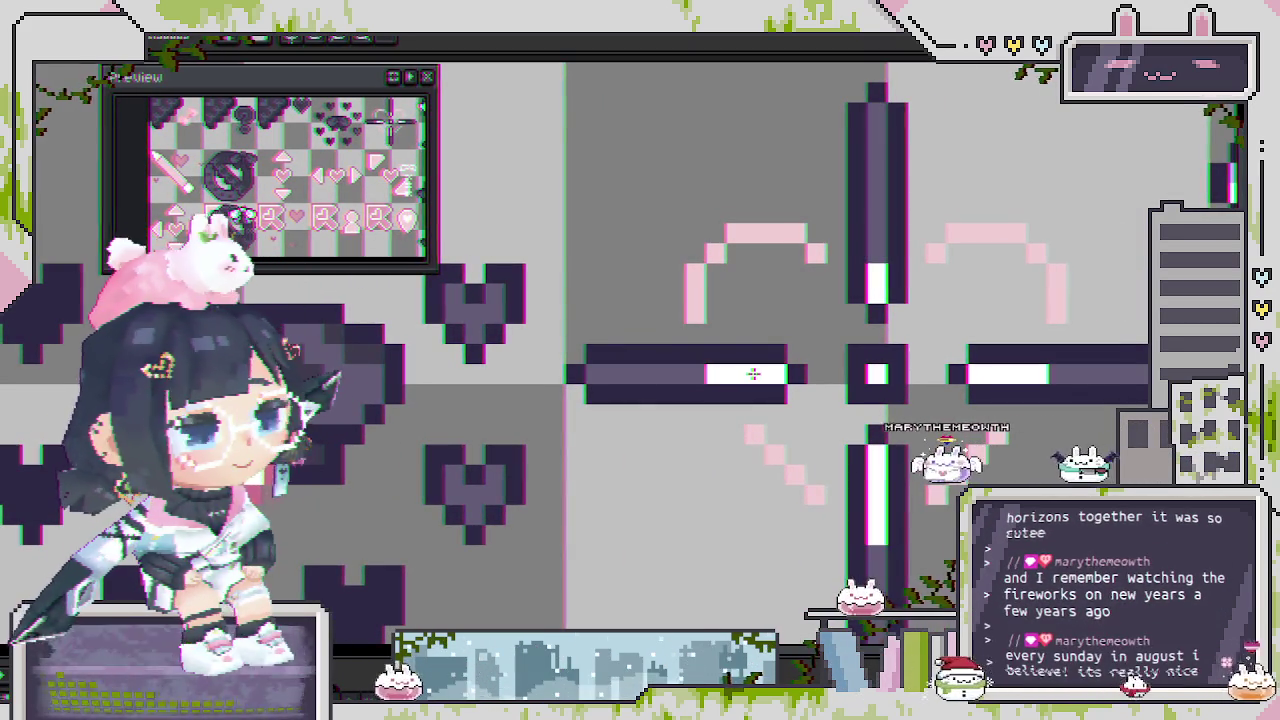
{"action": "key", "text": "ctrl"}
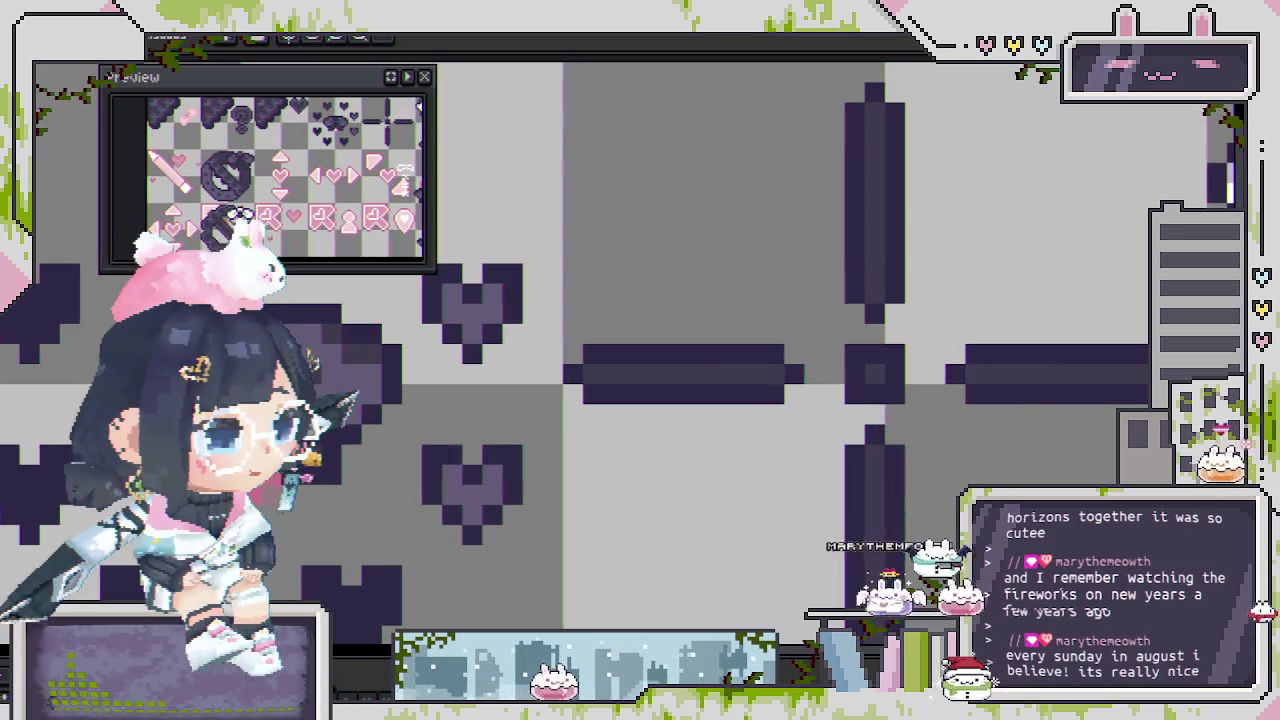
{"action": "scroll", "coordinate": [808, 440], "scroll_direction": "down", "scroll_amount": 2}
{"action": "scroll", "coordinate": [808, 440], "scroll_direction": "down", "scroll_amount": 2}
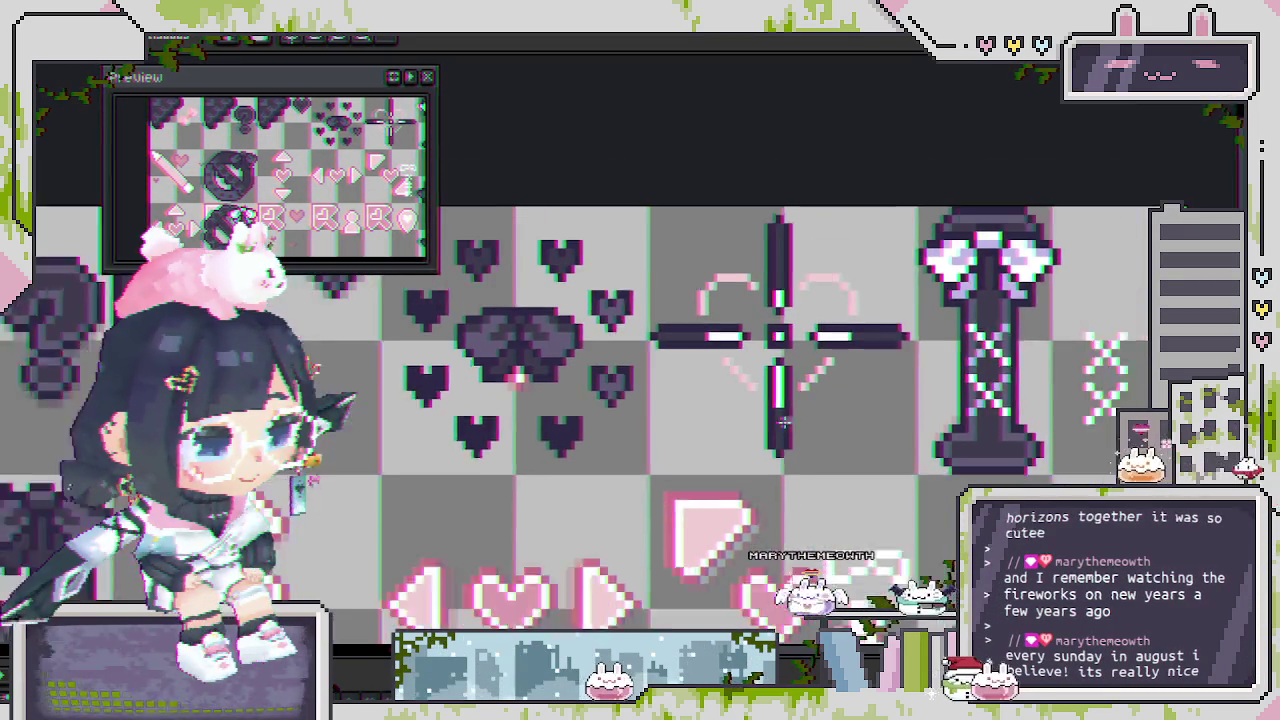
{"action": "scroll", "coordinate": [800, 445], "scroll_direction": "down", "scroll_amount": 1}
{"action": "scroll", "coordinate": [790, 450], "scroll_direction": "down", "scroll_amount": 1}
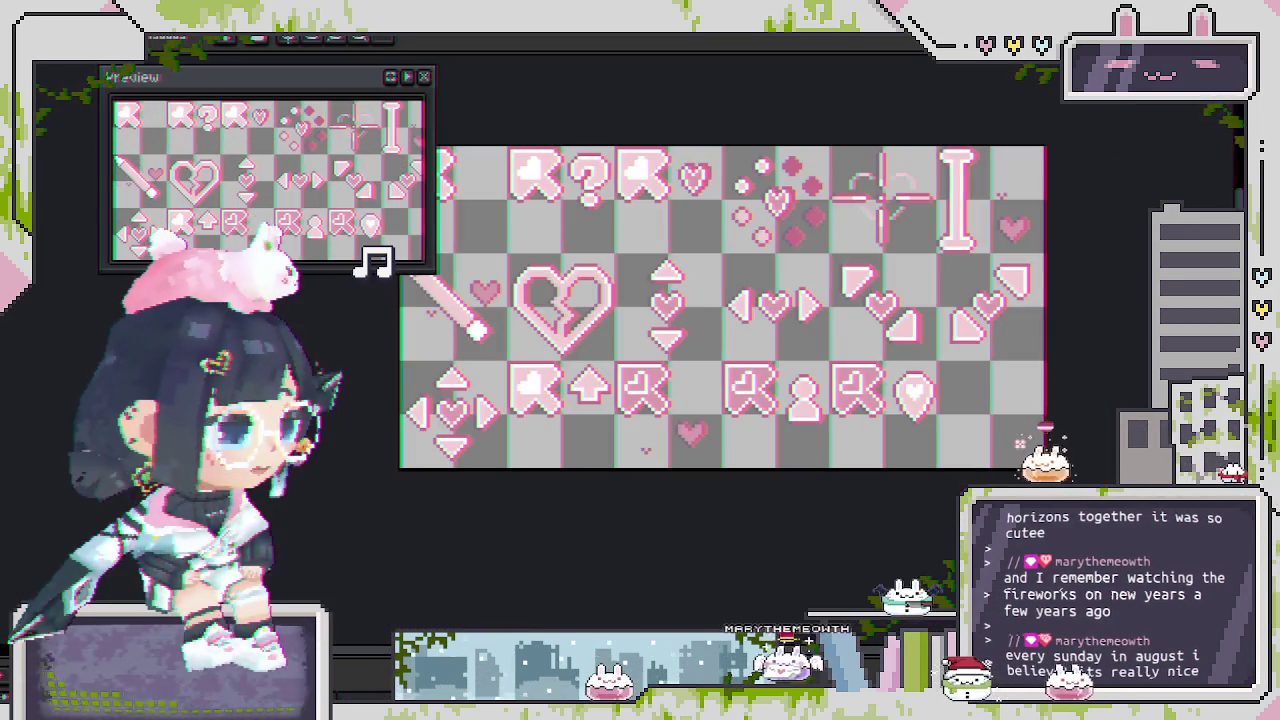
{"action": "scroll", "coordinate": [720, 380], "scroll_direction": "down", "scroll_amount": 2}
Recentre the view on the heart ring and crosshair, then open the black layer's properties.
{"action": "left_click_drag", "start_coordinate": [722, 306], "coordinate": [657, 376]}
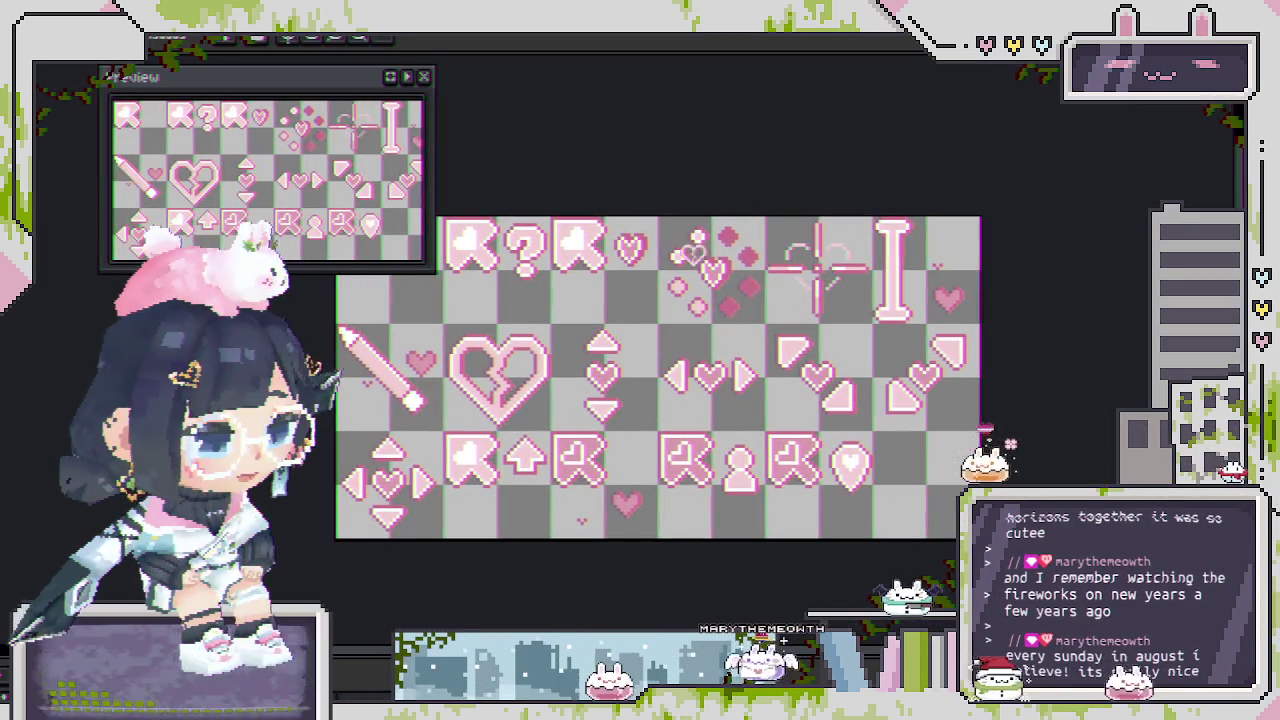
{"action": "scroll", "coordinate": [780, 270], "scroll_direction": "up", "scroll_amount": 1}
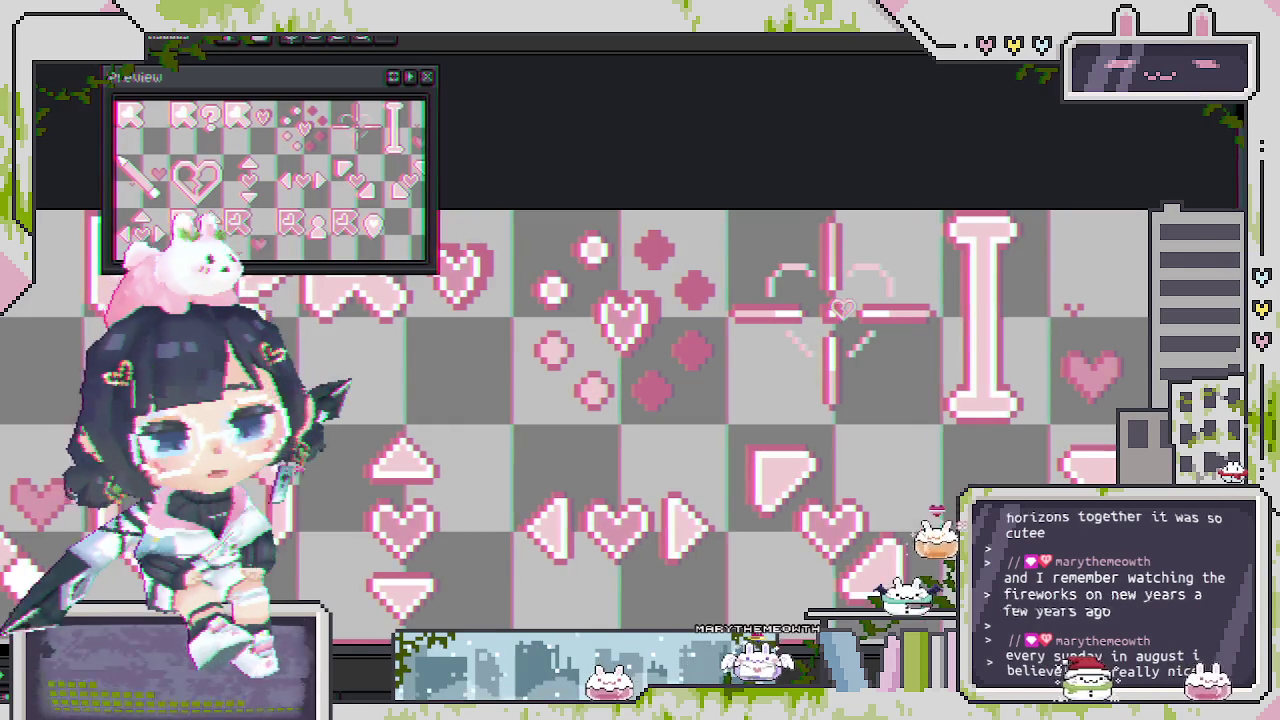
{"action": "scroll", "coordinate": [873, 322], "scroll_direction": "up", "scroll_amount": 1}
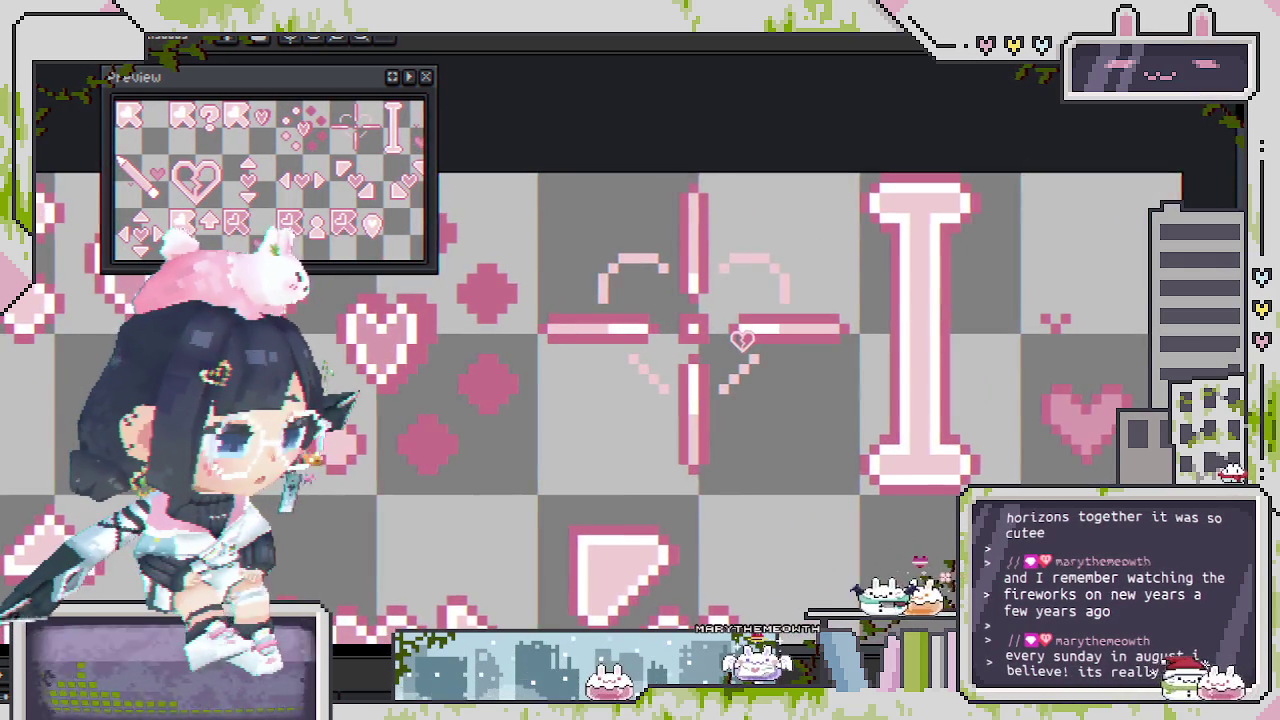
{"action": "scroll", "coordinate": [748, 340], "scroll_direction": "down", "scroll_amount": 1}
{"action": "left_click_drag", "start_coordinate": [748, 340], "coordinate": [881, 267]}
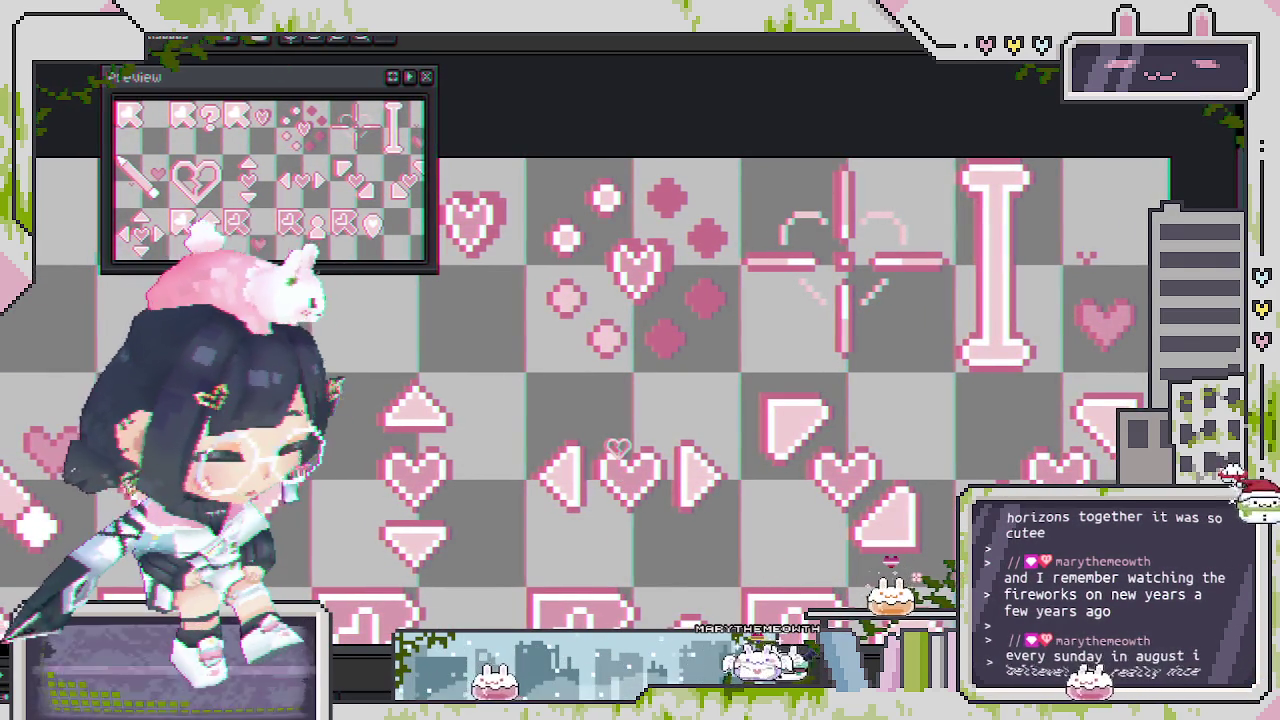
{"action": "key", "text": "shift+p"}
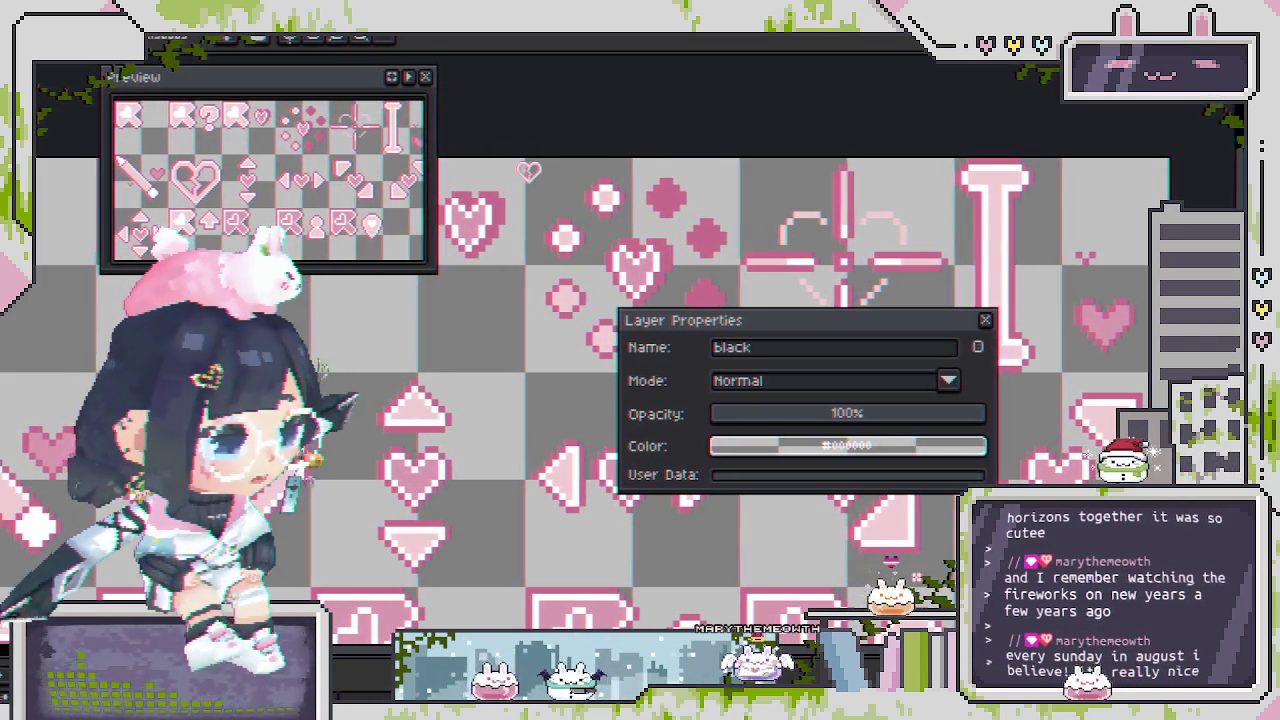
Switch back to the dark-decorated sheet and close Layer Properties.
{"action": "key", "text": "ctrl+Tab"}
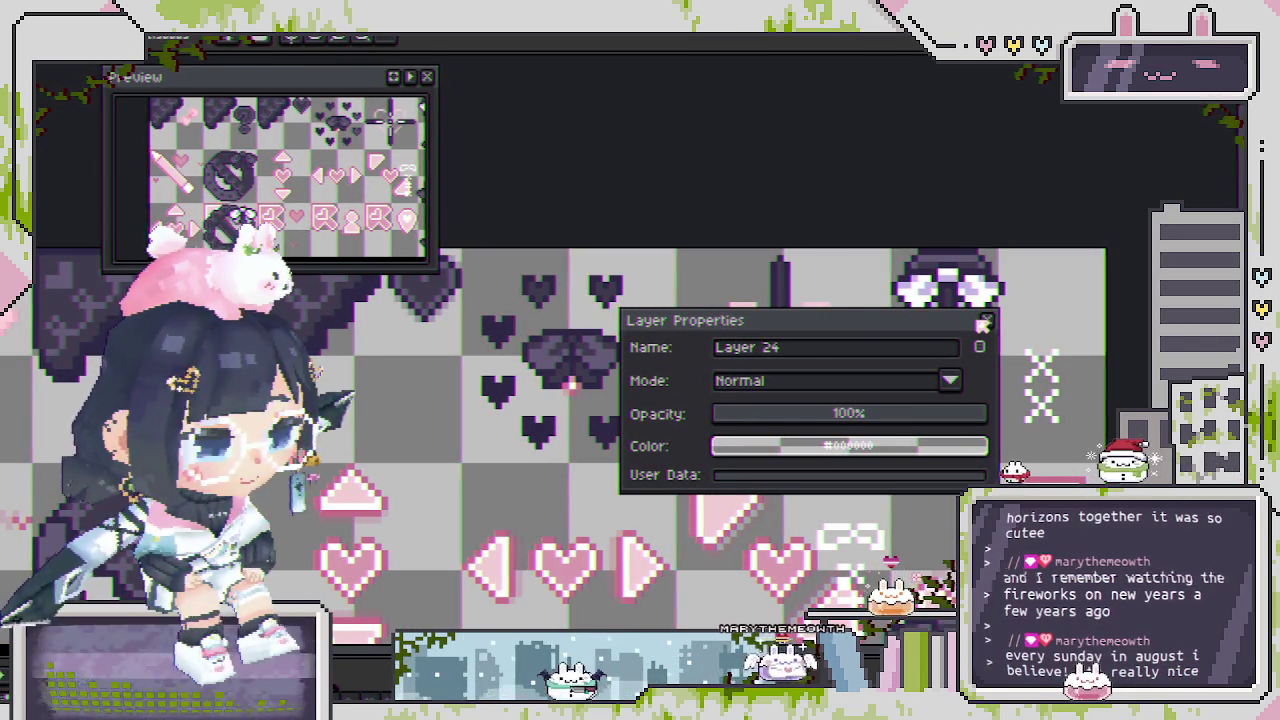
{"action": "left_click", "coordinate": [985, 324]}
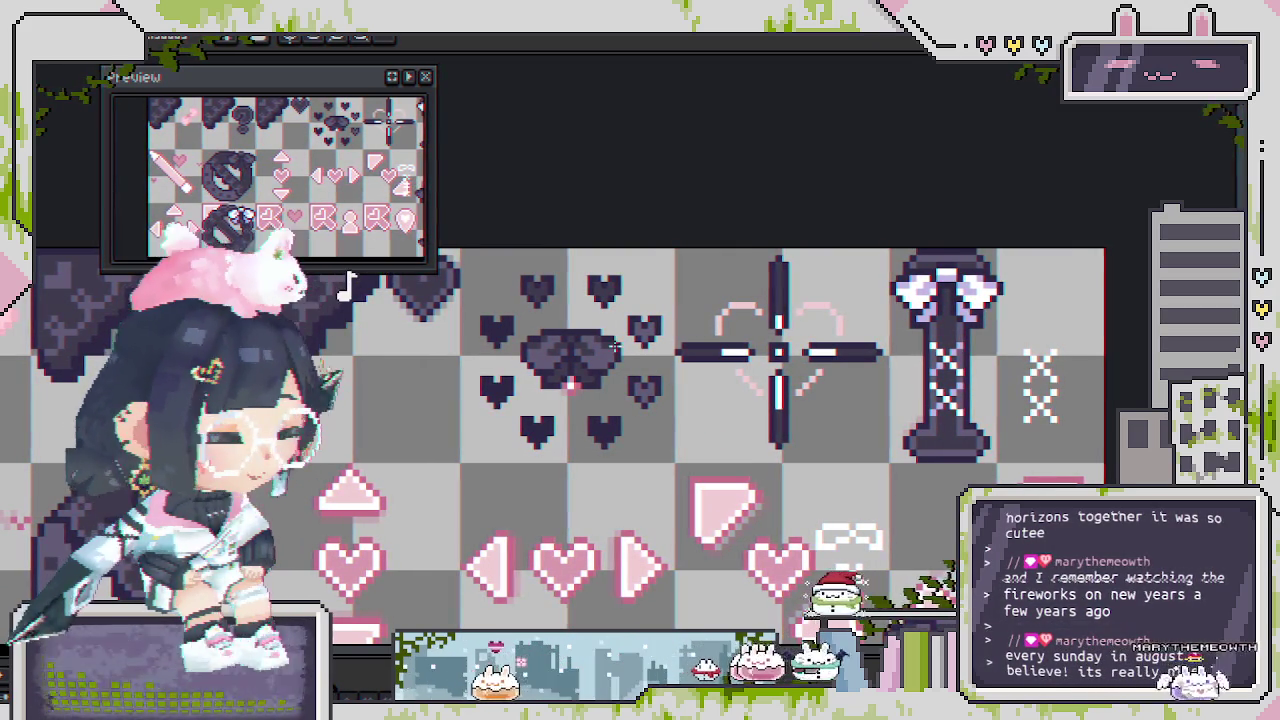
{"action": "scroll", "coordinate": [843, 305], "scroll_direction": "up", "scroll_amount": 1}
{"action": "scroll", "coordinate": [843, 305], "scroll_direction": "up", "scroll_amount": 1}
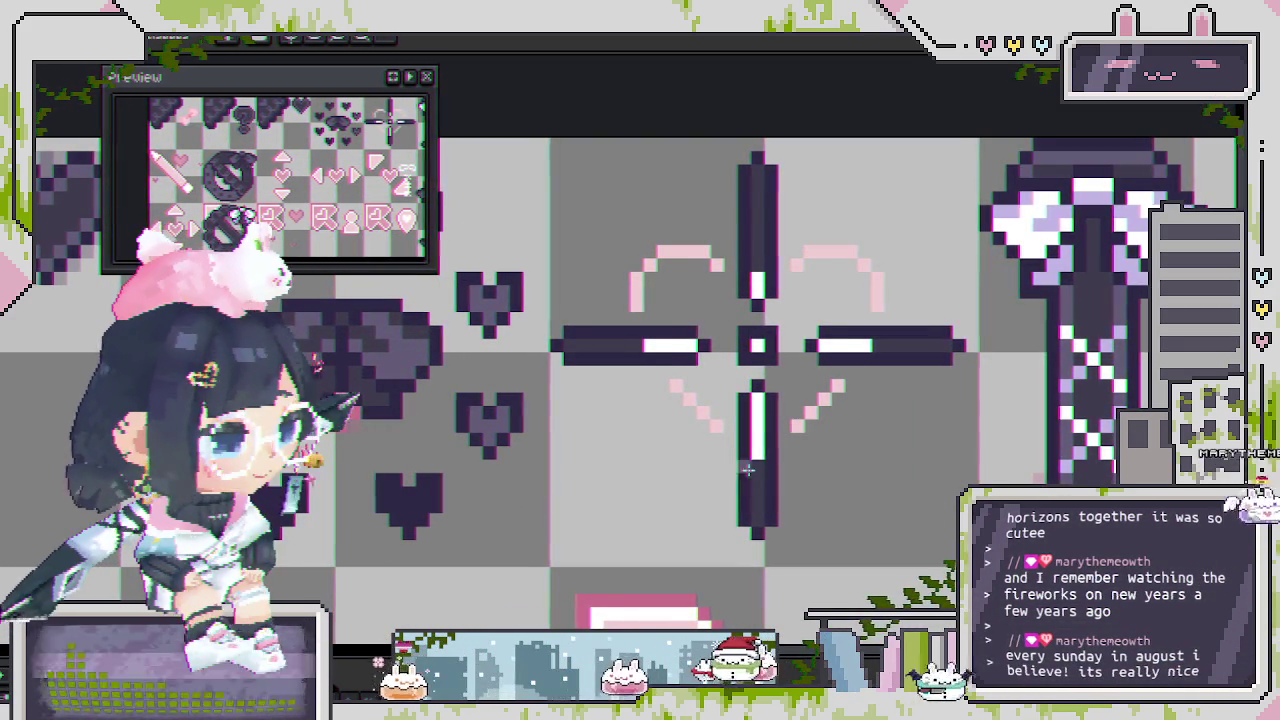
{"action": "scroll", "coordinate": [761, 422], "scroll_direction": "down", "scroll_amount": 3}
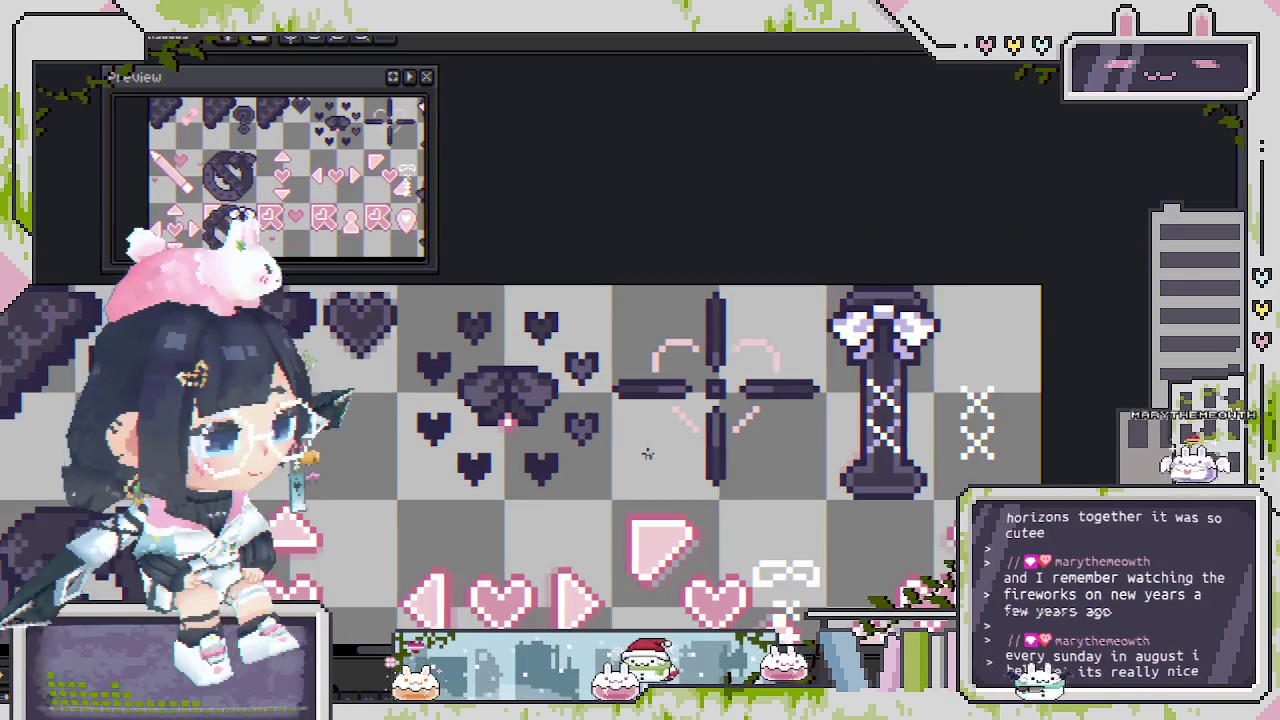
{"action": "scroll", "coordinate": [687, 430], "scroll_direction": "up", "scroll_amount": 3}
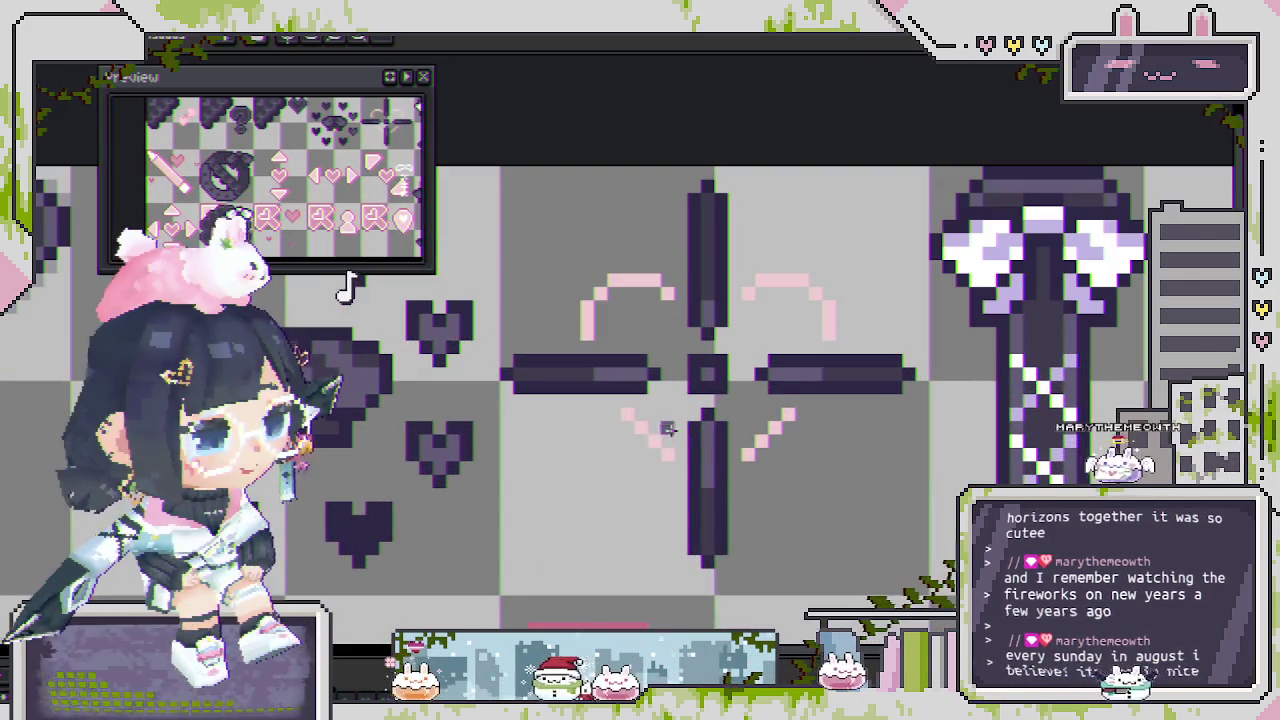
{"action": "scroll", "coordinate": [627, 413], "scroll_direction": "down", "scroll_amount": 3}
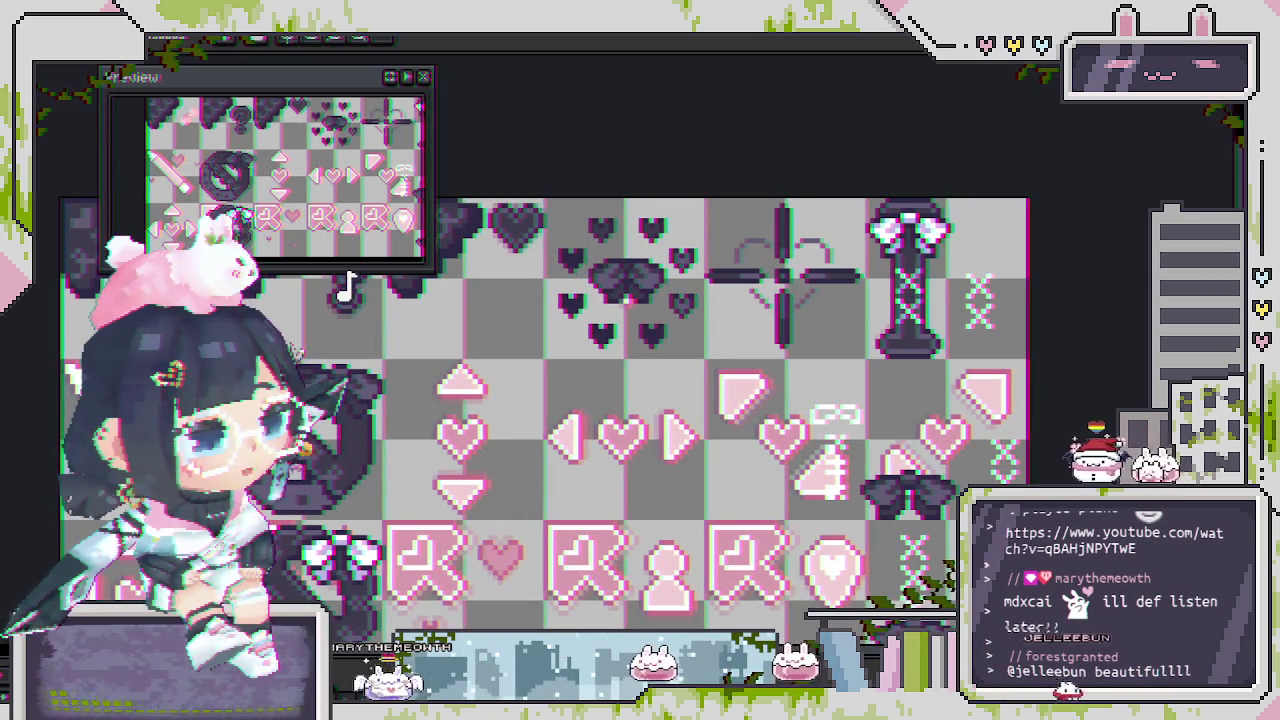
Scroll down the icon sheet toward the crosshair icon.
{"action": "scroll", "coordinate": [650, 290], "scroll_direction": "down", "scroll_amount": 1}
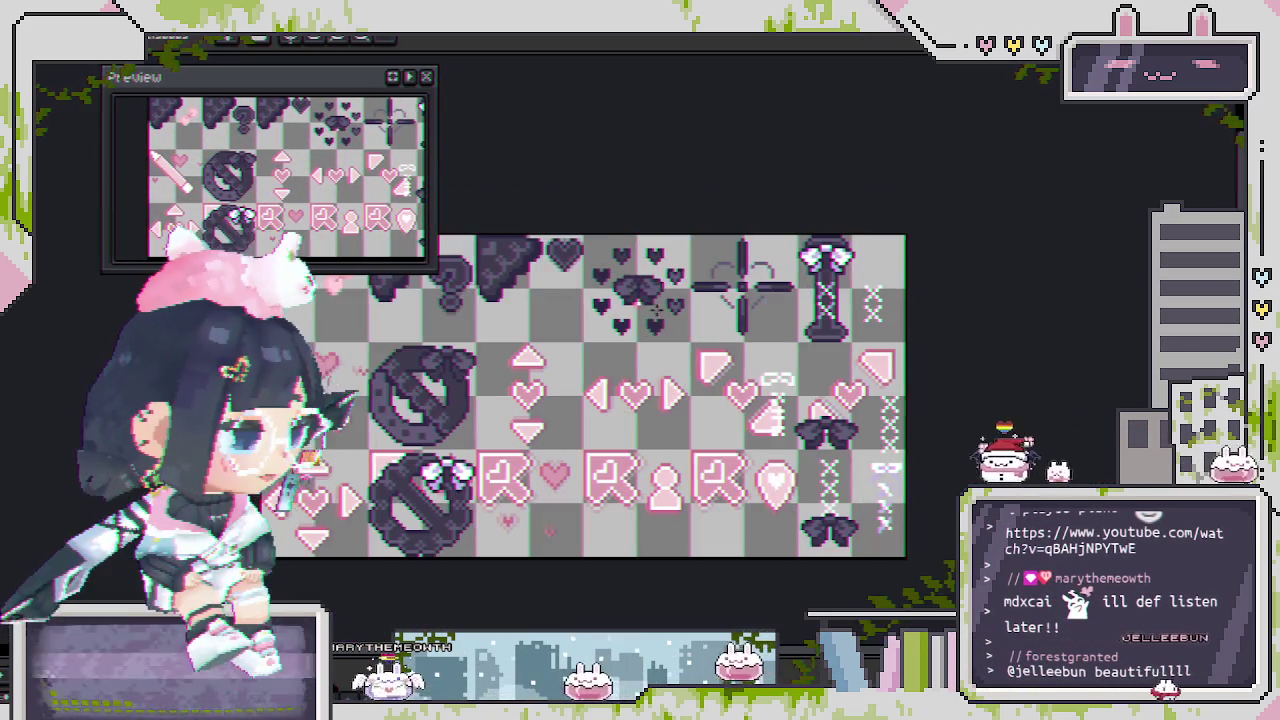
{"action": "left_click_drag", "start_coordinate": [621, 333], "coordinate": [563, 275]}
{"action": "scroll", "coordinate": [527, 453], "scroll_direction": "up", "scroll_amount": 3}
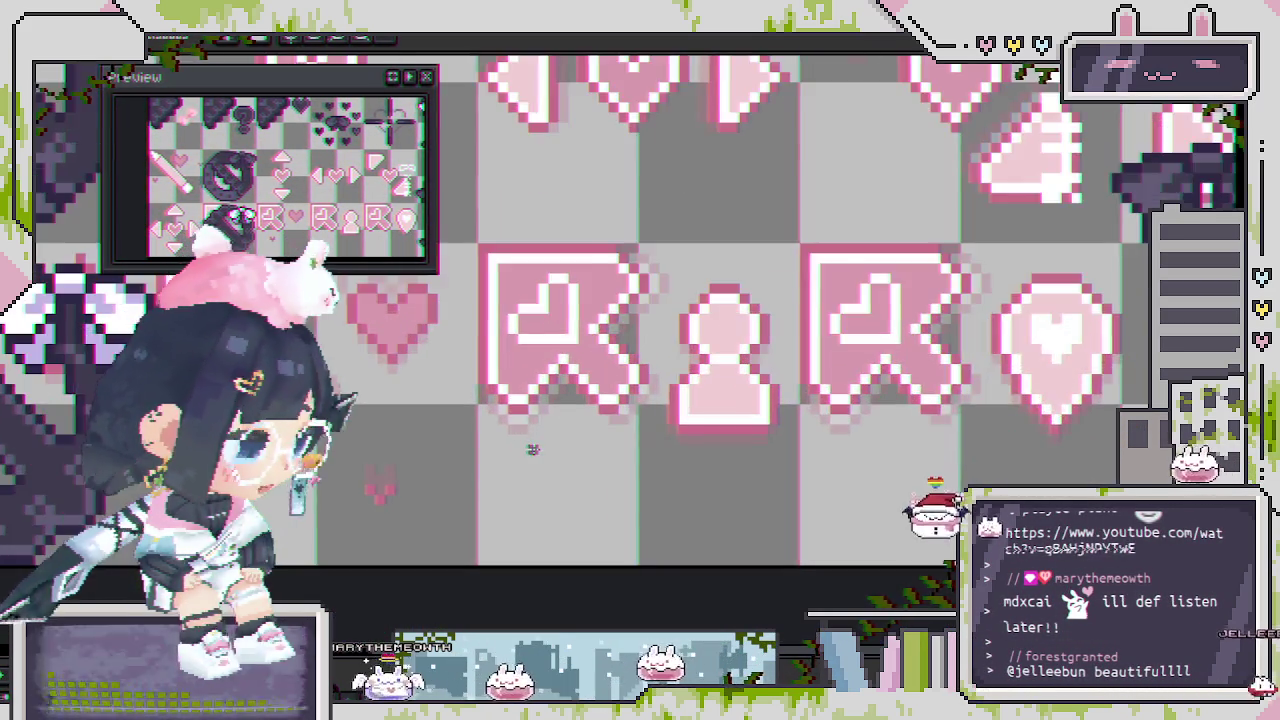
{"action": "scroll", "coordinate": [528, 449], "scroll_direction": "up", "scroll_amount": 1}
{"action": "scroll", "coordinate": [529, 486], "scroll_direction": "up", "scroll_amount": 1}
{"action": "scroll", "coordinate": [551, 560], "scroll_direction": "down", "scroll_amount": 1}
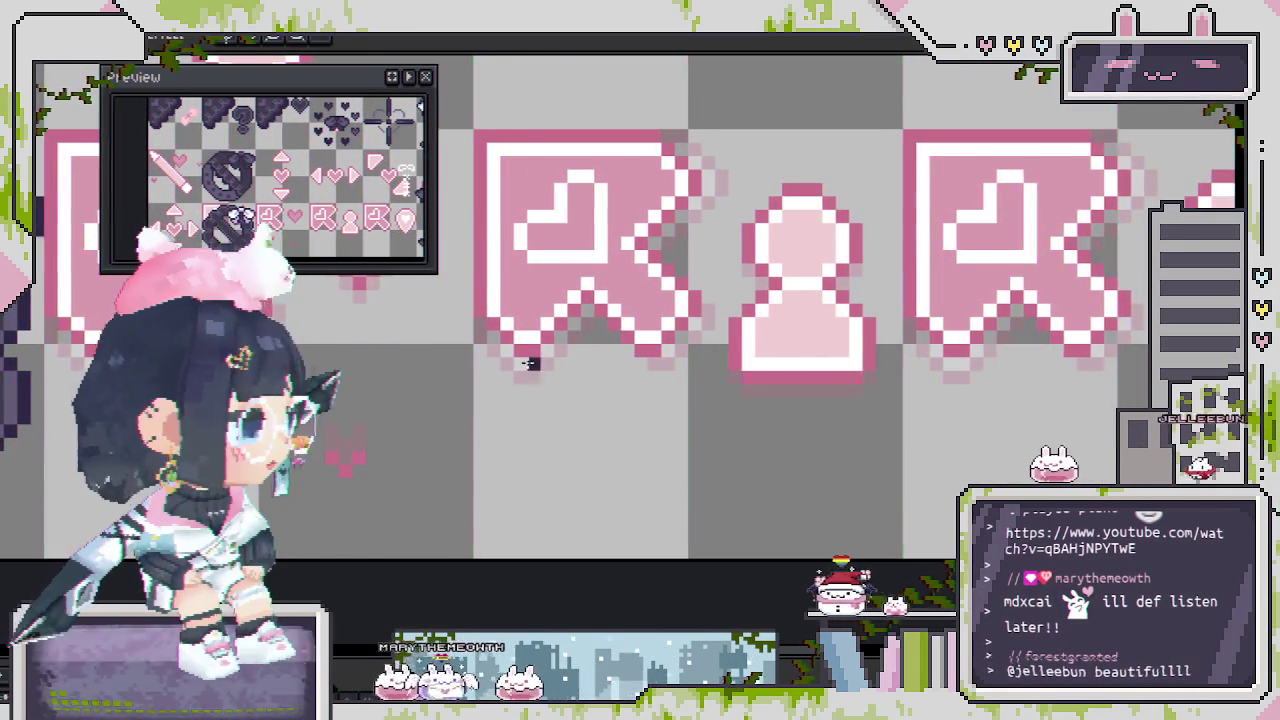
{"action": "scroll", "coordinate": [587, 378], "scroll_direction": "up", "scroll_amount": 1}
{"action": "key", "text": "plus"}
{"action": "key", "text": "plus"}
{"action": "mouse_move", "coordinate": [471, 343]}
{"action": "left_mouse_down"}
{"action": "mouse_move", "coordinate": [813, 376]}
{"action": "mouse_move", "coordinate": [820, 497]}
{"action": "left_mouse_up"}
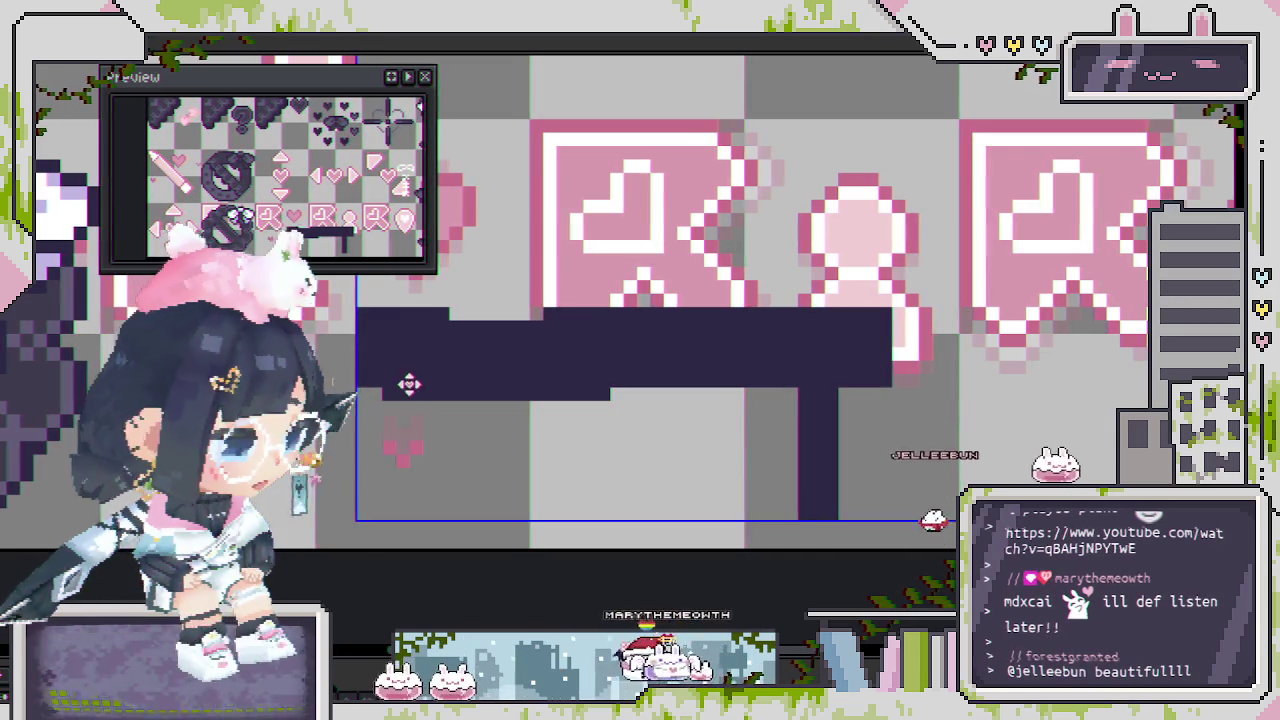
{"action": "left_click_drag", "start_coordinate": [412, 400], "coordinate": [416, 494]}
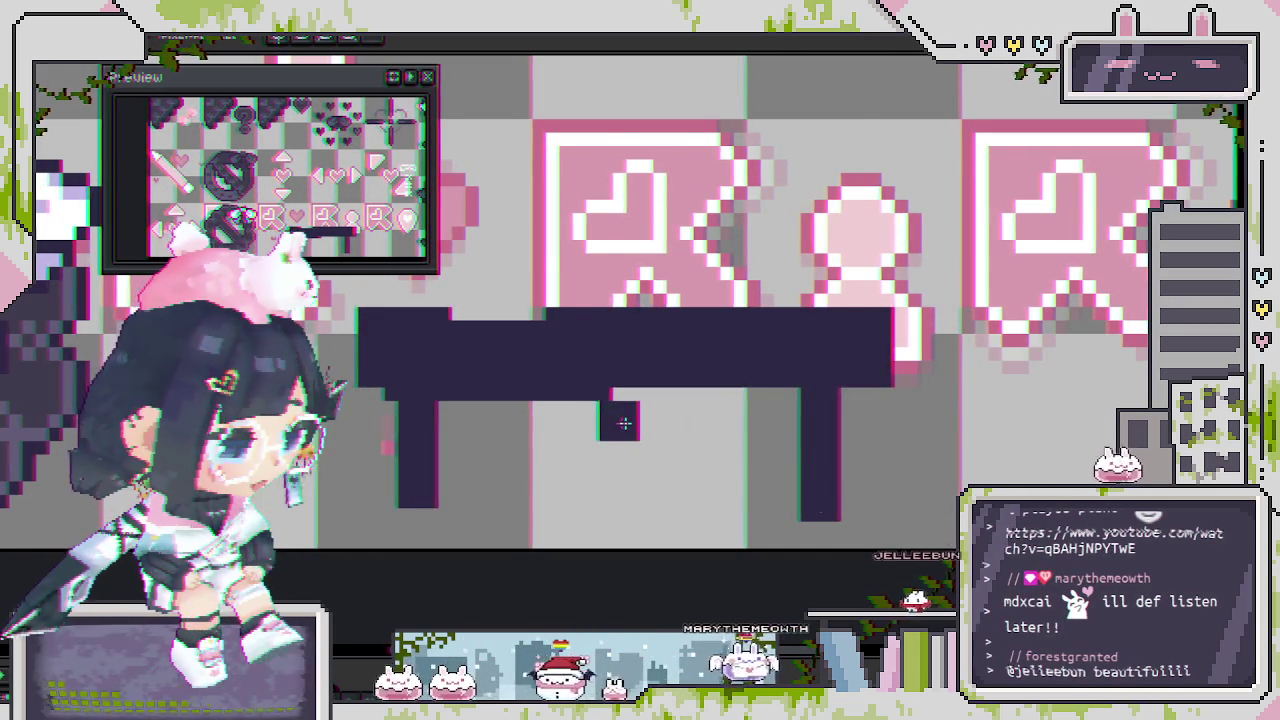
{"action": "scroll", "coordinate": [654, 428], "scroll_direction": "down", "scroll_amount": 1}
{"action": "scroll", "coordinate": [634, 488], "scroll_direction": "down", "scroll_amount": 1}
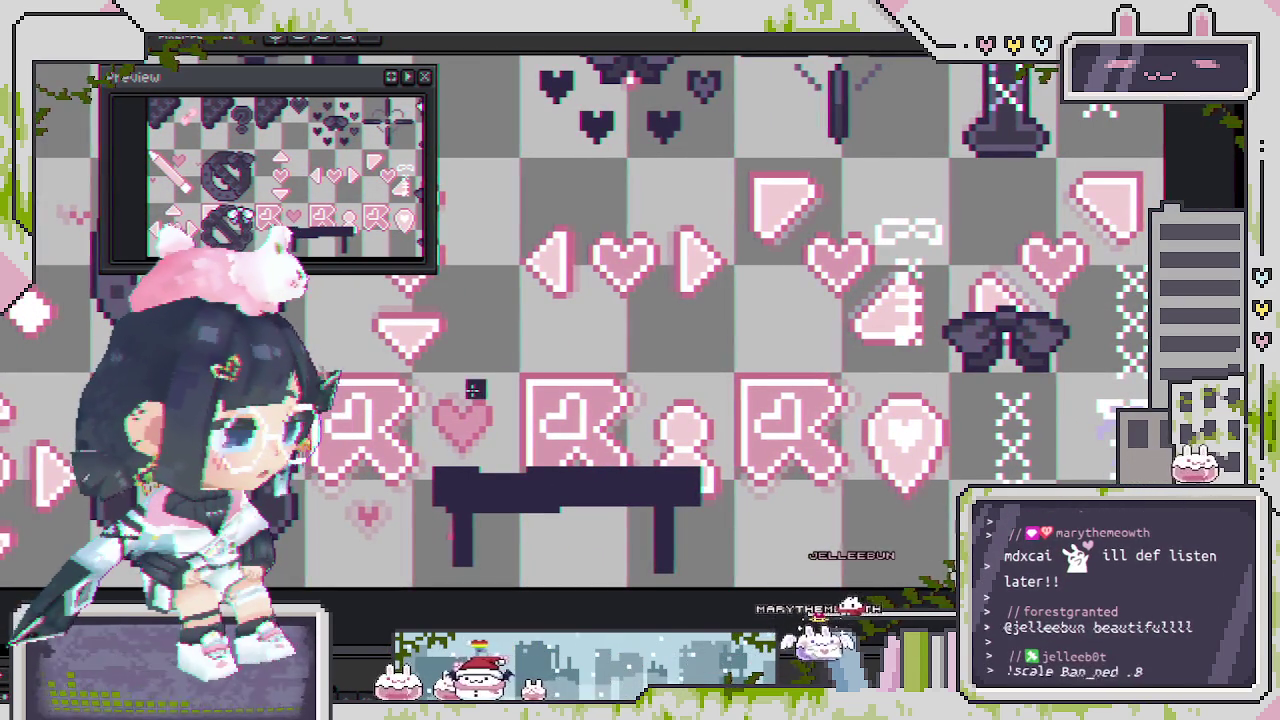
{"action": "key", "text": "ctrl"}
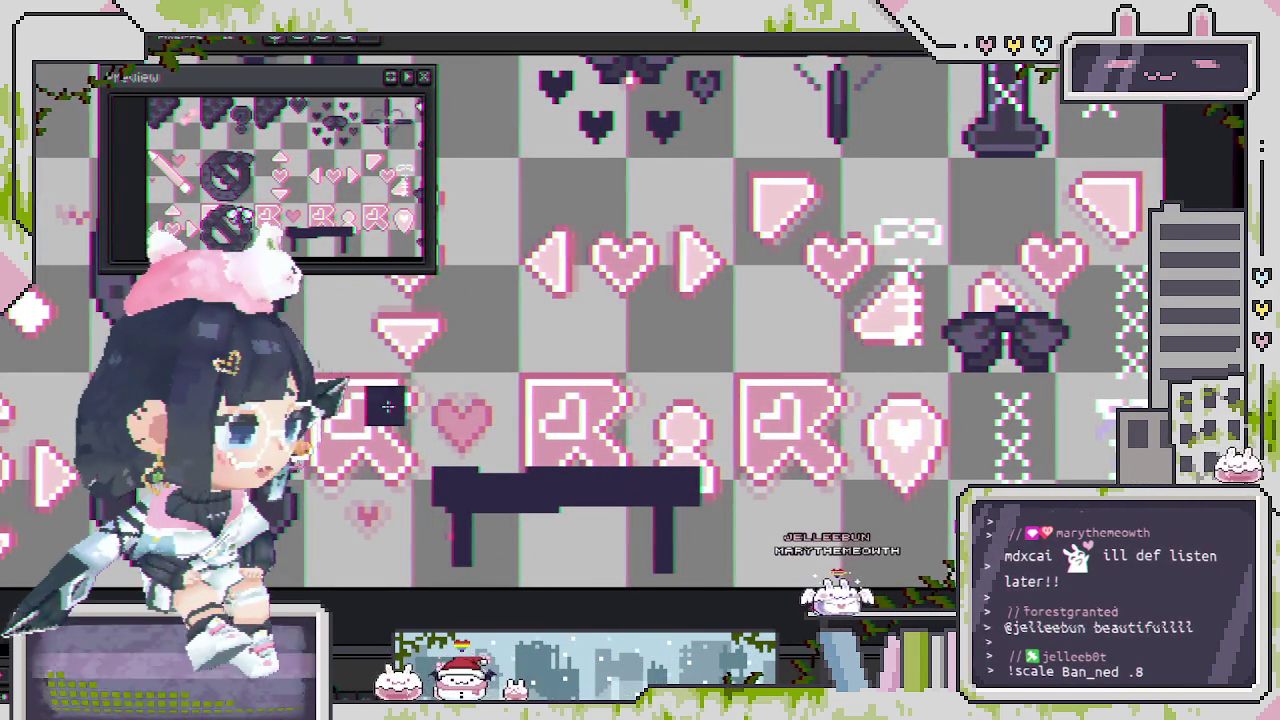
{"action": "left_click_drag", "start_coordinate": [455, 398], "coordinate": [660, 356]}
{"action": "key", "text": "ctrl+z"}
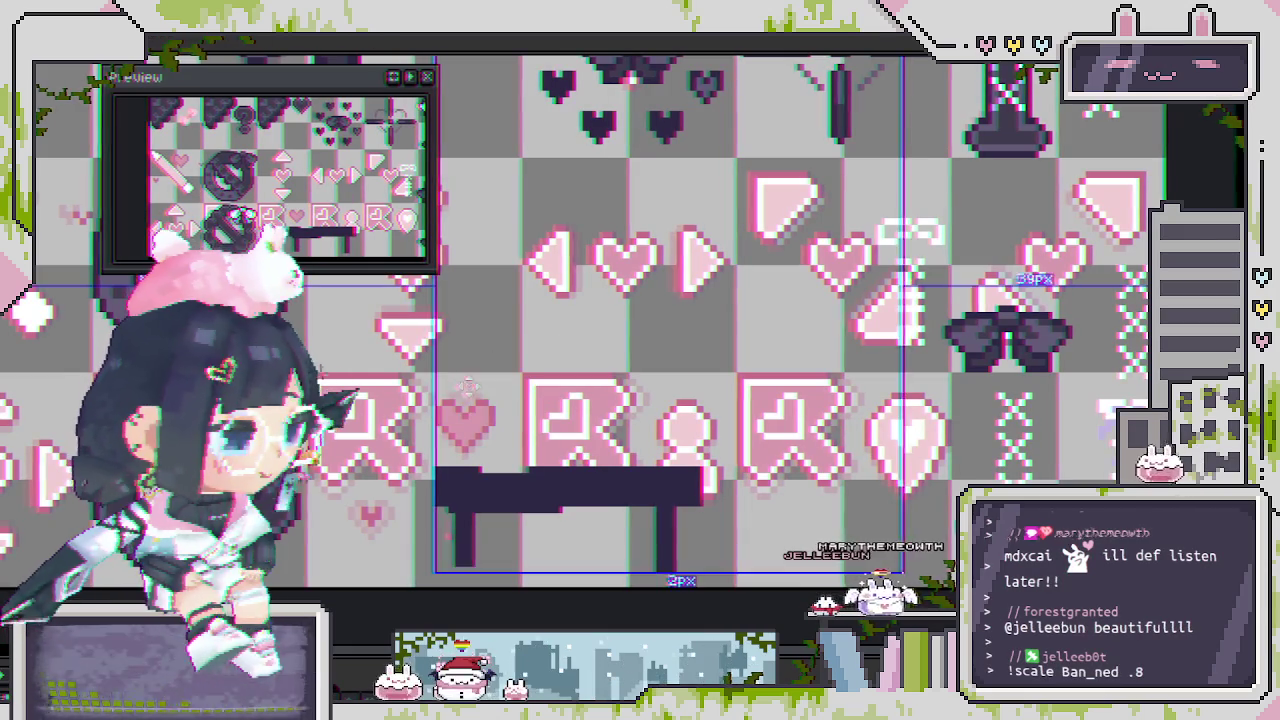
{"action": "left_click_drag", "start_coordinate": [453, 374], "coordinate": [706, 366]}
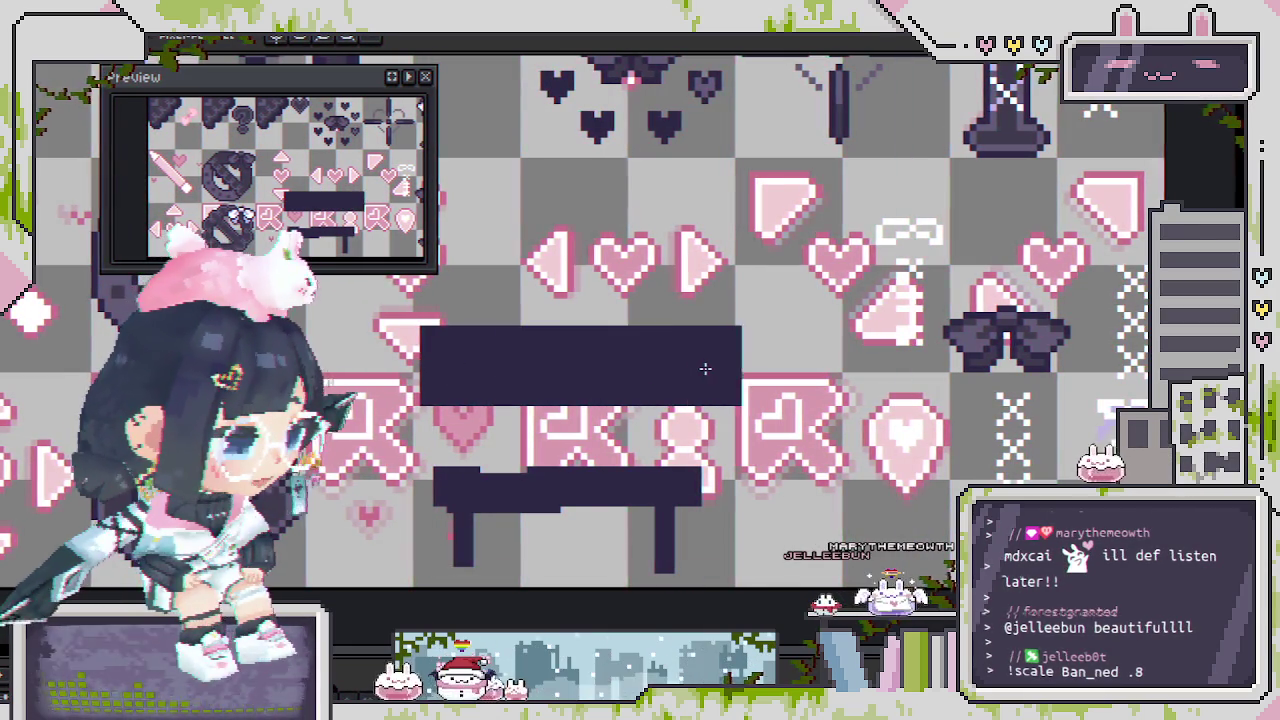
{"action": "scroll", "coordinate": [506, 396], "scroll_direction": "down", "scroll_amount": 2}
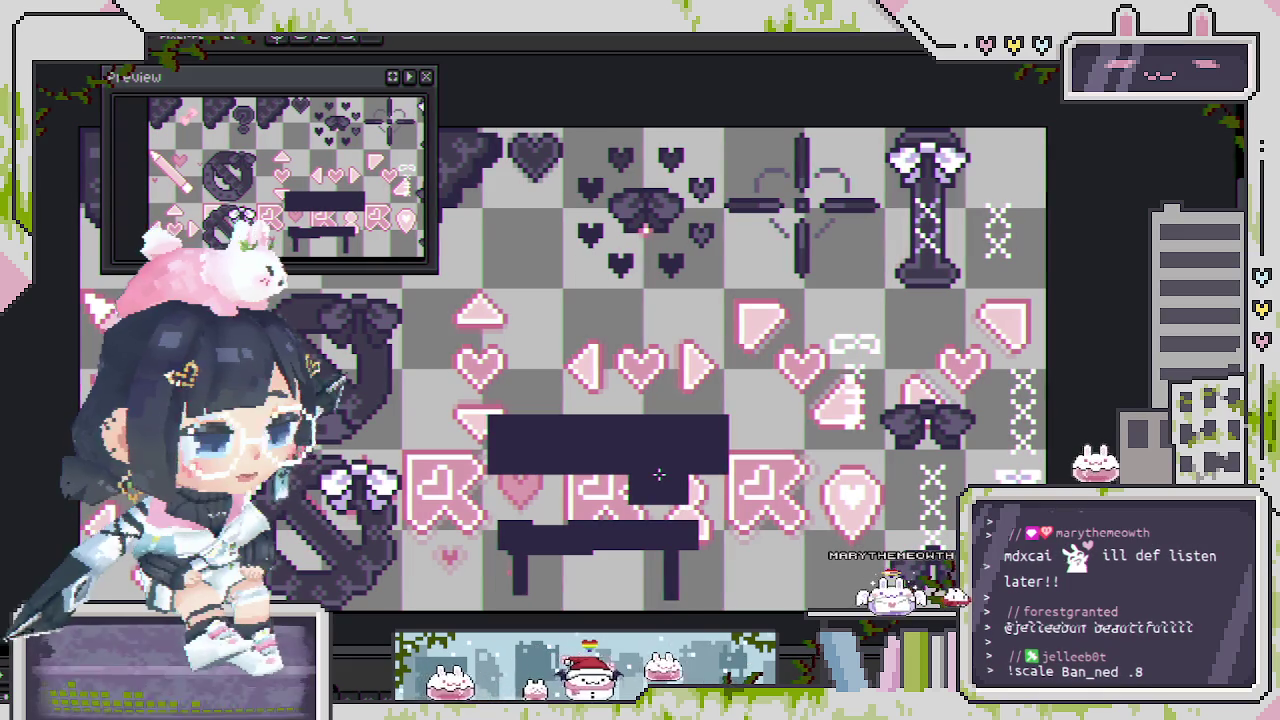
{"action": "key", "text": "ctrl+z"}
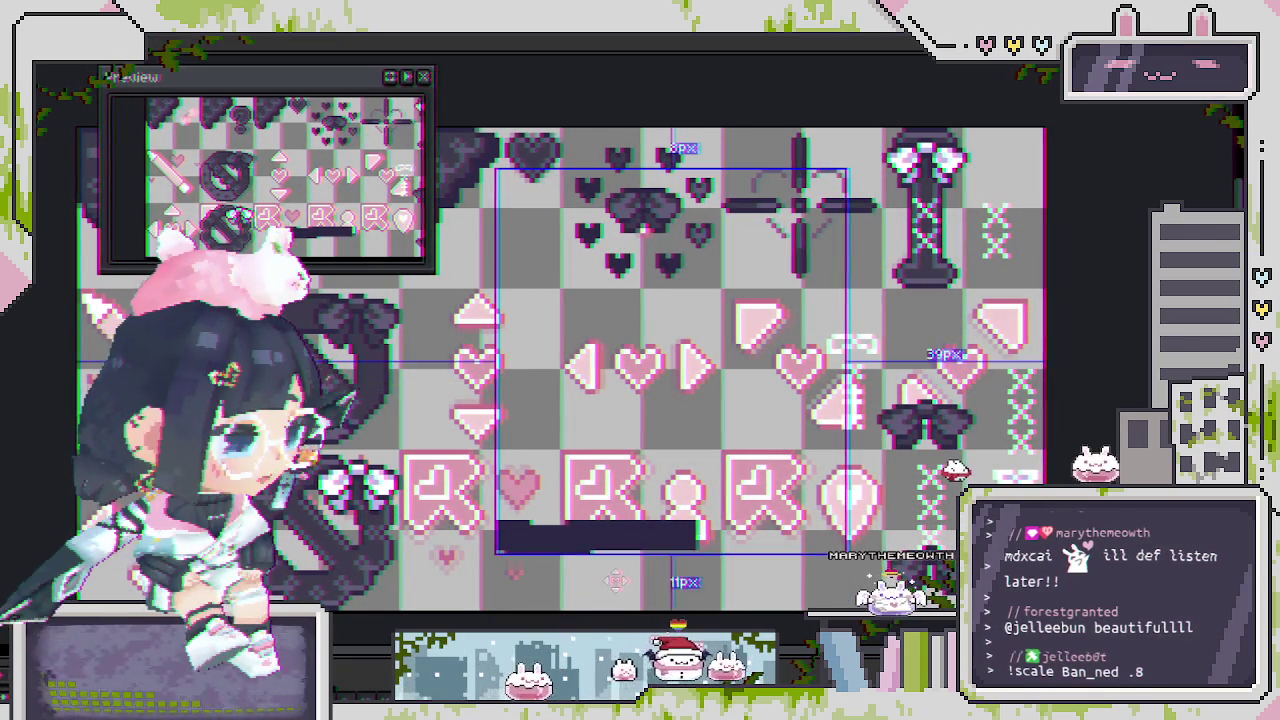
{"action": "key", "text": "ctrl+z"}
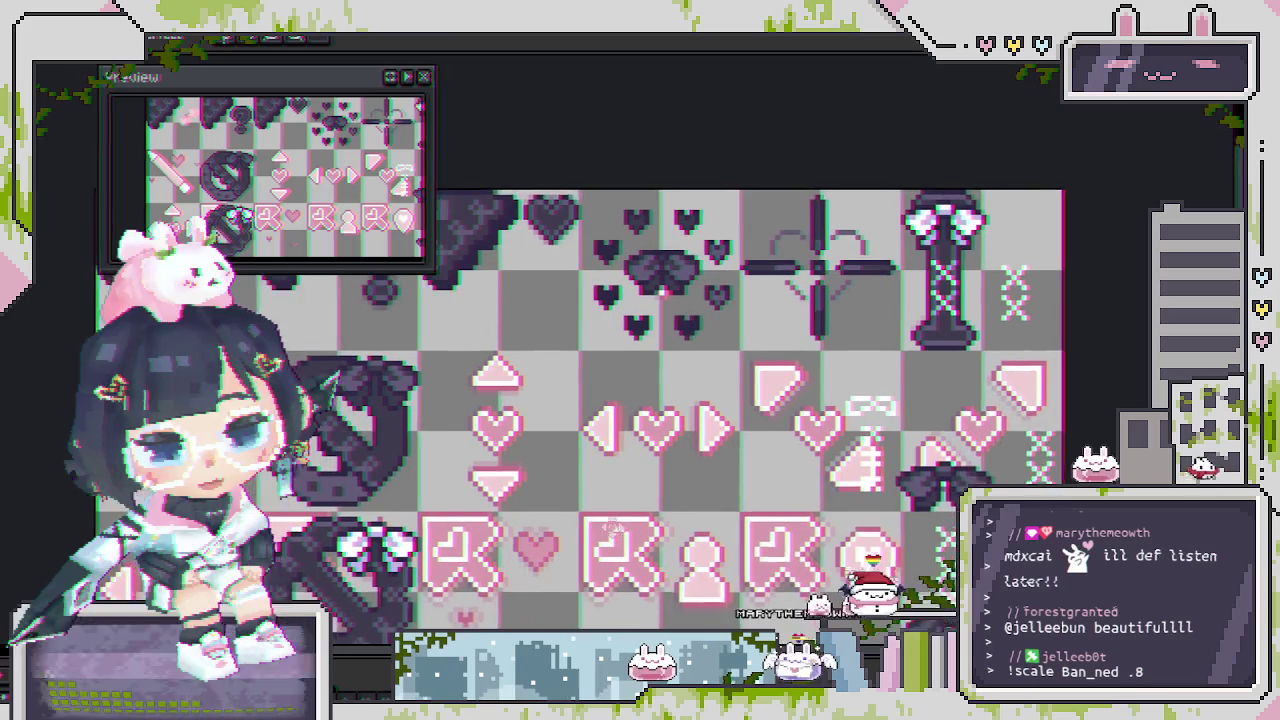
{"action": "scroll", "coordinate": [690, 415], "scroll_direction": "up", "scroll_amount": 2}
{"action": "scroll", "coordinate": [700, 405], "scroll_direction": "up", "scroll_amount": 1}
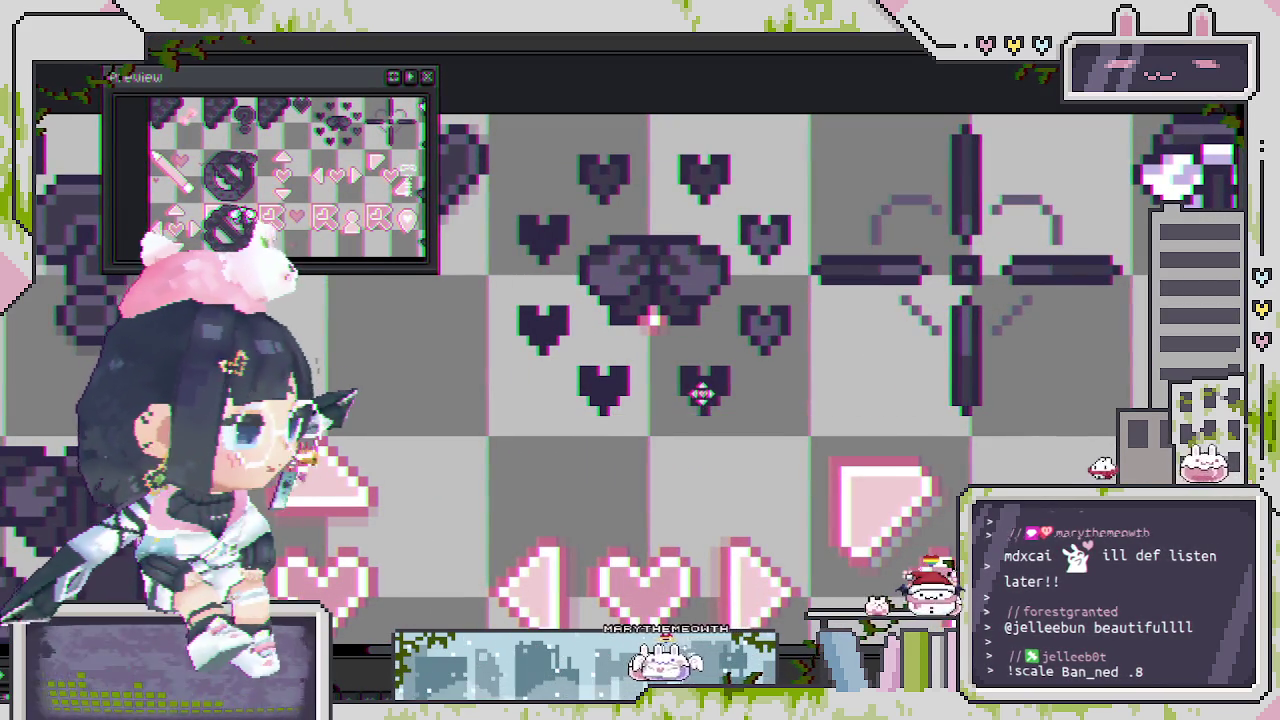
{"action": "key", "text": "Right"}
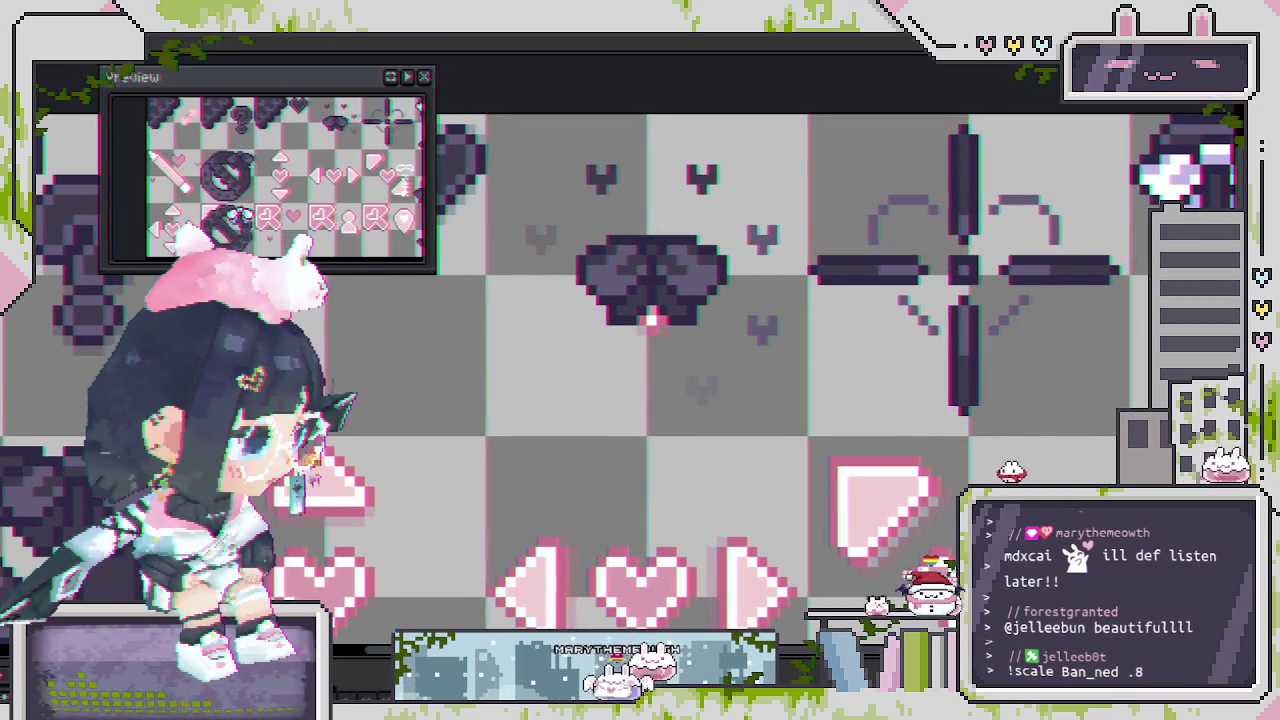
{"action": "key", "text": "Right"}
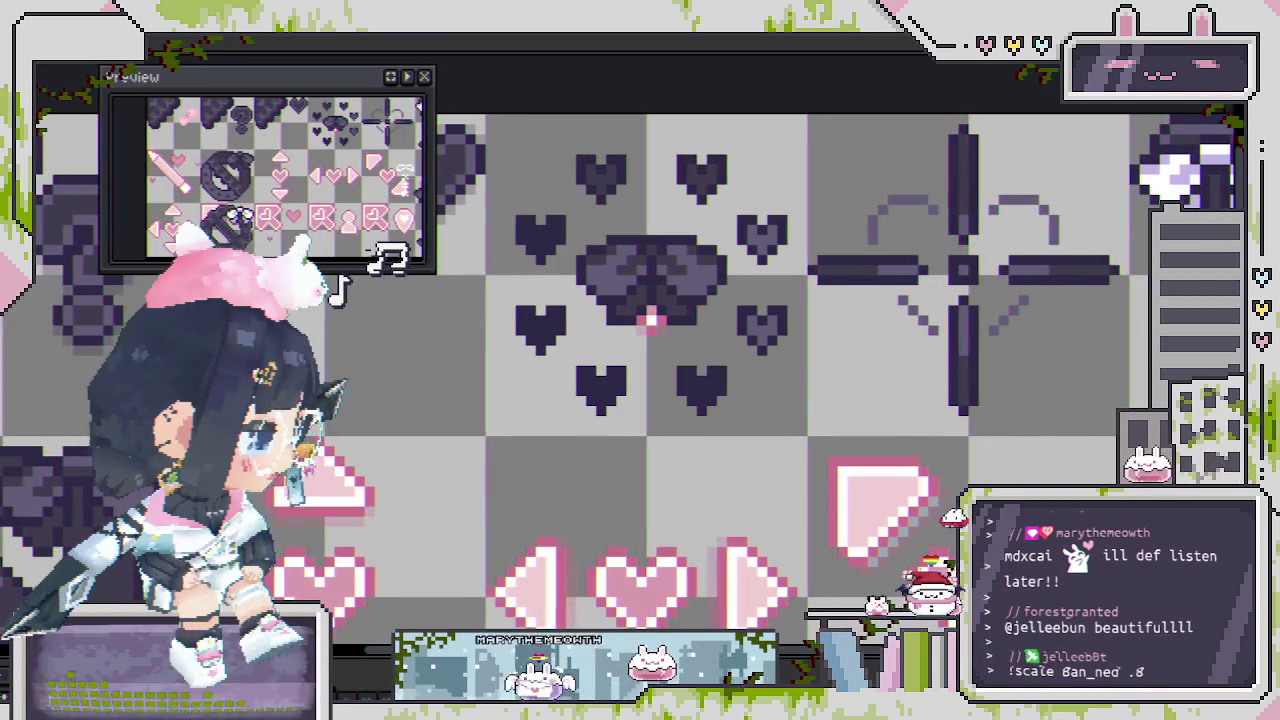
{"action": "scroll", "coordinate": [709, 446], "scroll_direction": "up", "scroll_amount": 1}
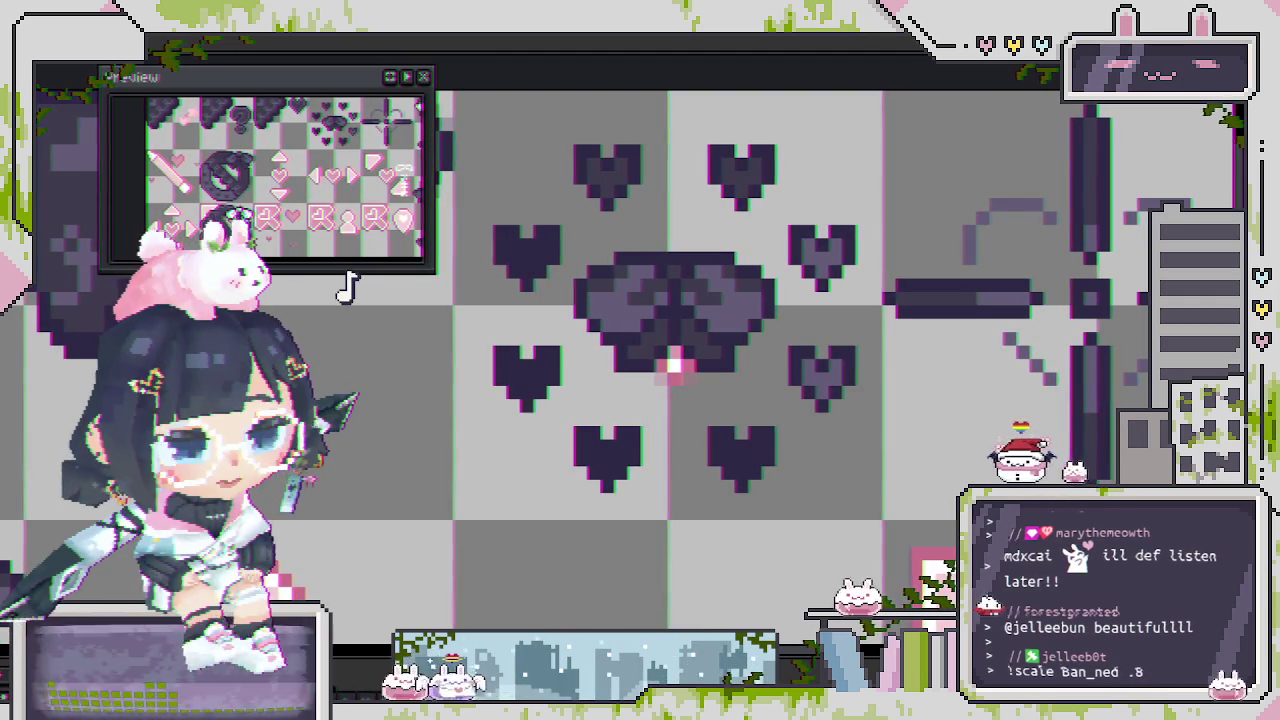
{"action": "scroll", "coordinate": [729, 440], "scroll_direction": "down", "scroll_amount": 2}
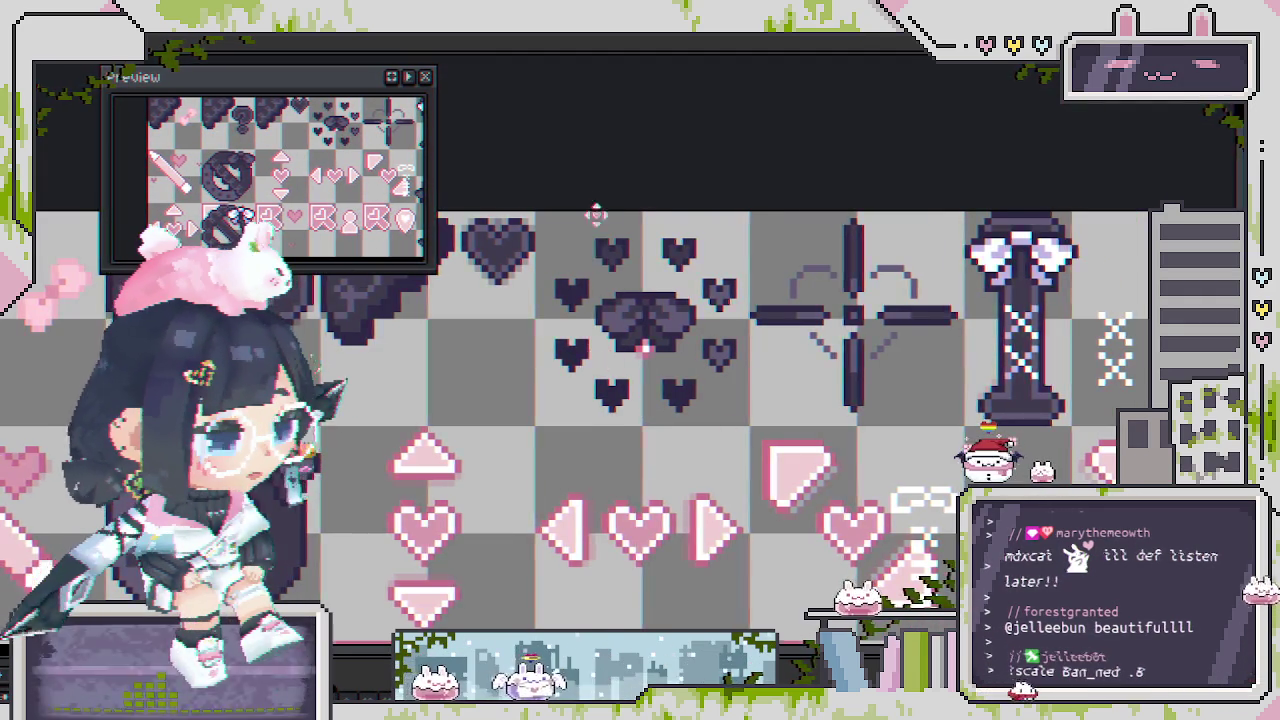
{"action": "scroll", "coordinate": [680, 300], "scroll_direction": "up", "scroll_amount": 1}
{"action": "scroll", "coordinate": [686, 296], "scroll_direction": "up", "scroll_amount": 1}
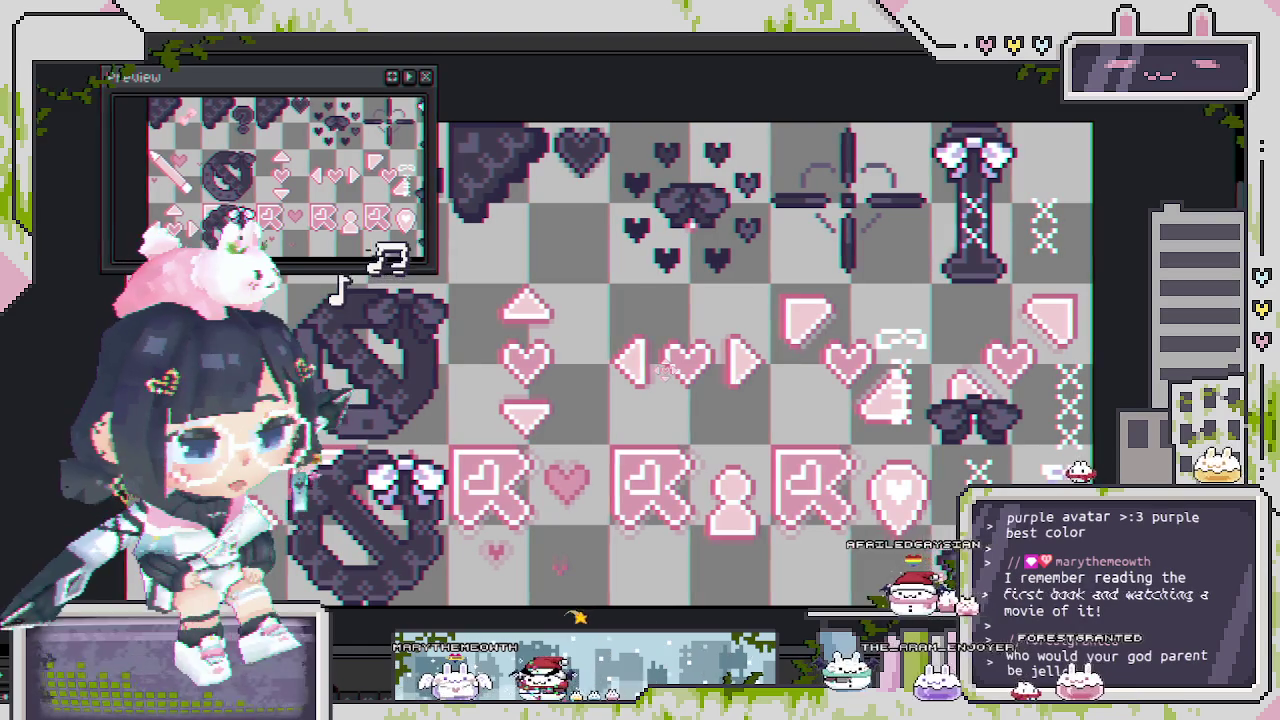
Zoom in and recentre the view on the crosshair icon.
{"action": "scroll", "coordinate": [738, 322], "scroll_direction": "down", "scroll_amount": 1}
{"action": "scroll", "coordinate": [738, 322], "scroll_direction": "right", "scroll_amount": 2}
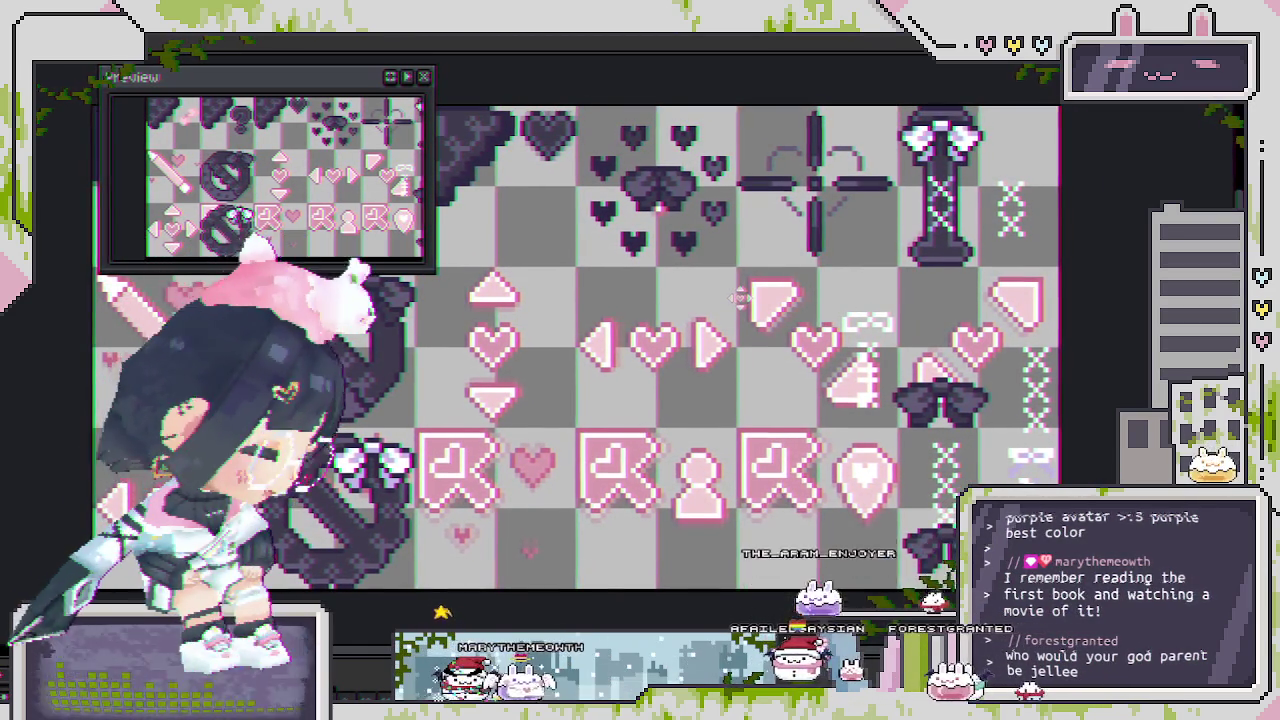
{"action": "scroll", "coordinate": [739, 297], "scroll_direction": "up", "scroll_amount": 3}
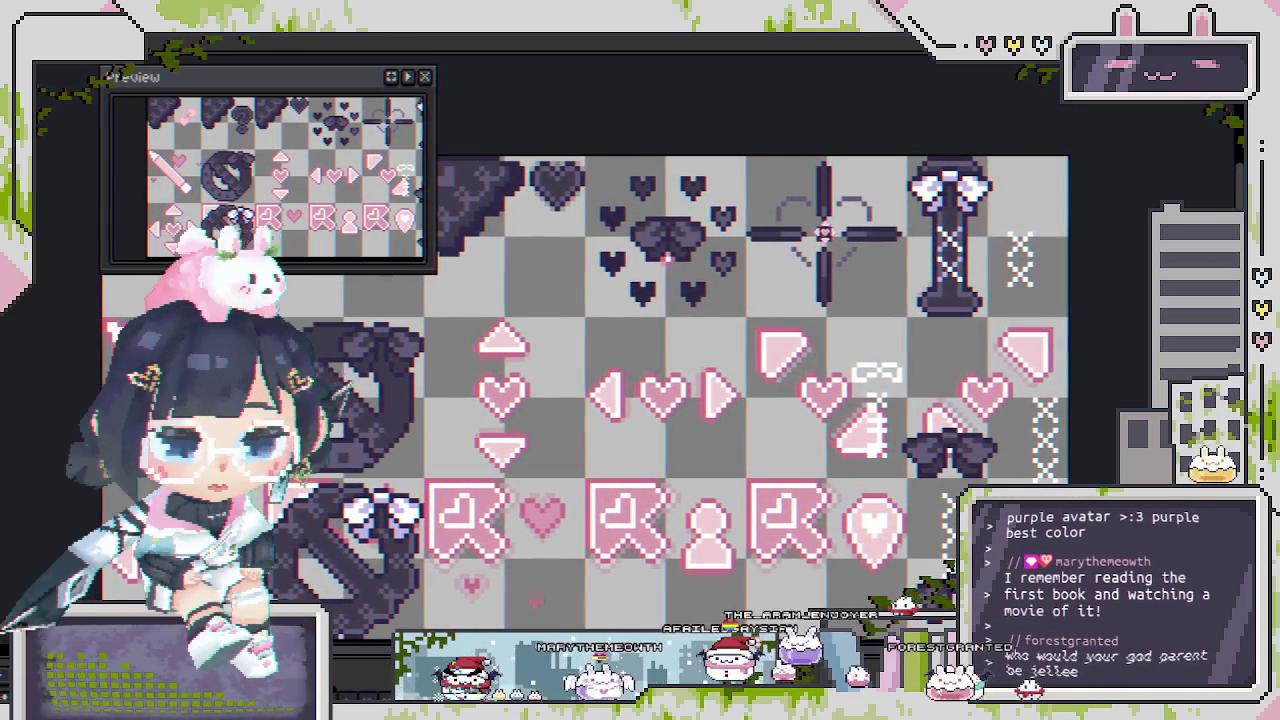
{"action": "scroll", "coordinate": [815, 176], "scroll_direction": "up", "scroll_amount": 2}
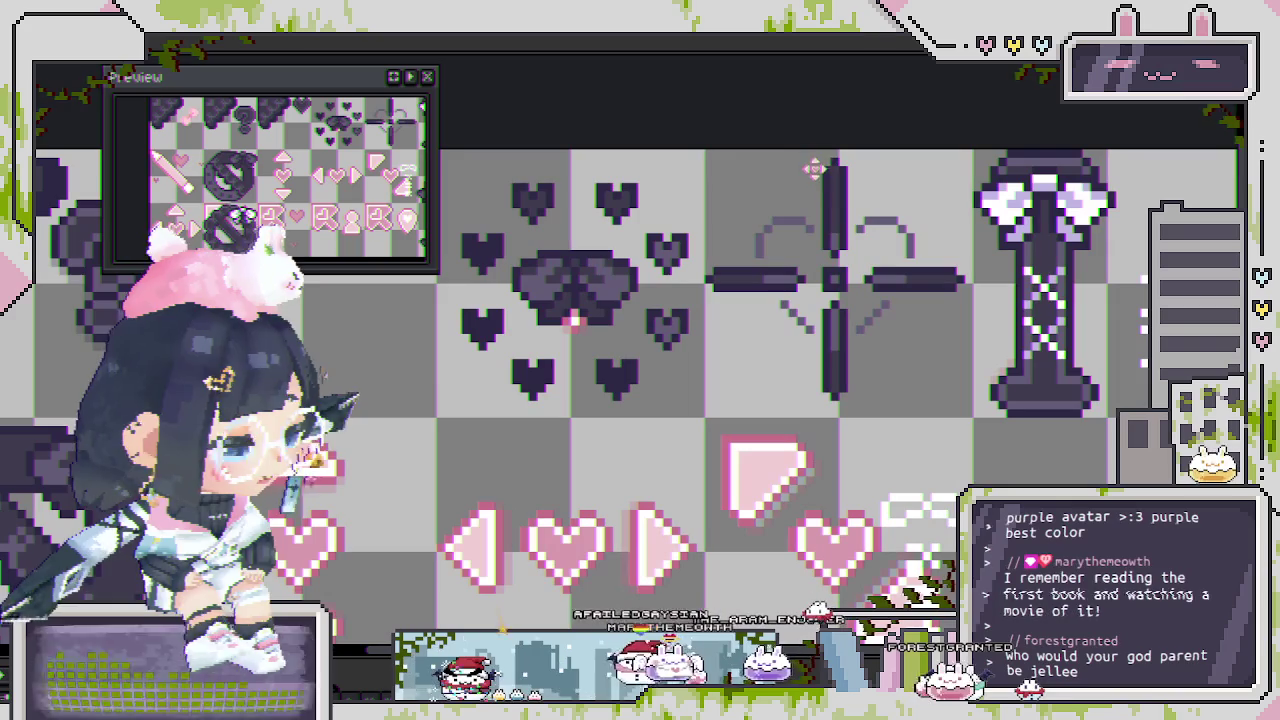
{"action": "scroll", "coordinate": [834, 280], "scroll_direction": "down", "scroll_amount": 2}
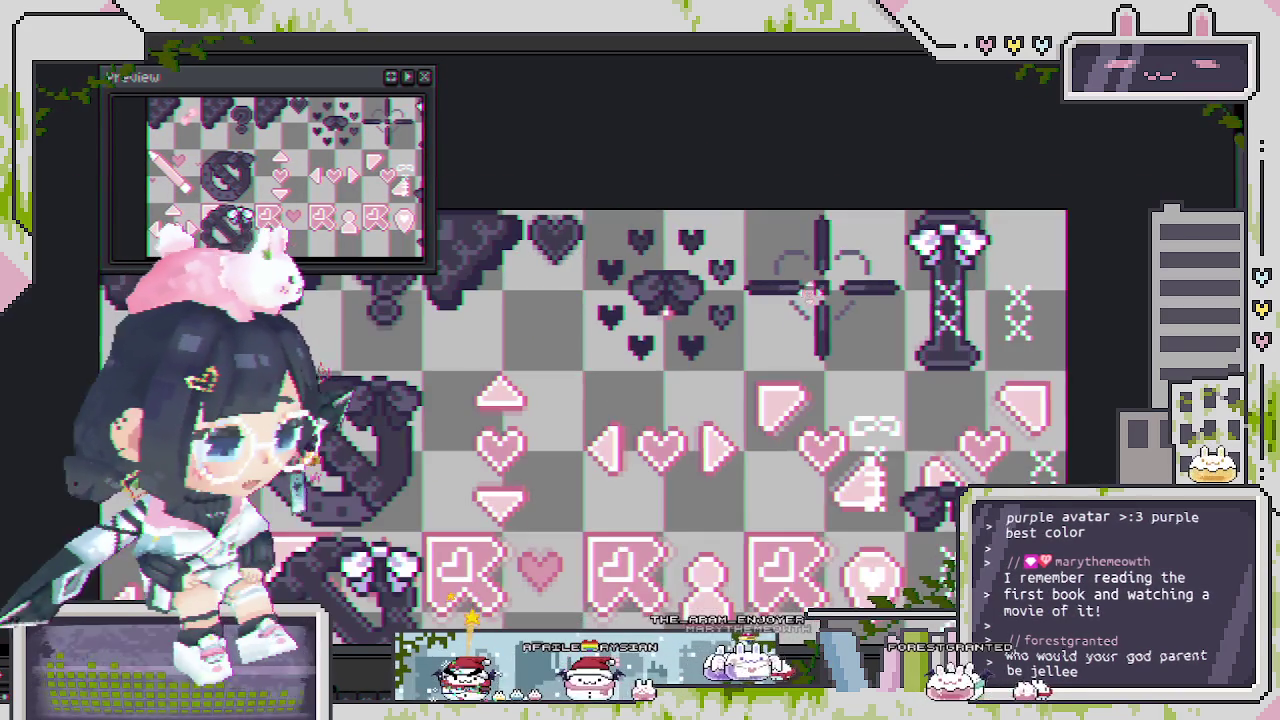
{"action": "scroll", "coordinate": [806, 305], "scroll_direction": "up", "scroll_amount": 1}
{"action": "scroll", "coordinate": [830, 280], "scroll_direction": "up", "scroll_amount": 1}
{"action": "scroll", "coordinate": [850, 250], "scroll_direction": "up", "scroll_amount": 1}
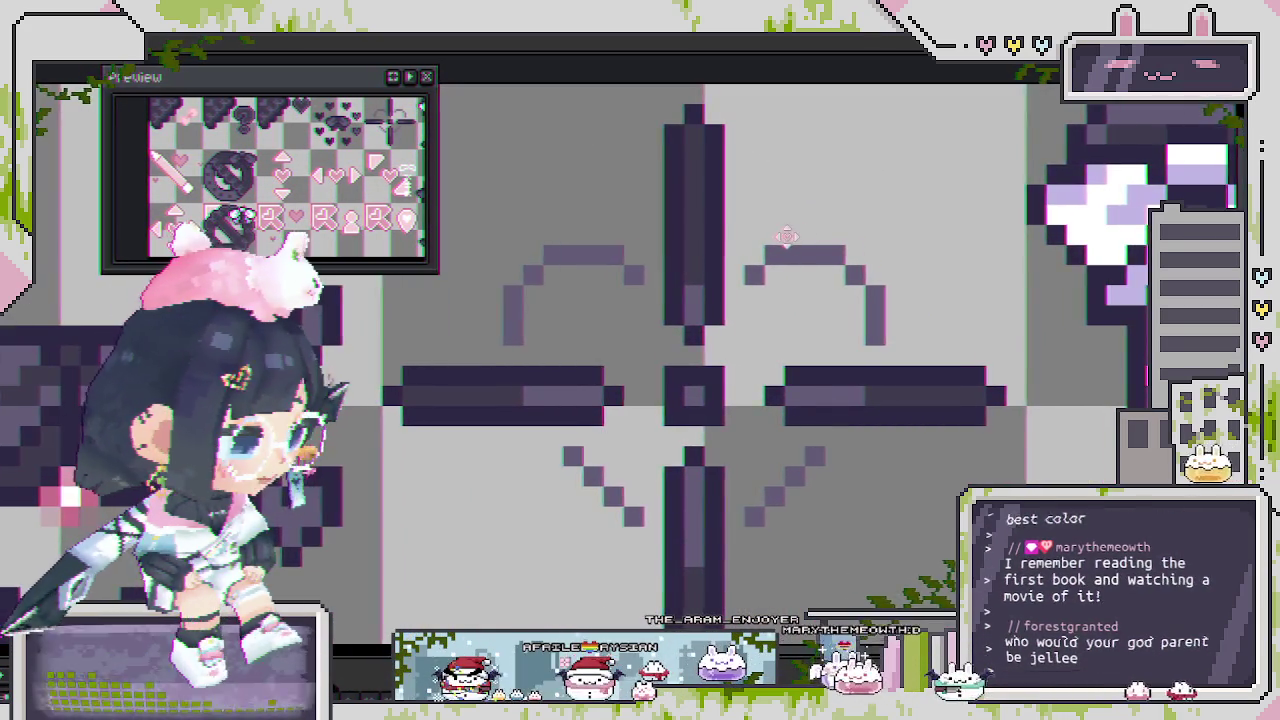
{"action": "scroll", "coordinate": [858, 241], "scroll_direction": "down", "scroll_amount": 1}
{"action": "scroll", "coordinate": [903, 206], "scroll_direction": "up", "scroll_amount": 1}
{"action": "mouse_move", "coordinate": [903, 206]}
{"action": "left_mouse_down"}
{"action": "mouse_move", "coordinate": [822, 243]}
{"action": "mouse_move", "coordinate": [849, 192]}
{"action": "mouse_move", "coordinate": [915, 137]}
{"action": "mouse_move", "coordinate": [915, 100]}
{"action": "mouse_move", "coordinate": [884, 125]}
{"action": "left_mouse_up"}
Undo the light grey sketch lines so only the dark crosshair remains.
{"action": "scroll", "coordinate": [760, 268], "scroll_direction": "down", "scroll_amount": 2}
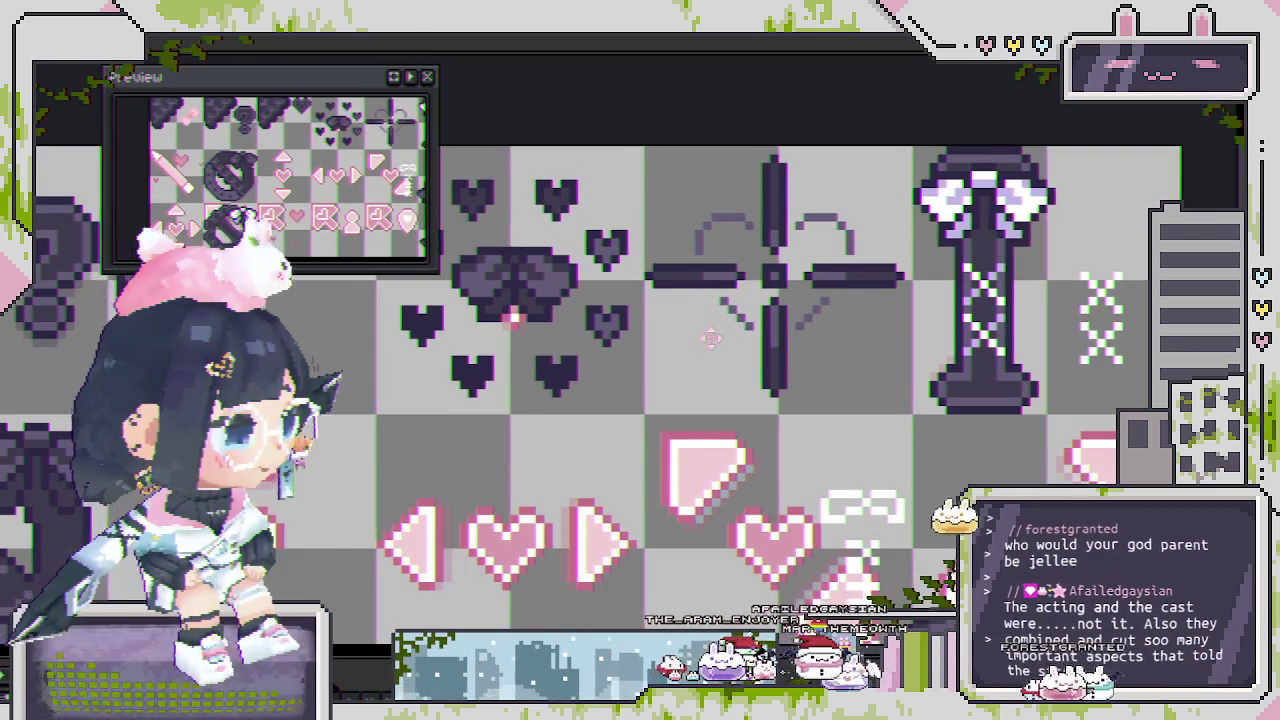
{"action": "left_click_drag", "start_coordinate": [710, 338], "coordinate": [740, 338]}
{"action": "scroll", "coordinate": [740, 338], "scroll_direction": "up", "scroll_amount": 1}
{"action": "scroll", "coordinate": [726, 291], "scroll_direction": "up", "scroll_amount": 1}
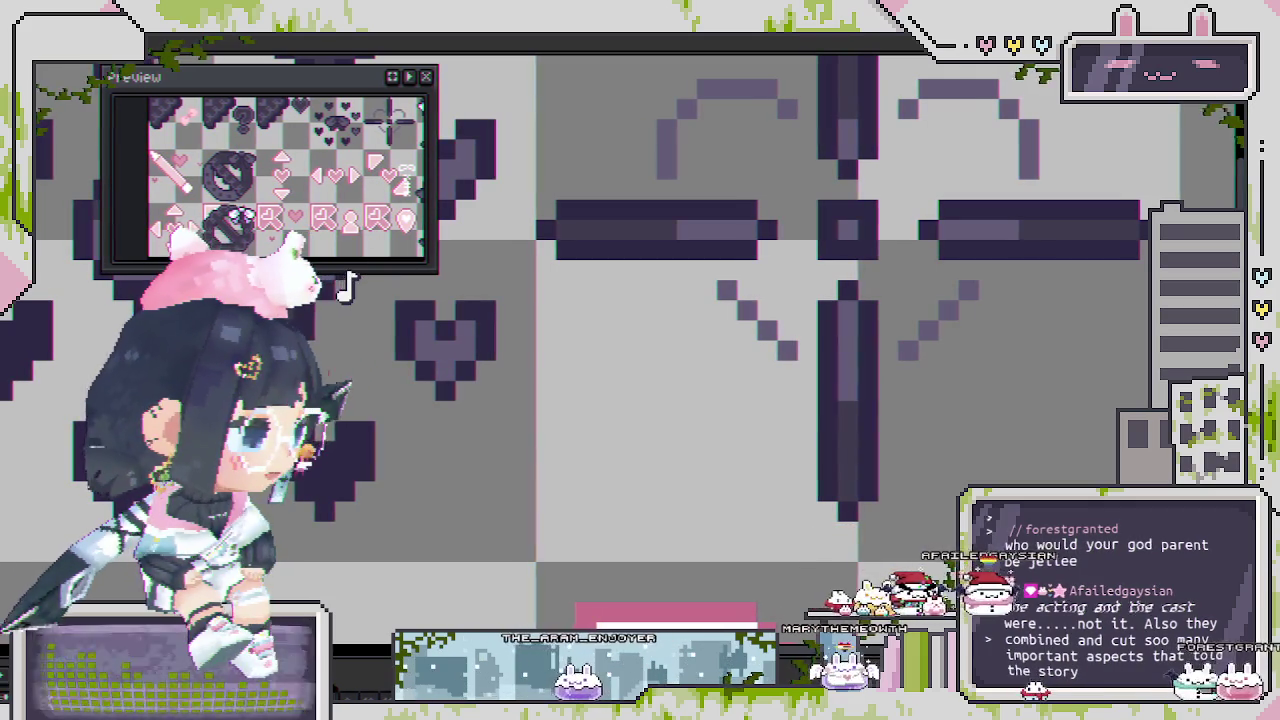
{"action": "key", "text": "ctrl+z"}
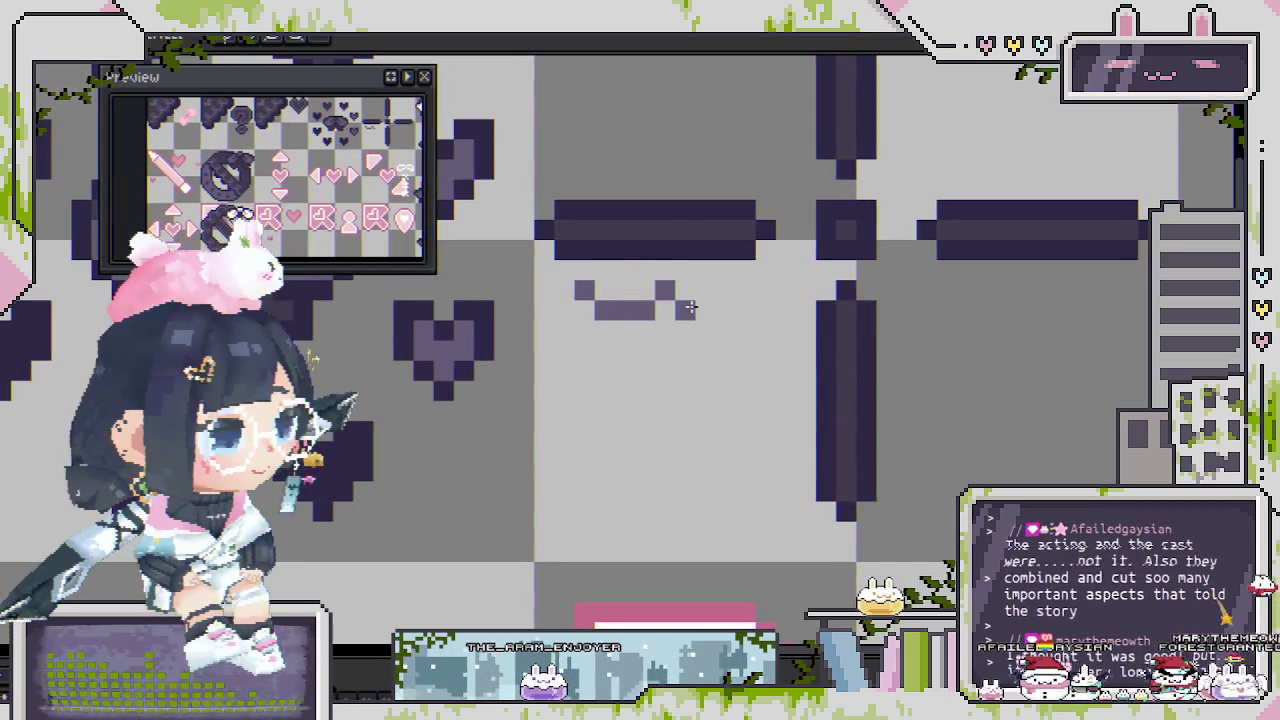
Place a dark garland pixel below the bar and erase three pixels to form the dip.
{"action": "scroll", "coordinate": [779, 398], "scroll_direction": "down", "scroll_amount": 3}
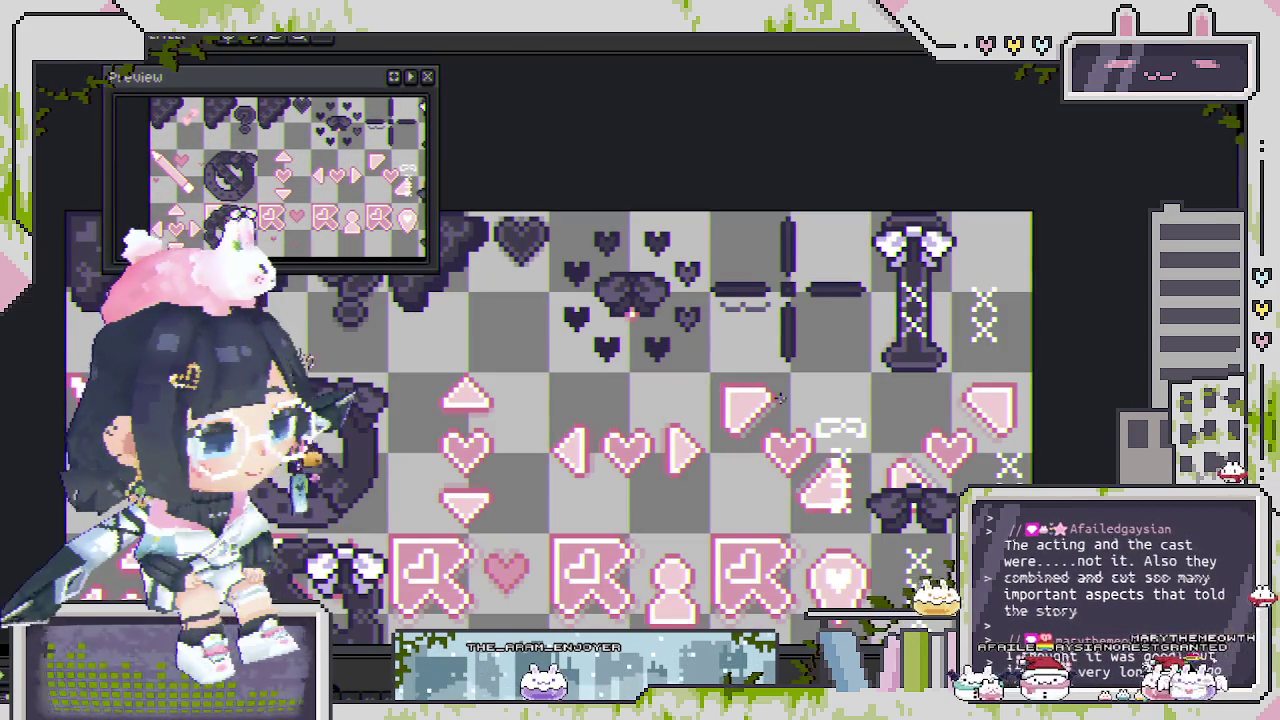
{"action": "scroll", "coordinate": [784, 298], "scroll_direction": "up", "scroll_amount": 1}
{"action": "scroll", "coordinate": [784, 298], "scroll_direction": "up", "scroll_amount": 2}
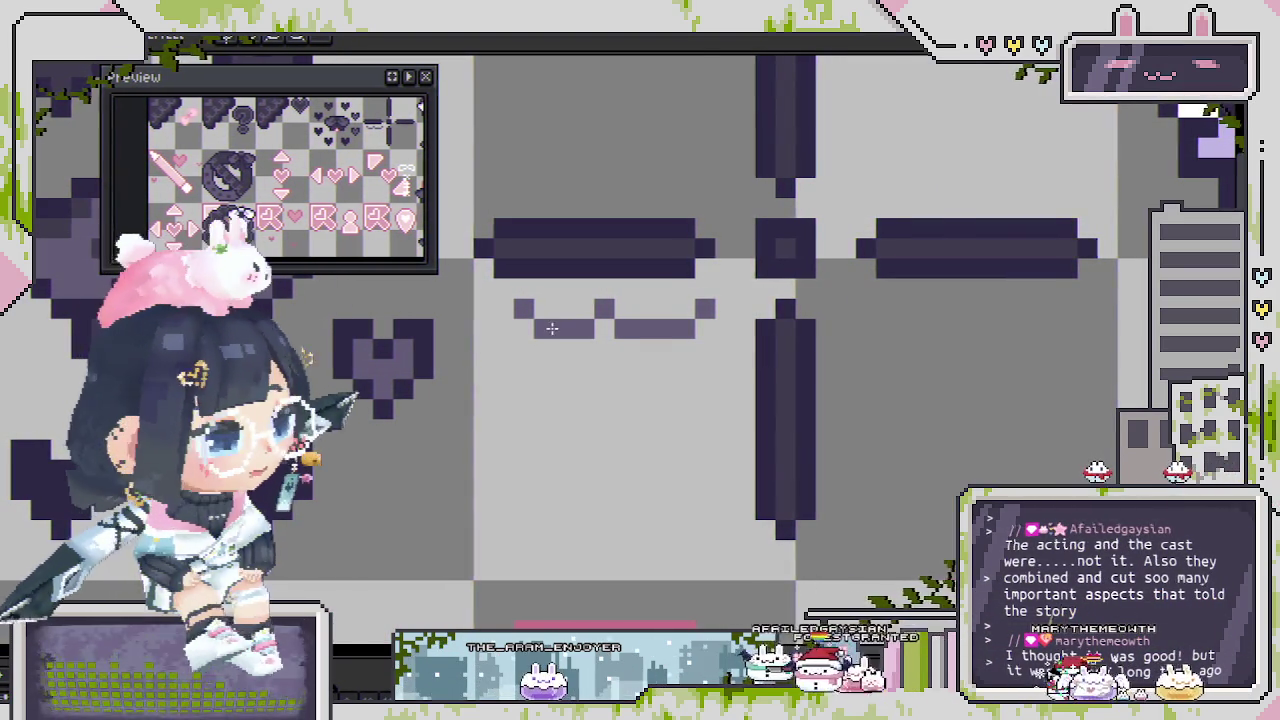
{"action": "scroll", "coordinate": [553, 328], "scroll_direction": "up", "scroll_amount": 1}
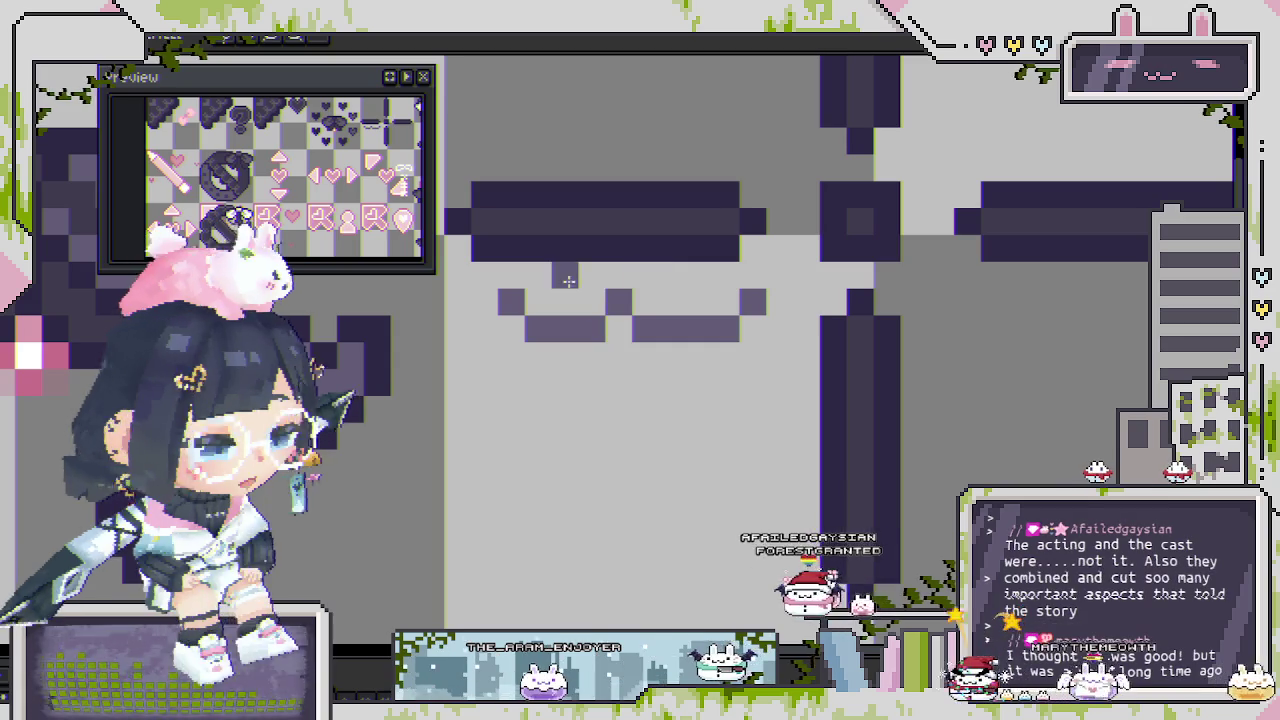
{"action": "left_click", "coordinate": [647, 354]}
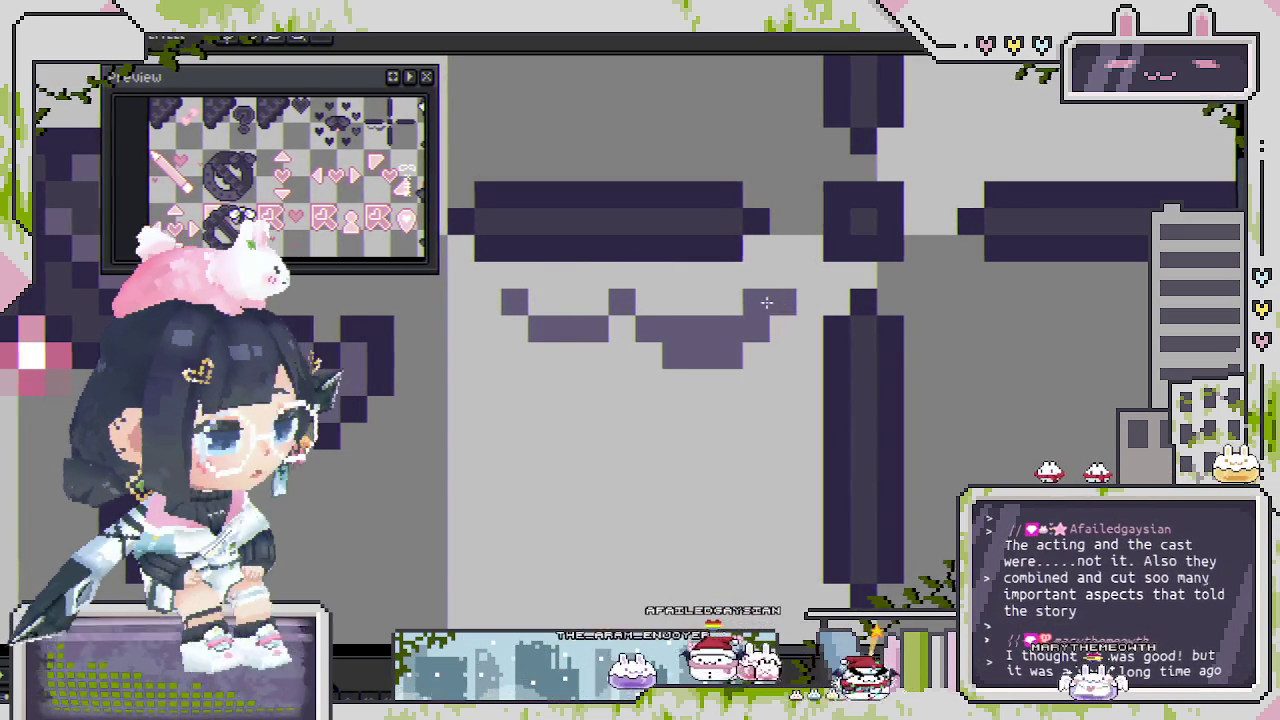
{"action": "left_click_drag", "start_coordinate": [735, 330], "coordinate": [665, 330]}
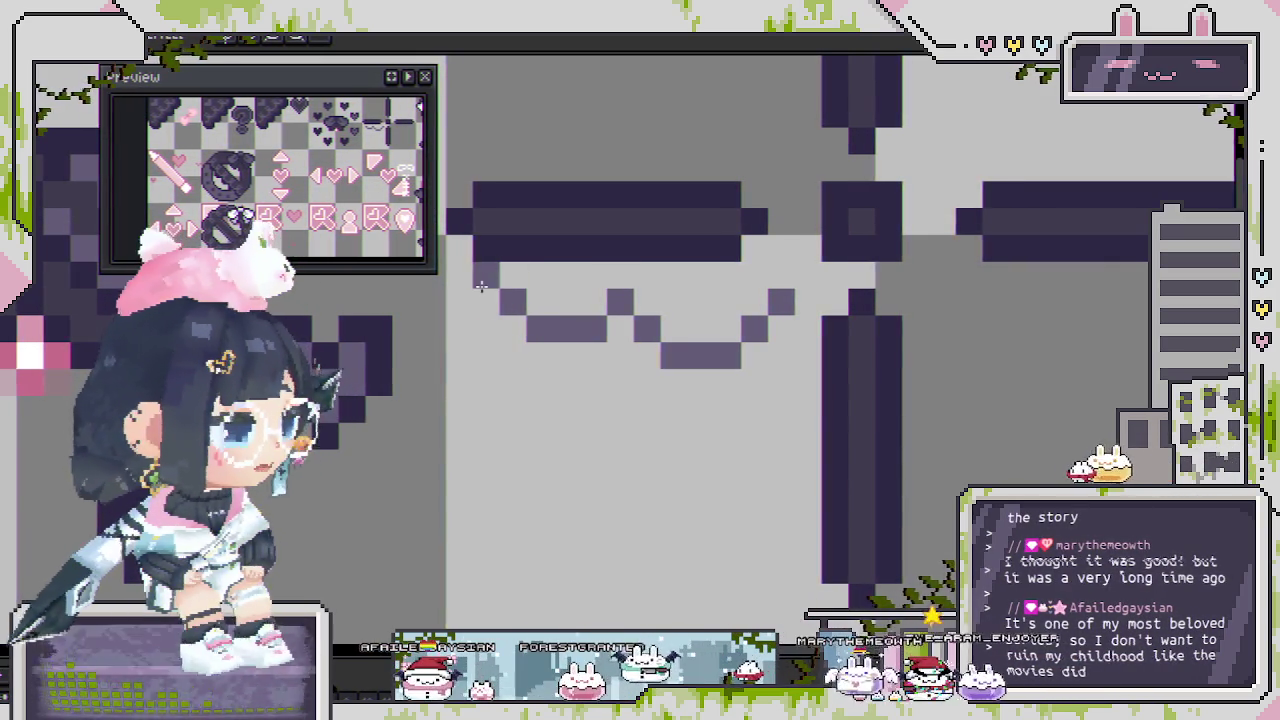
Tidy the garland's left end, moving stray pixels down one row.
{"action": "left_click_drag", "start_coordinate": [481, 287], "coordinate": [538, 346]}
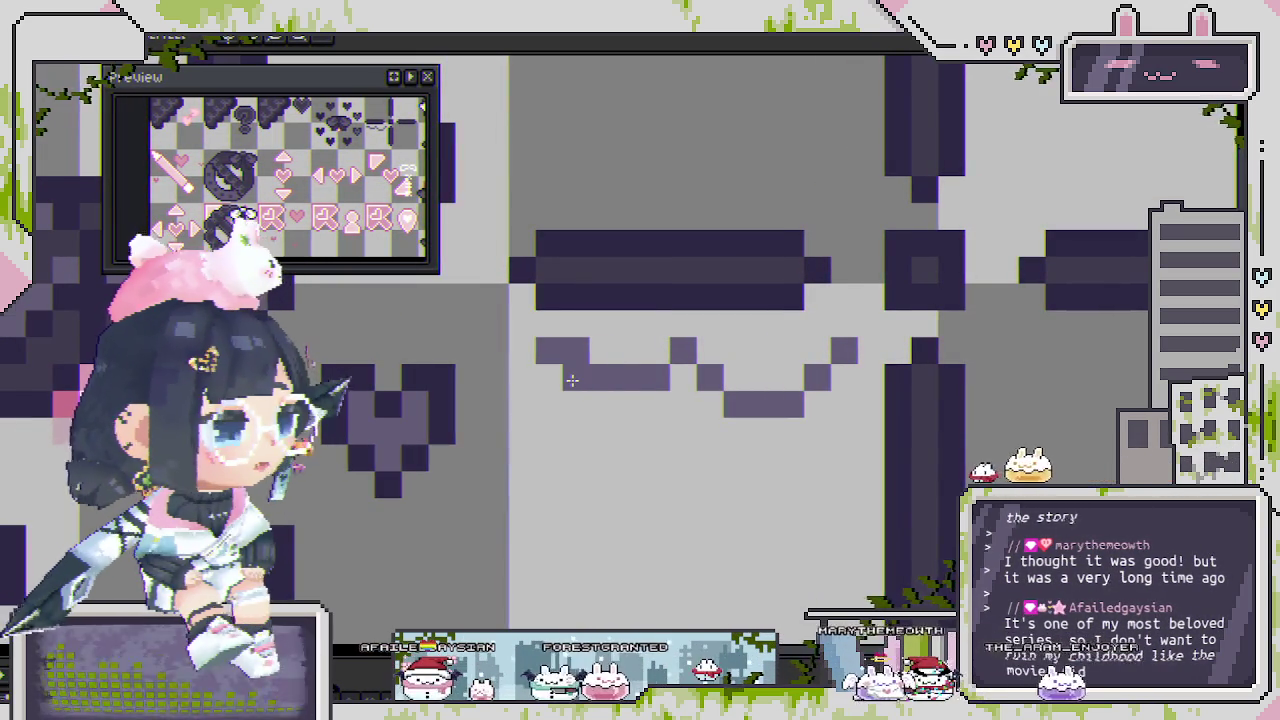
{"action": "left_click", "coordinate": [626, 378]}
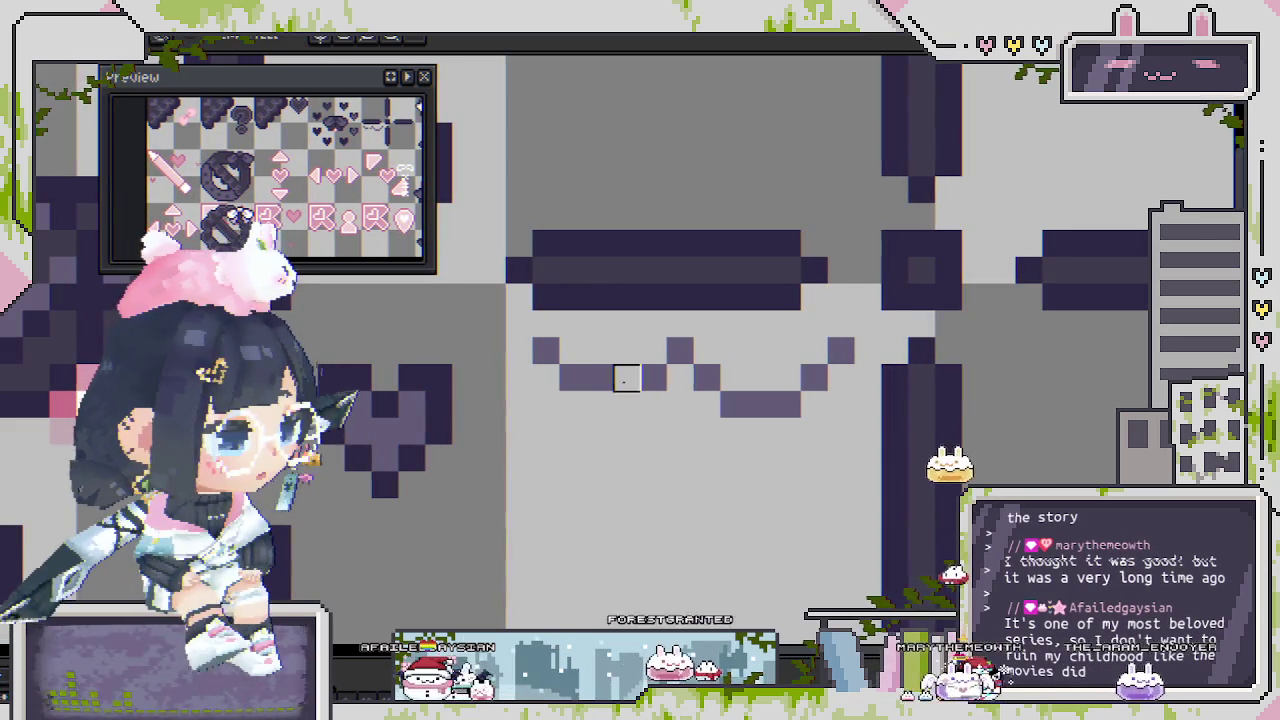
{"action": "left_click", "coordinate": [599, 378]}
{"action": "left_click", "coordinate": [618, 405]}
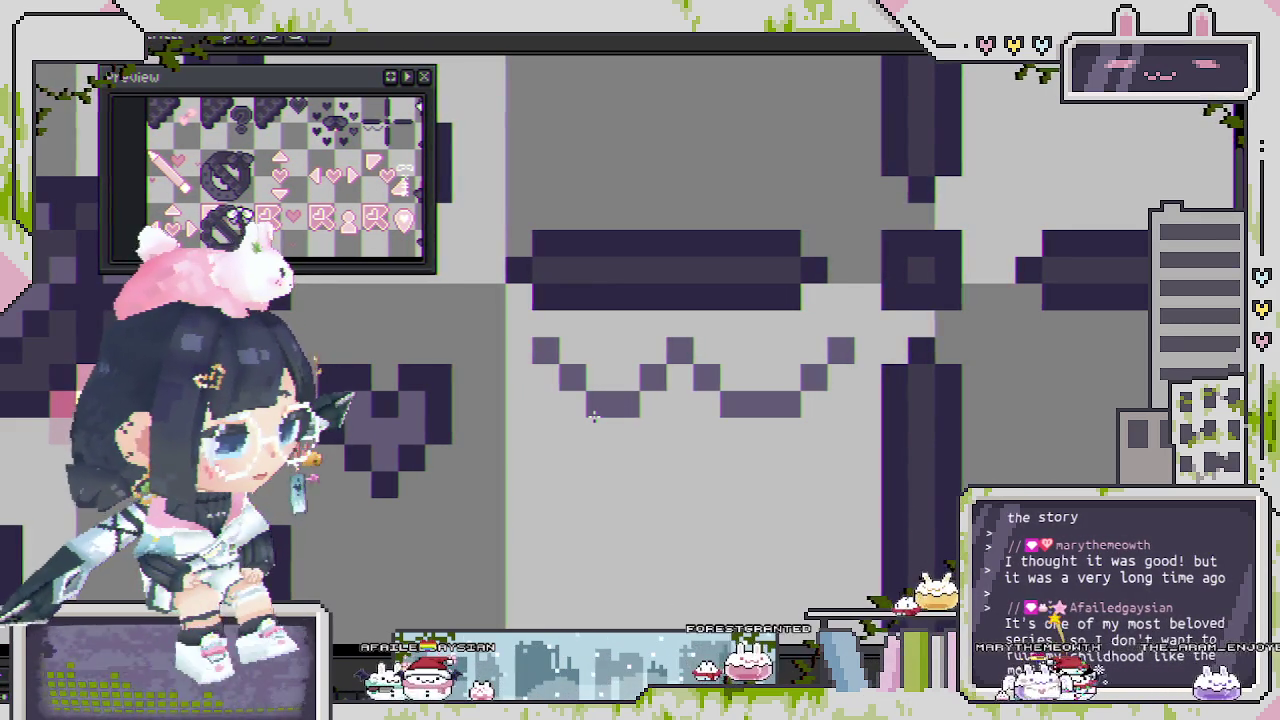
{"action": "scroll", "coordinate": [606, 411], "scroll_direction": "down", "scroll_amount": 2}
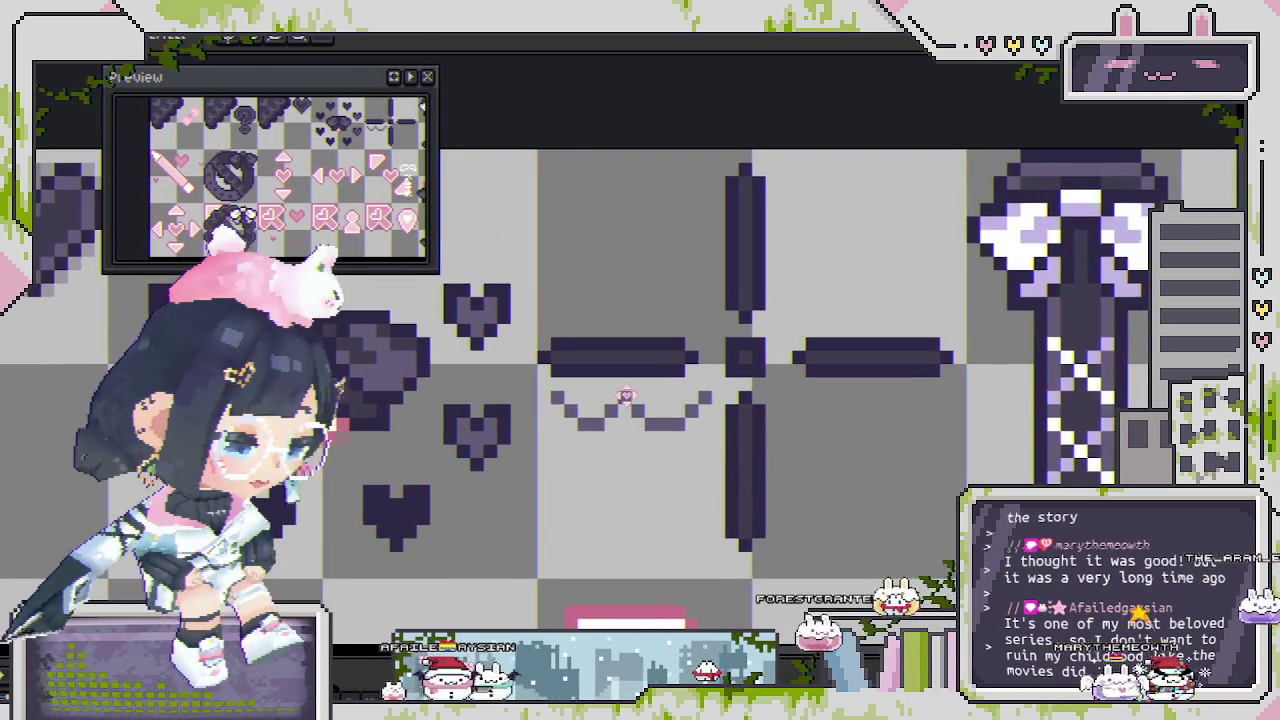
{"action": "scroll", "coordinate": [630, 398], "scroll_direction": "up", "scroll_amount": 1}
{"action": "scroll", "coordinate": [630, 398], "scroll_direction": "up", "scroll_amount": 1}
Extend the garland's diagonal toward the crosshair centre and select the finished zigzag.
{"action": "left_click_drag", "start_coordinate": [920, 403], "coordinate": [675, 448]}
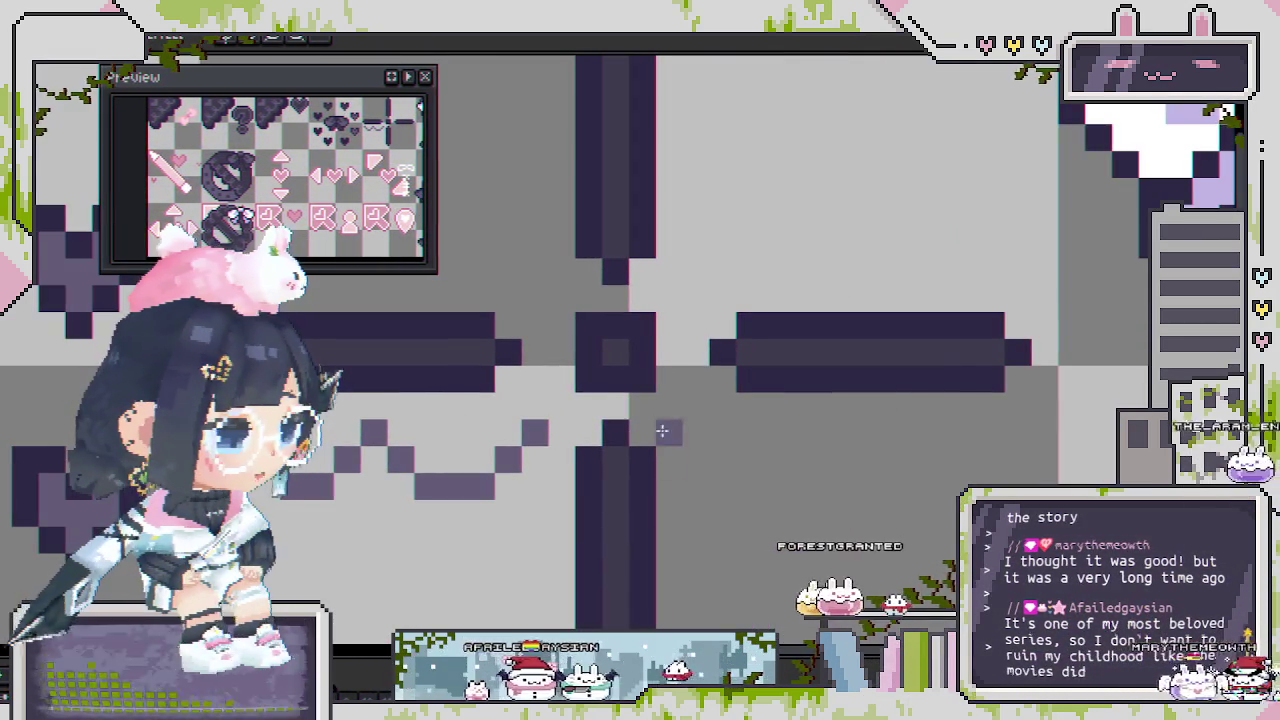
{"action": "left_click", "coordinate": [555, 401]}
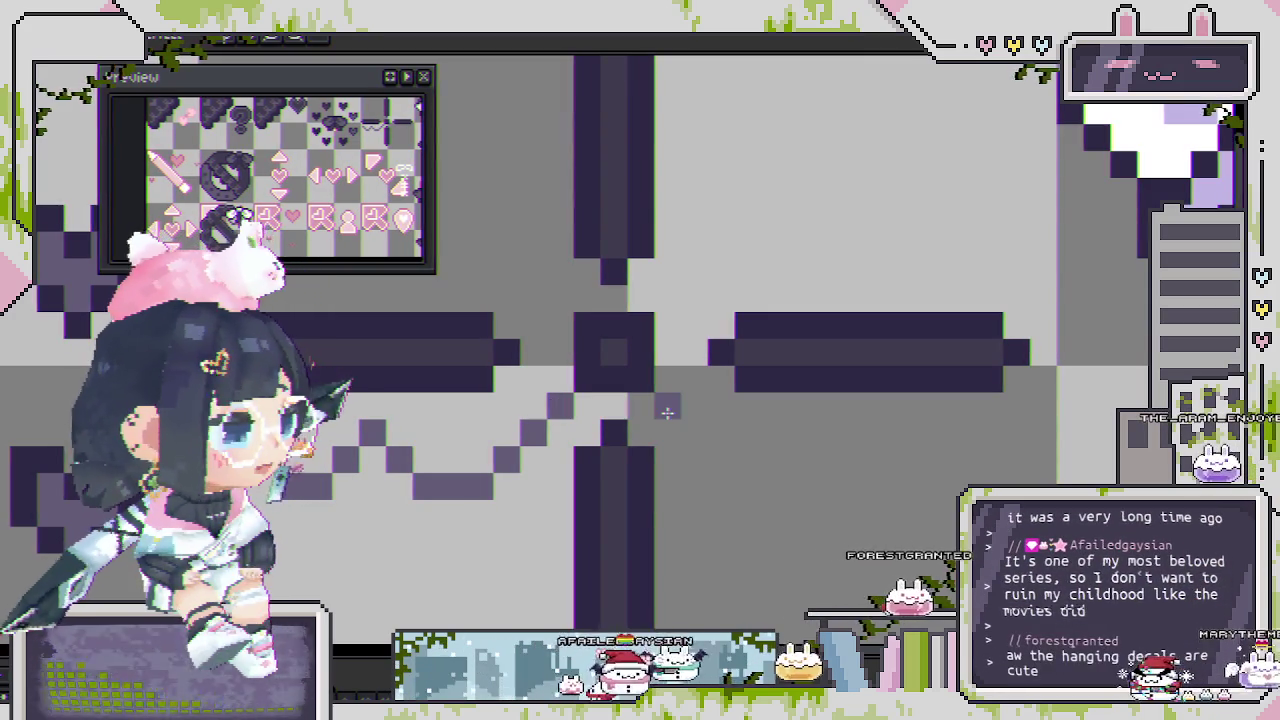
{"action": "scroll", "coordinate": [690, 428], "scroll_direction": "down", "scroll_amount": 2}
{"action": "left_click_drag", "start_coordinate": [699, 436], "coordinate": [716, 423]}
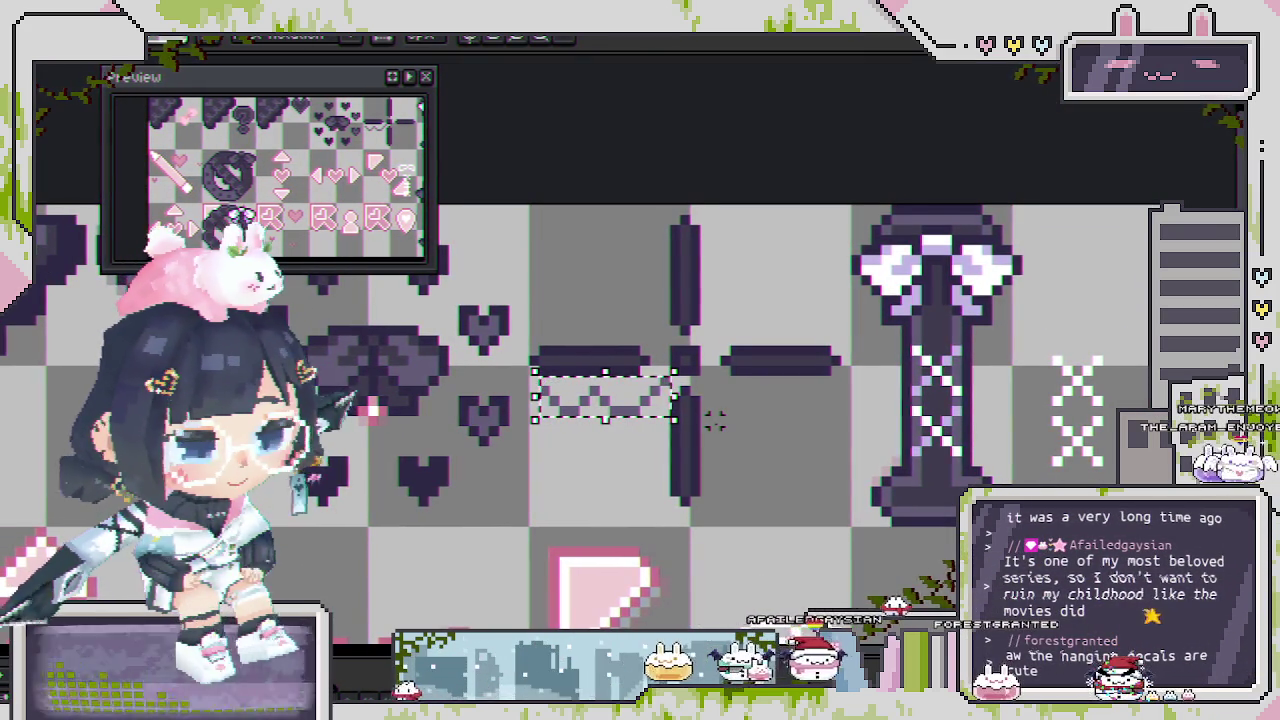
Deselect the garland and zoom in on the area beneath the crosshair.
{"action": "left_click", "coordinate": [621, 451]}
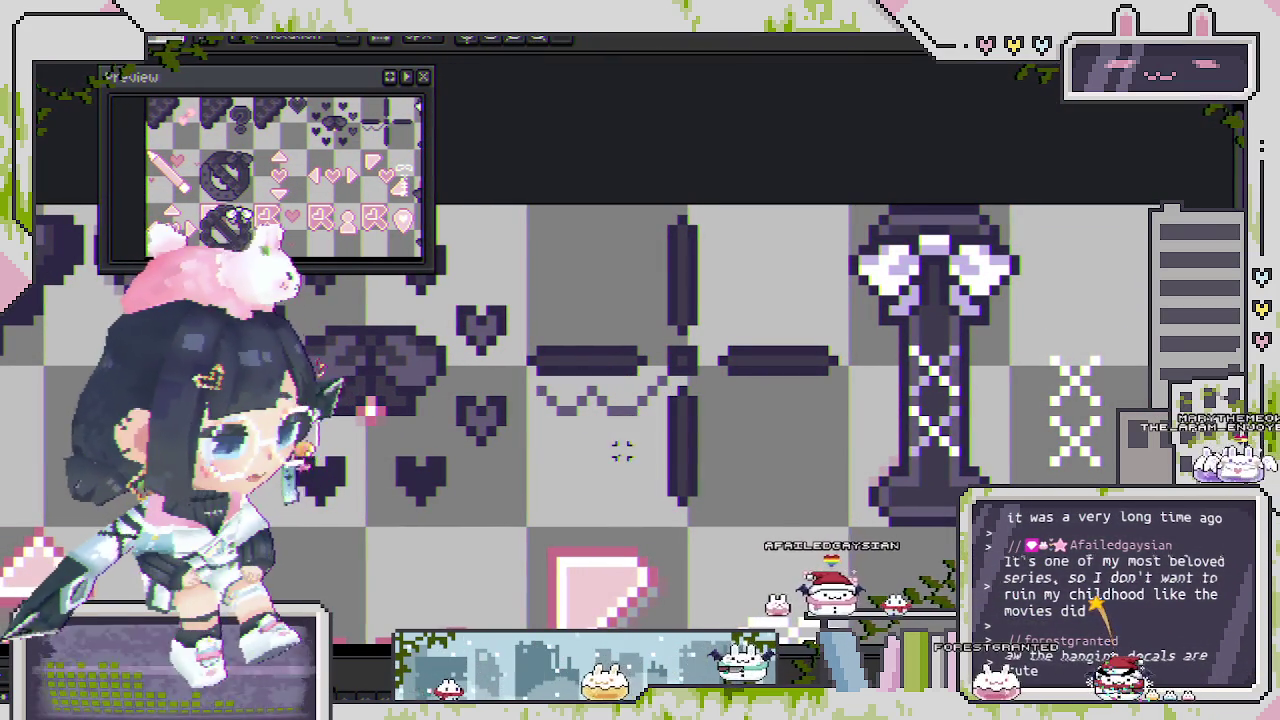
{"action": "scroll", "coordinate": [628, 424], "scroll_direction": "down", "scroll_amount": 2}
{"action": "scroll", "coordinate": [628, 424], "scroll_direction": "down", "scroll_amount": 2}
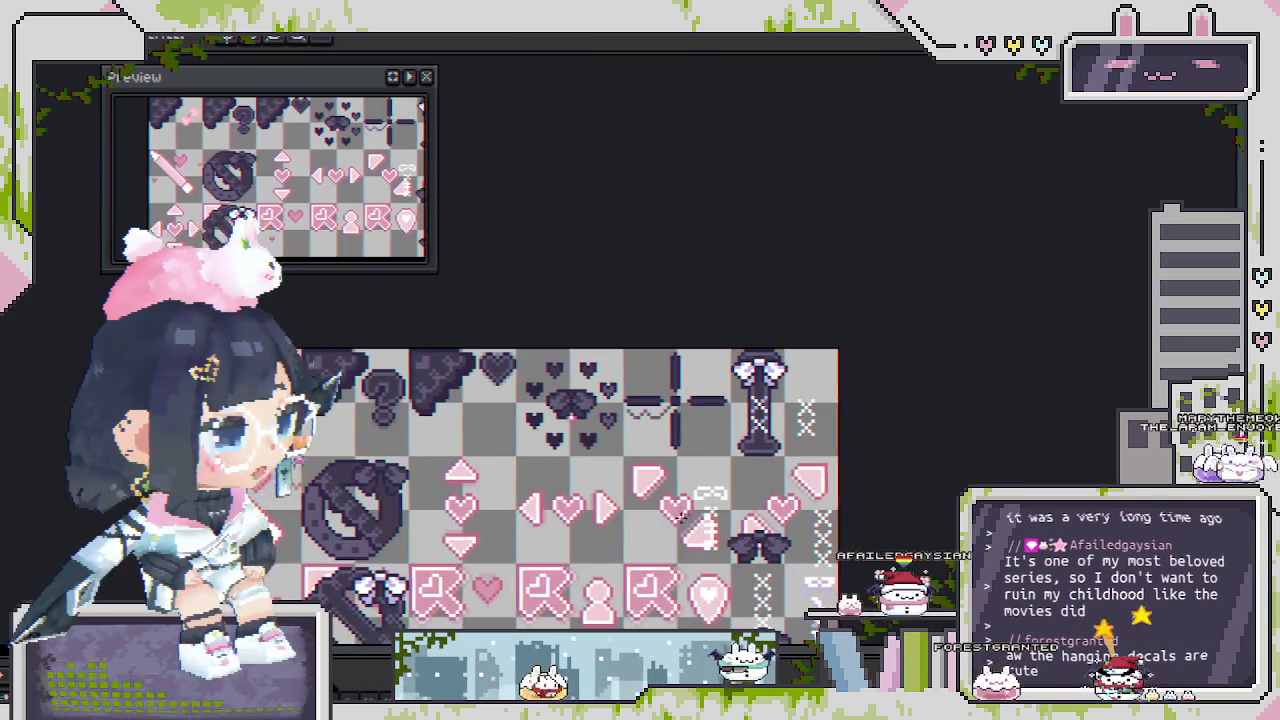
{"action": "scroll", "coordinate": [628, 424], "scroll_direction": "down", "scroll_amount": 2}
{"action": "scroll", "coordinate": [810, 335], "scroll_direction": "down", "scroll_amount": 1}
{"action": "scroll", "coordinate": [810, 334], "scroll_direction": "up", "scroll_amount": 4}
{"action": "scroll", "coordinate": [810, 334], "scroll_direction": "up", "scroll_amount": 2}
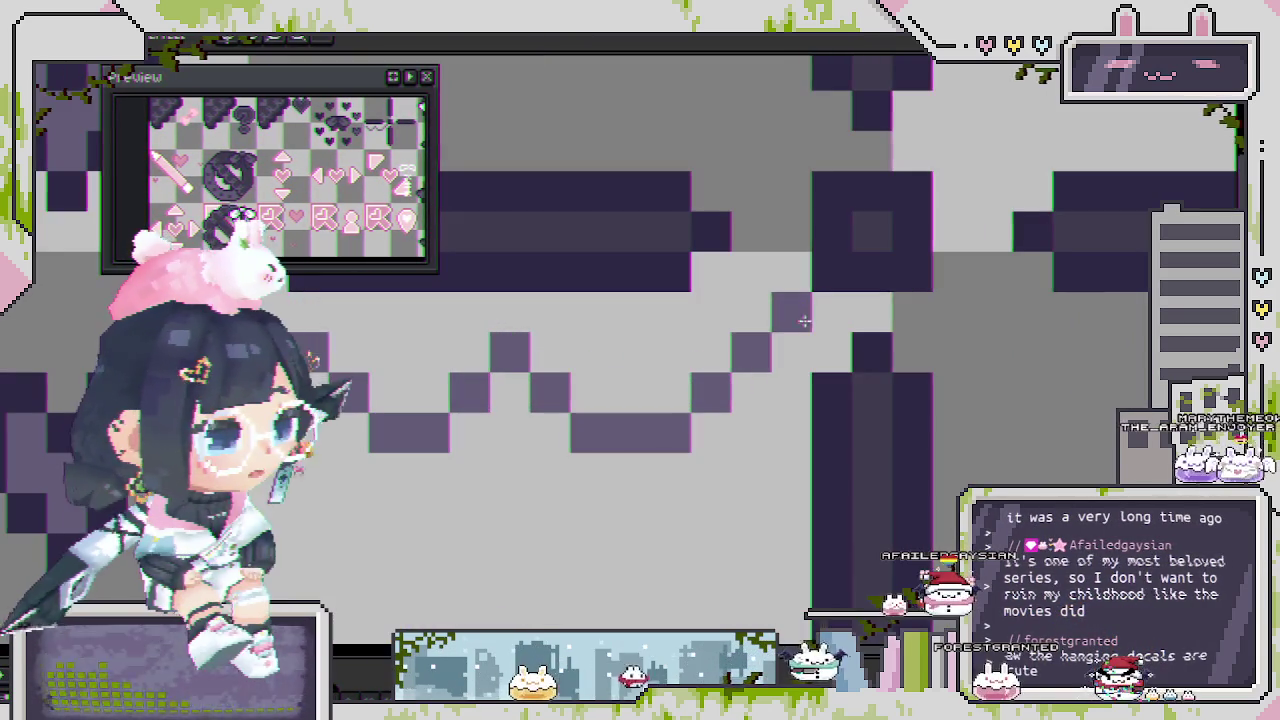
{"action": "left_click_drag", "start_coordinate": [628, 497], "coordinate": [654, 425]}
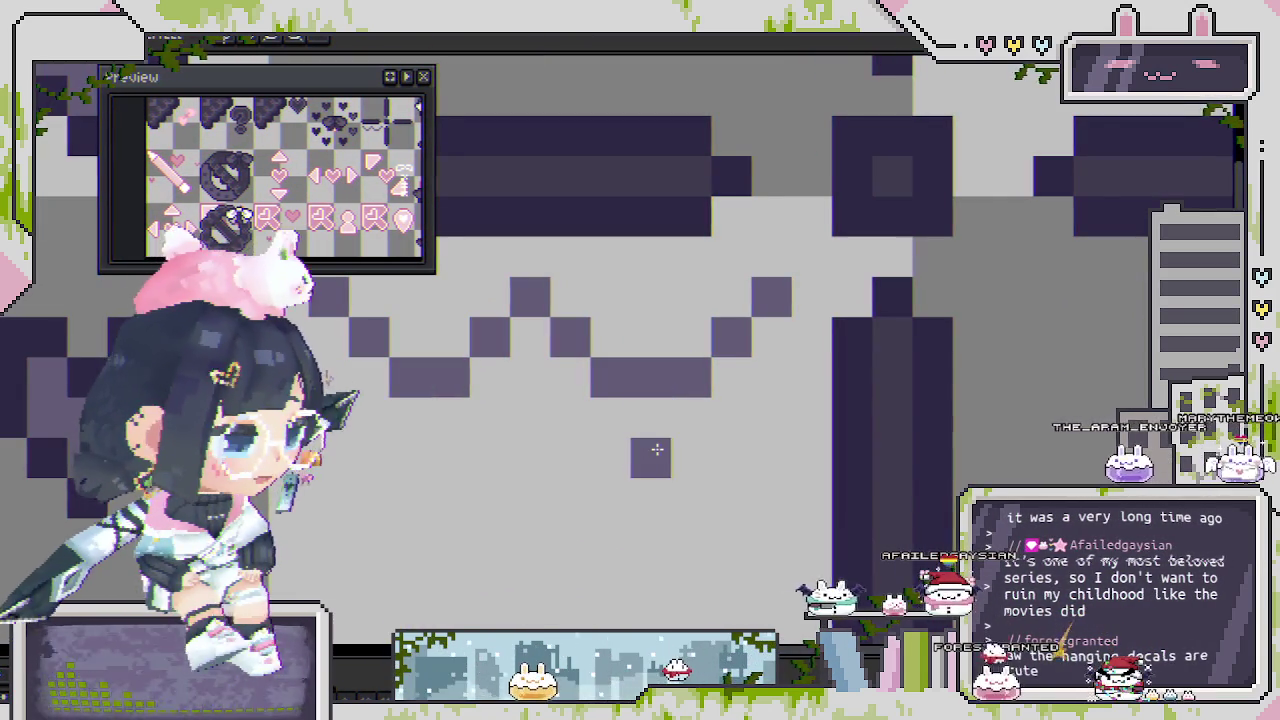
{"action": "scroll", "coordinate": [657, 450], "scroll_direction": "down", "scroll_amount": 2}
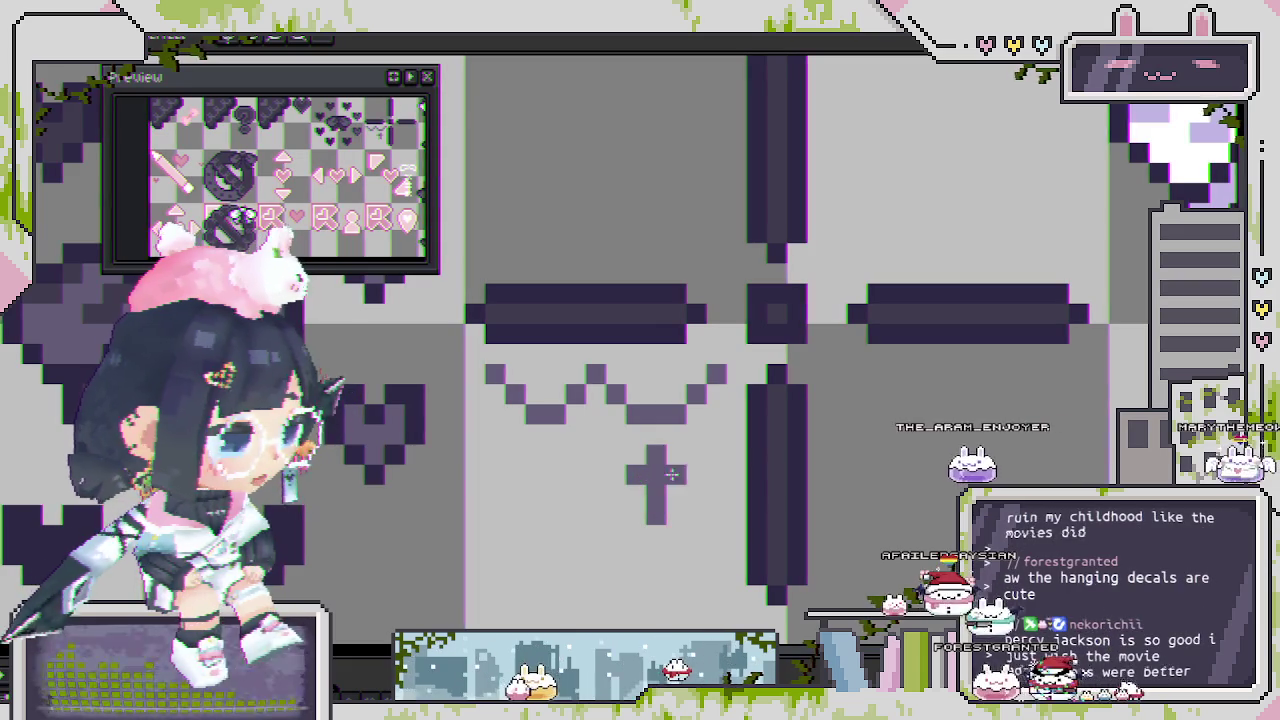
{"action": "scroll", "coordinate": [657, 476], "scroll_direction": "down", "scroll_amount": 2}
{"action": "scroll", "coordinate": [657, 476], "scroll_direction": "down", "scroll_amount": 1}
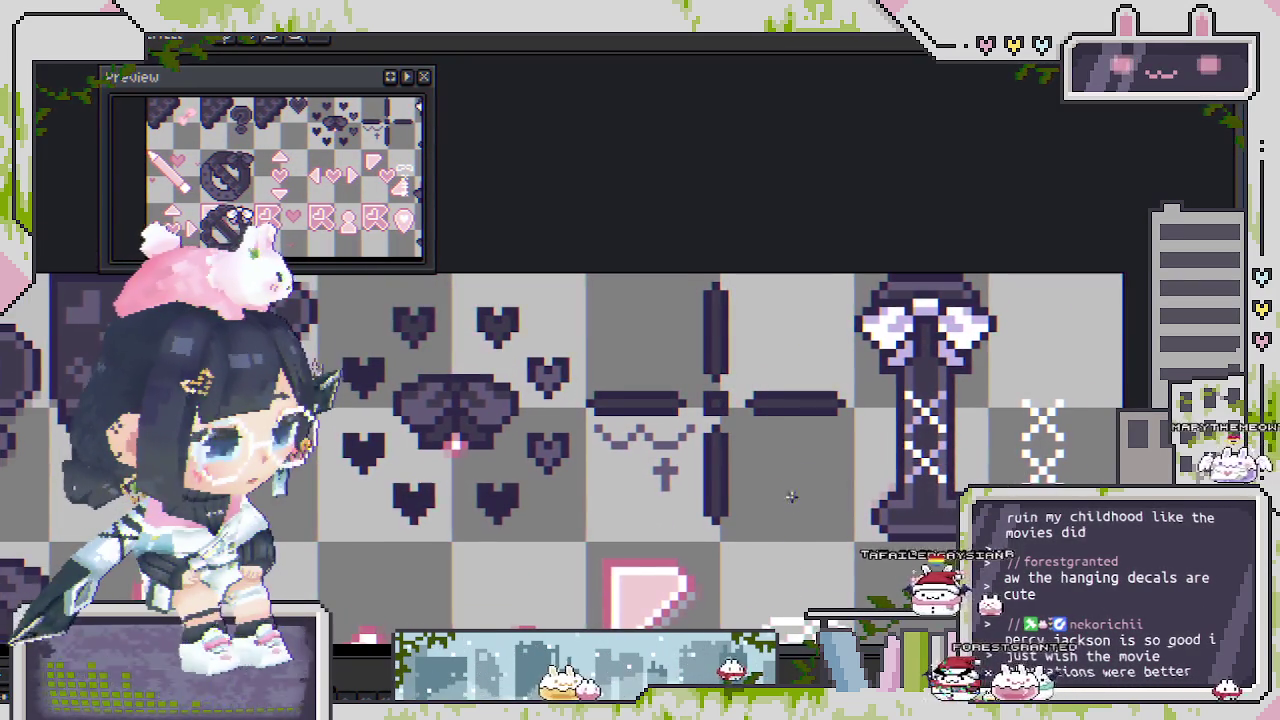
{"action": "scroll", "coordinate": [791, 503], "scroll_direction": "down", "scroll_amount": 1}
{"action": "scroll", "coordinate": [791, 480], "scroll_direction": "down", "scroll_amount": 1}
{"action": "scroll", "coordinate": [810, 420], "scroll_direction": "down", "scroll_amount": 1}
{"action": "scroll", "coordinate": [832, 346], "scroll_direction": "up", "scroll_amount": 1}
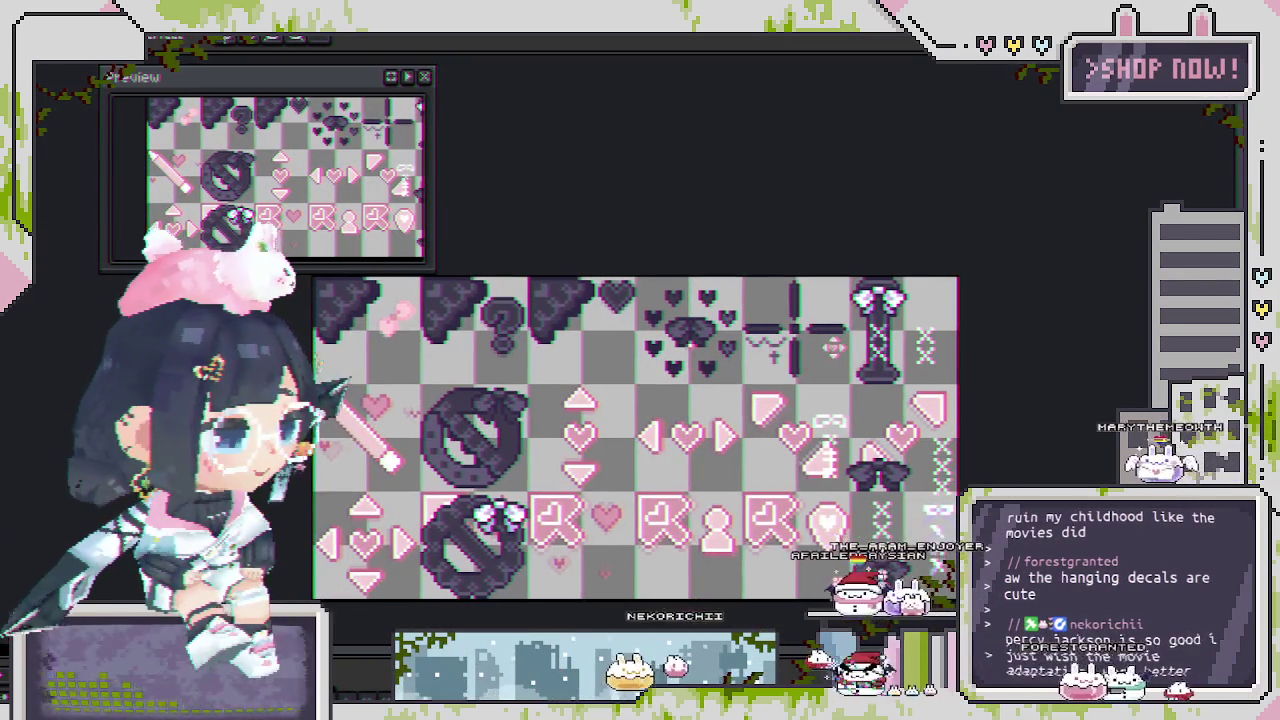
{"action": "scroll", "coordinate": [832, 346], "scroll_direction": "up", "scroll_amount": 1}
{"action": "scroll", "coordinate": [800, 350], "scroll_direction": "up", "scroll_amount": 2}
{"action": "scroll", "coordinate": [737, 359], "scroll_direction": "up", "scroll_amount": 2}
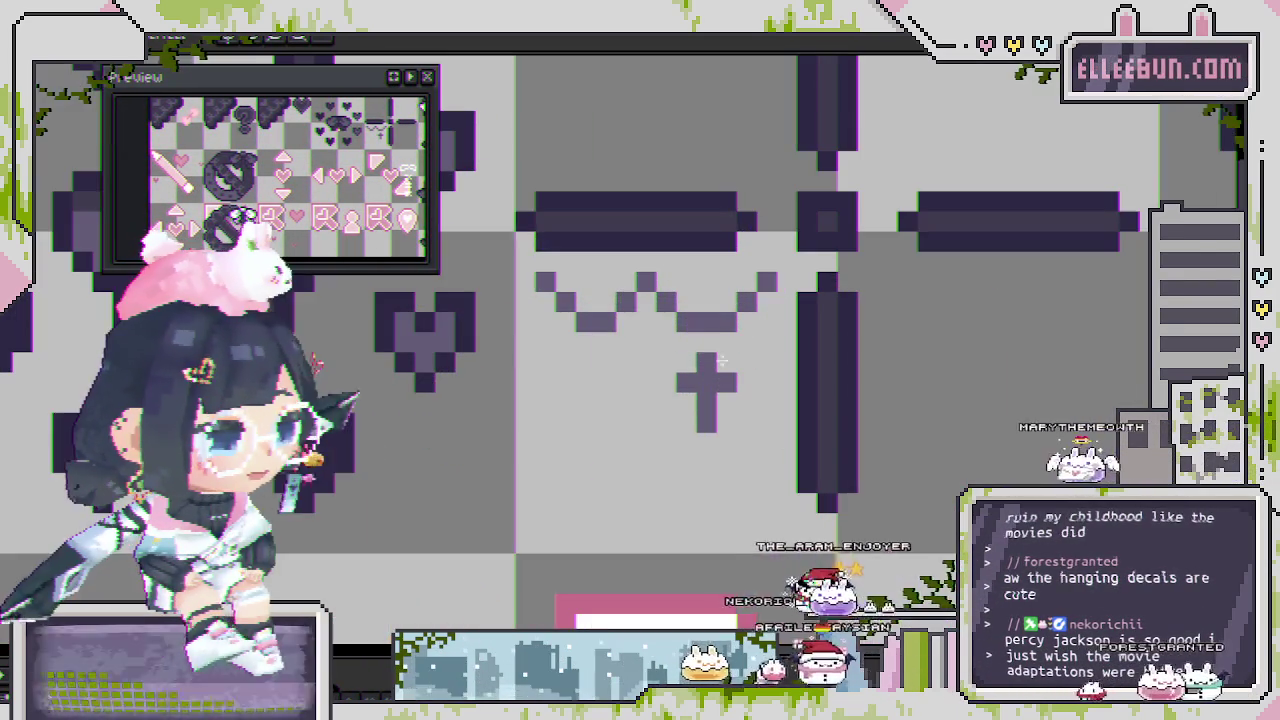
Darken the cross pendant's right arm and centre pixels and lengthen its bottom arm.
{"action": "left_click", "coordinate": [645, 401]}
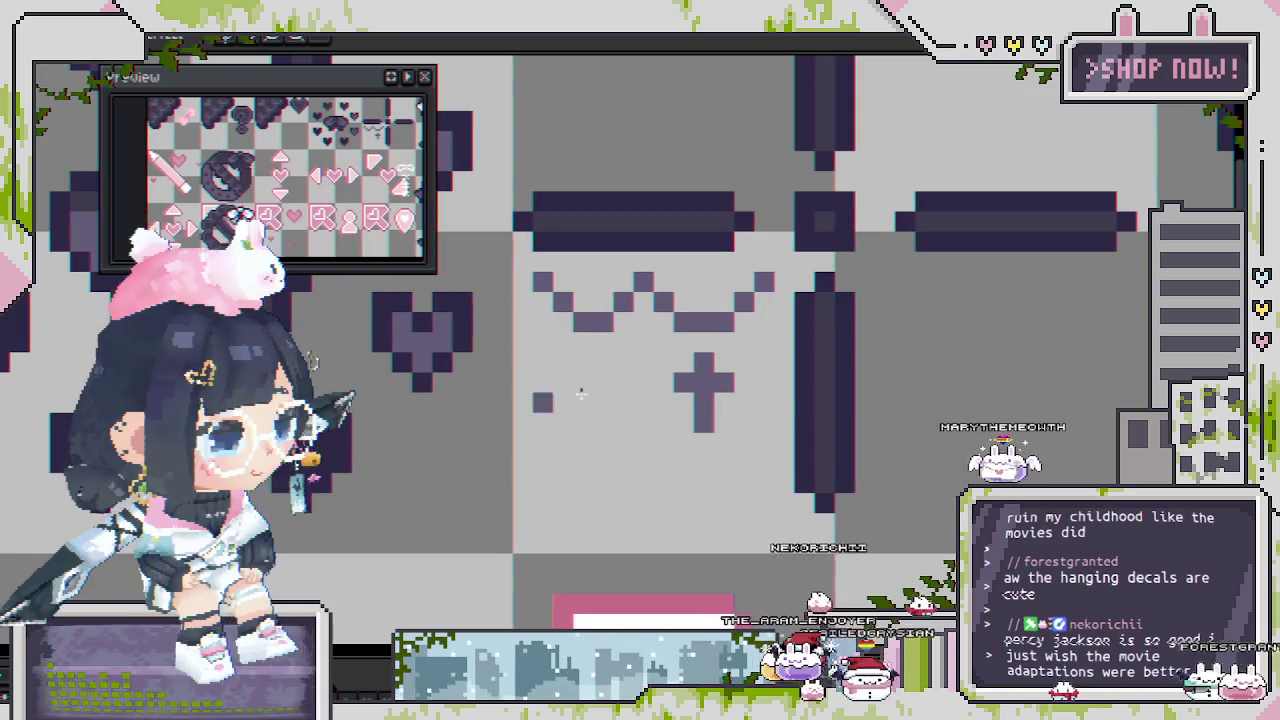
{"action": "scroll", "coordinate": [661, 395], "scroll_direction": "up", "scroll_amount": 2}
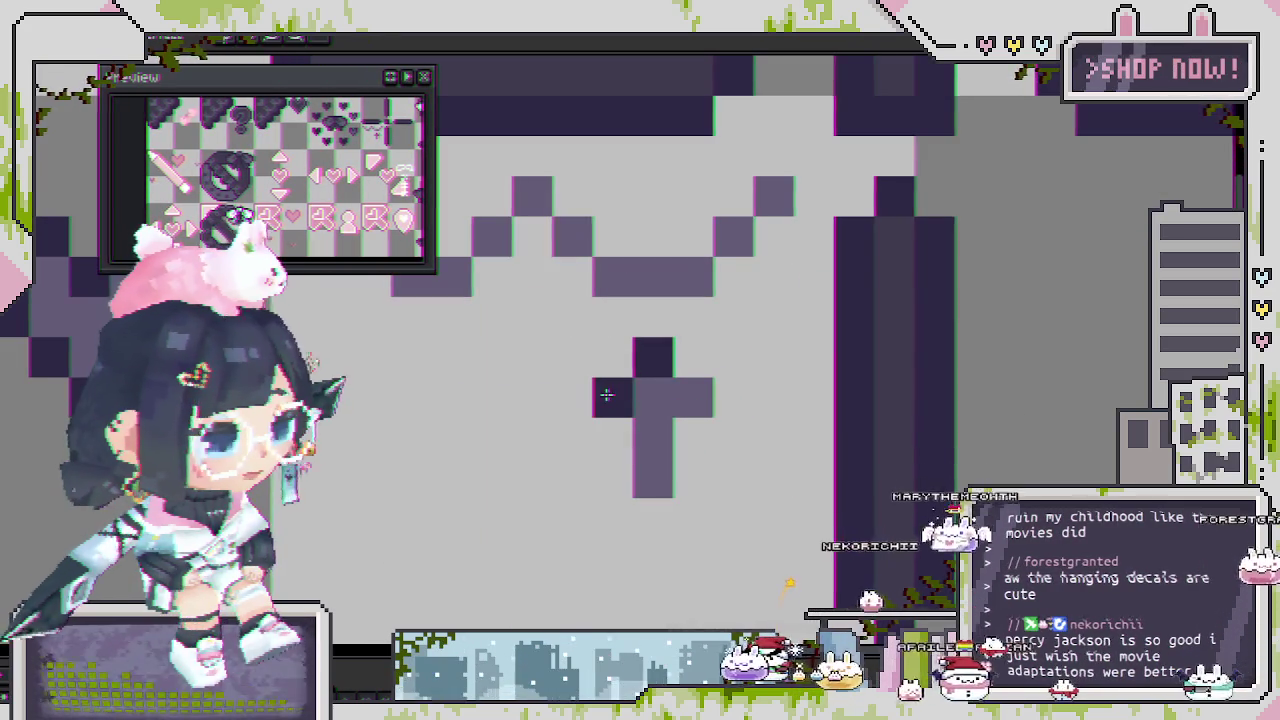
{"action": "left_click", "coordinate": [693, 397]}
{"action": "left_click", "coordinate": [651, 437]}
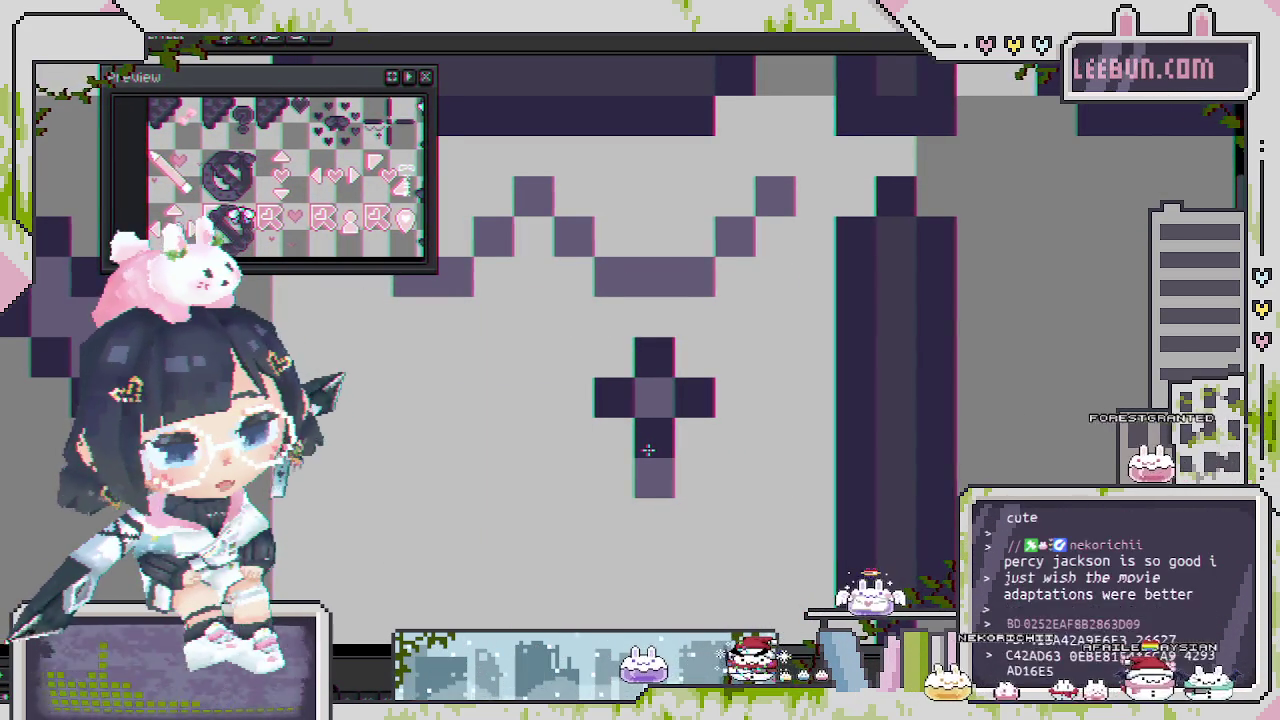
{"action": "left_click", "coordinate": [643, 475]}
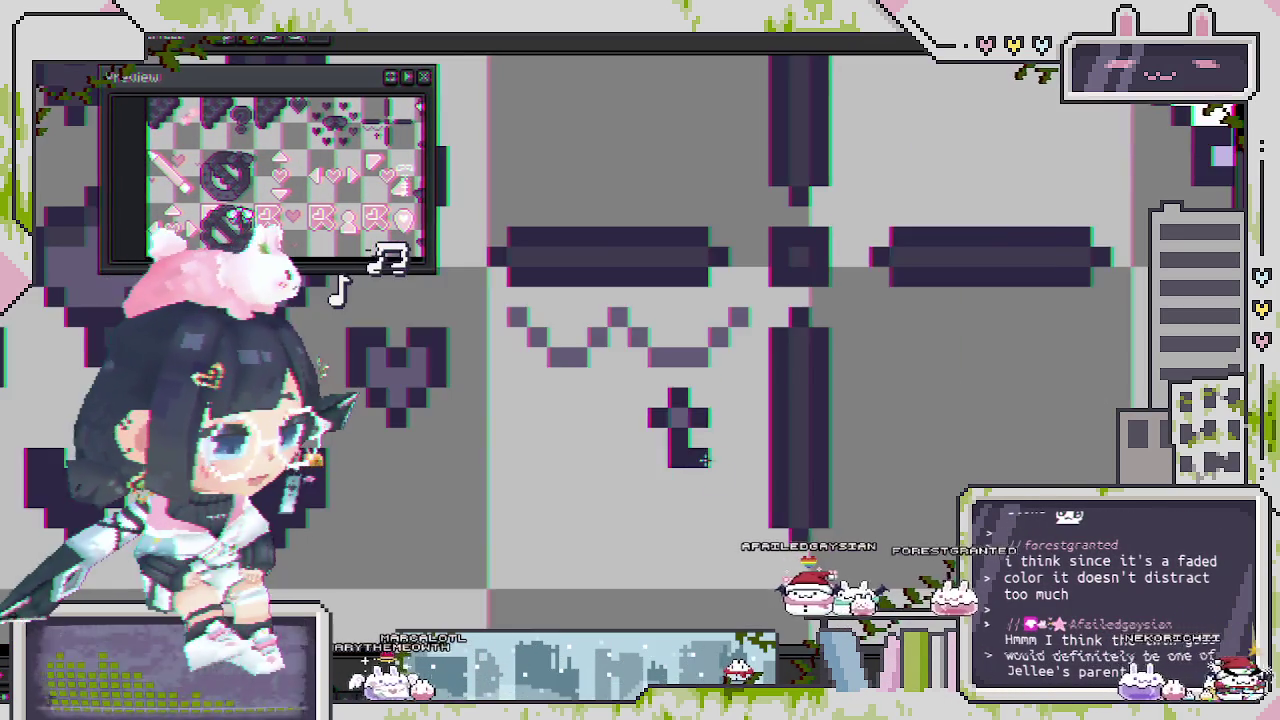
{"action": "scroll", "coordinate": [691, 425], "scroll_direction": "down", "scroll_amount": 1}
{"action": "scroll", "coordinate": [691, 425], "scroll_direction": "down", "scroll_amount": 1}
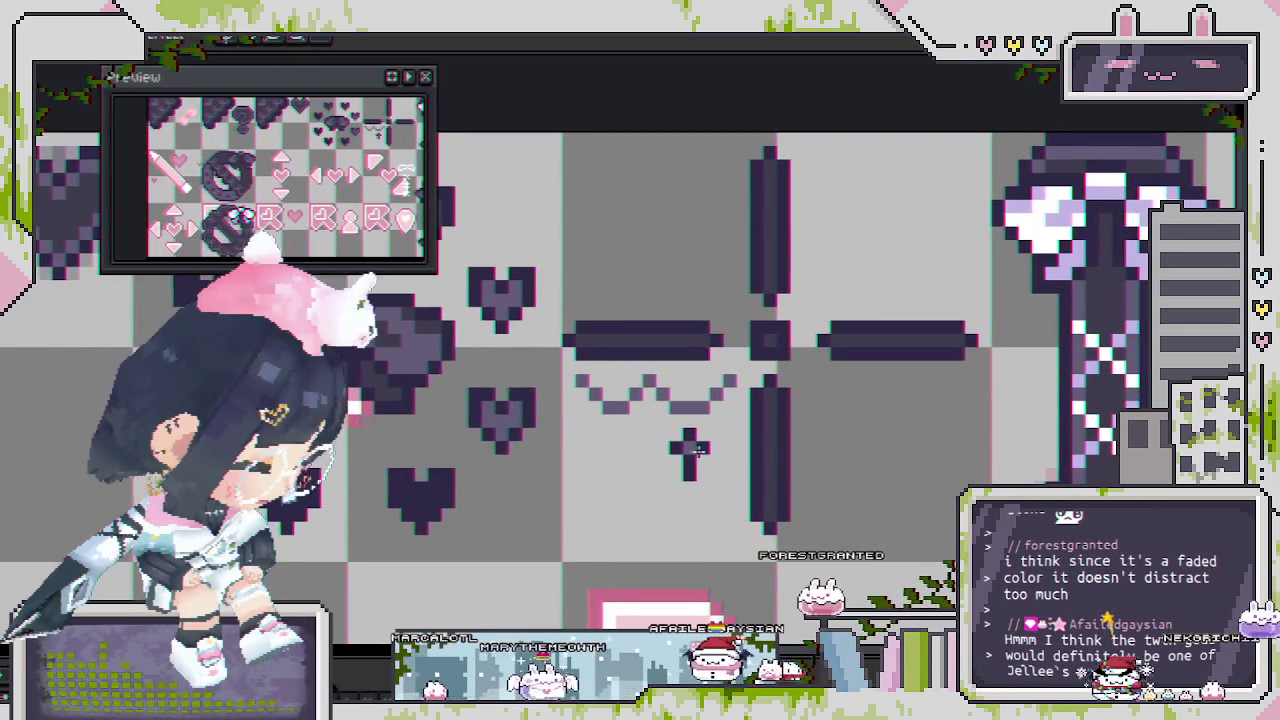
{"action": "scroll", "coordinate": [690, 448], "scroll_direction": "up", "scroll_amount": 1}
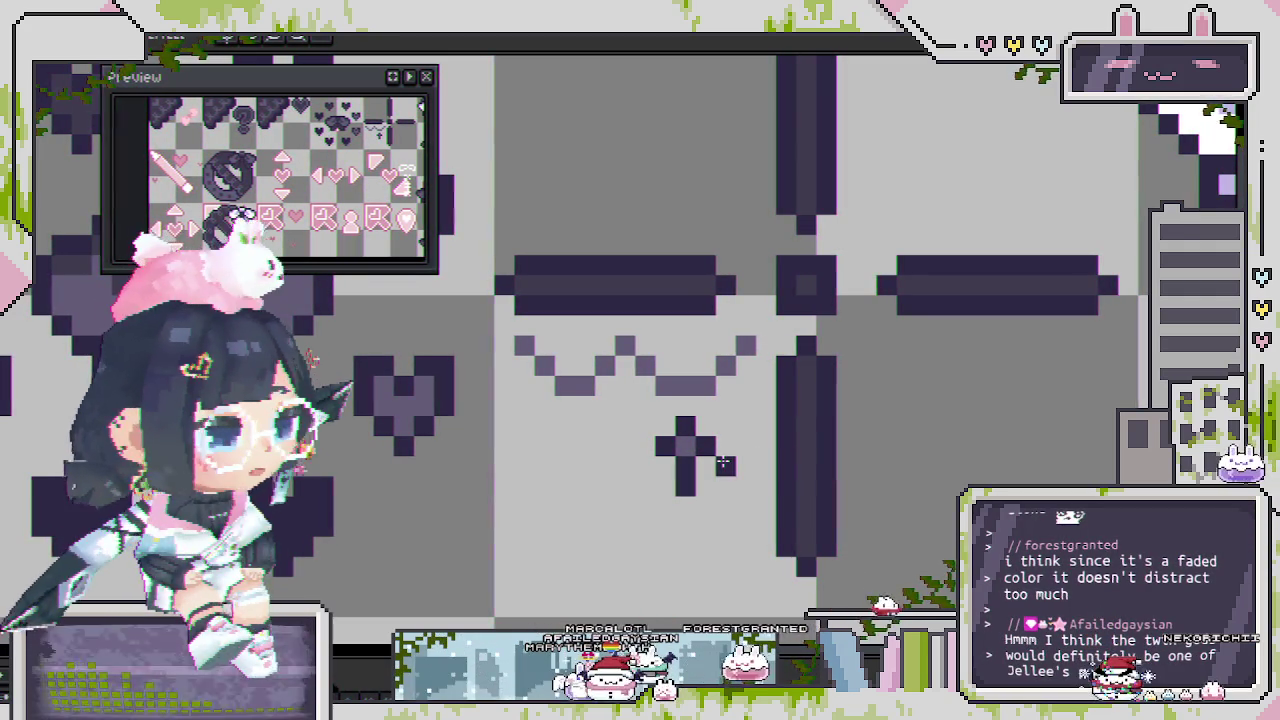
{"action": "scroll", "coordinate": [706, 463], "scroll_direction": "up", "scroll_amount": 1}
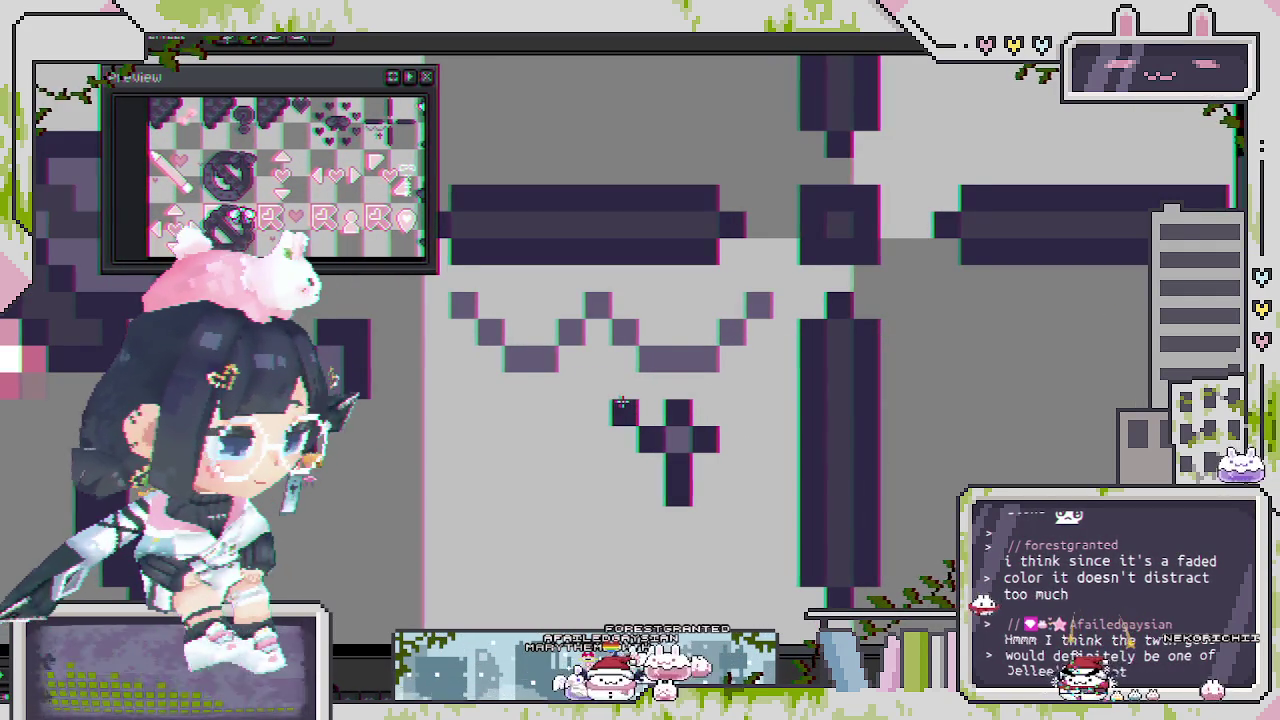
Nudge the cross pendant one pixel left and add a dark pixel further left.
{"action": "mouse_move", "coordinate": [621, 402]}
{"action": "left_mouse_down"}
{"action": "mouse_move", "coordinate": [714, 471]}
{"action": "mouse_move", "coordinate": [786, 557]}
{"action": "left_mouse_up"}
{"action": "key", "text": "m"}
{"action": "mouse_move", "coordinate": [723, 490]}
{"action": "left_mouse_down"}
{"action": "mouse_move", "coordinate": [668, 487]}
{"action": "mouse_move", "coordinate": [738, 490]}
{"action": "left_mouse_up"}
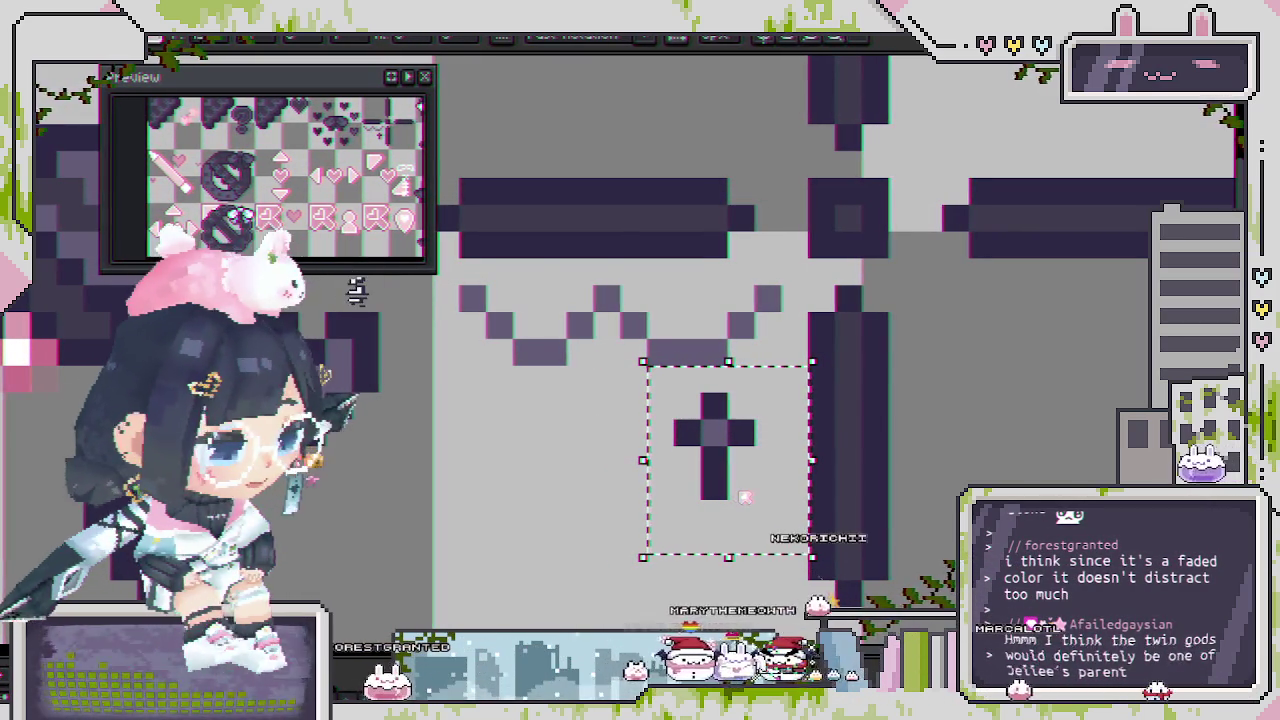
{"action": "left_click", "coordinate": [580, 432]}
{"action": "left_click", "coordinate": [563, 405]}
{"action": "left_click_drag", "start_coordinate": [570, 414], "coordinate": [474, 401]}
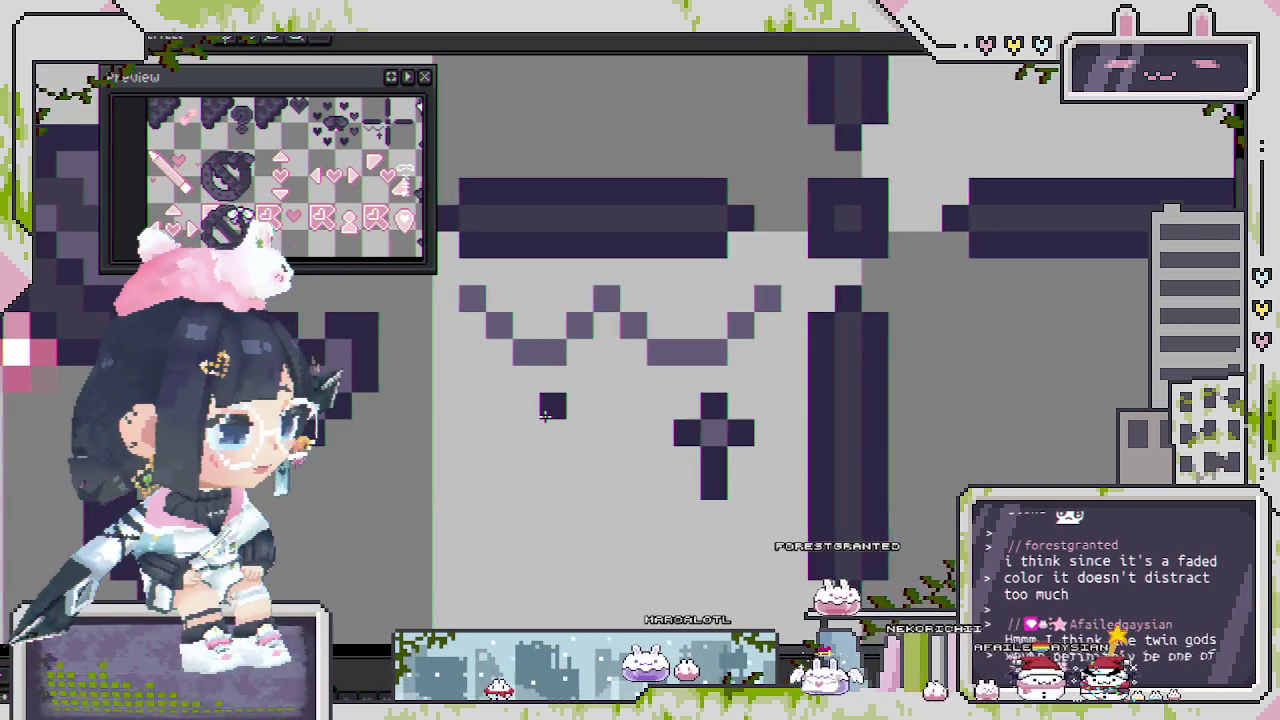
Build a small dark heart charm pixel by pixel to the left of the cross.
{"action": "scroll", "coordinate": [587, 463], "scroll_direction": "down", "scroll_amount": 3}
{"action": "scroll", "coordinate": [650, 450], "scroll_direction": "up", "scroll_amount": 1}
{"action": "scroll", "coordinate": [700, 440], "scroll_direction": "down", "scroll_amount": 2}
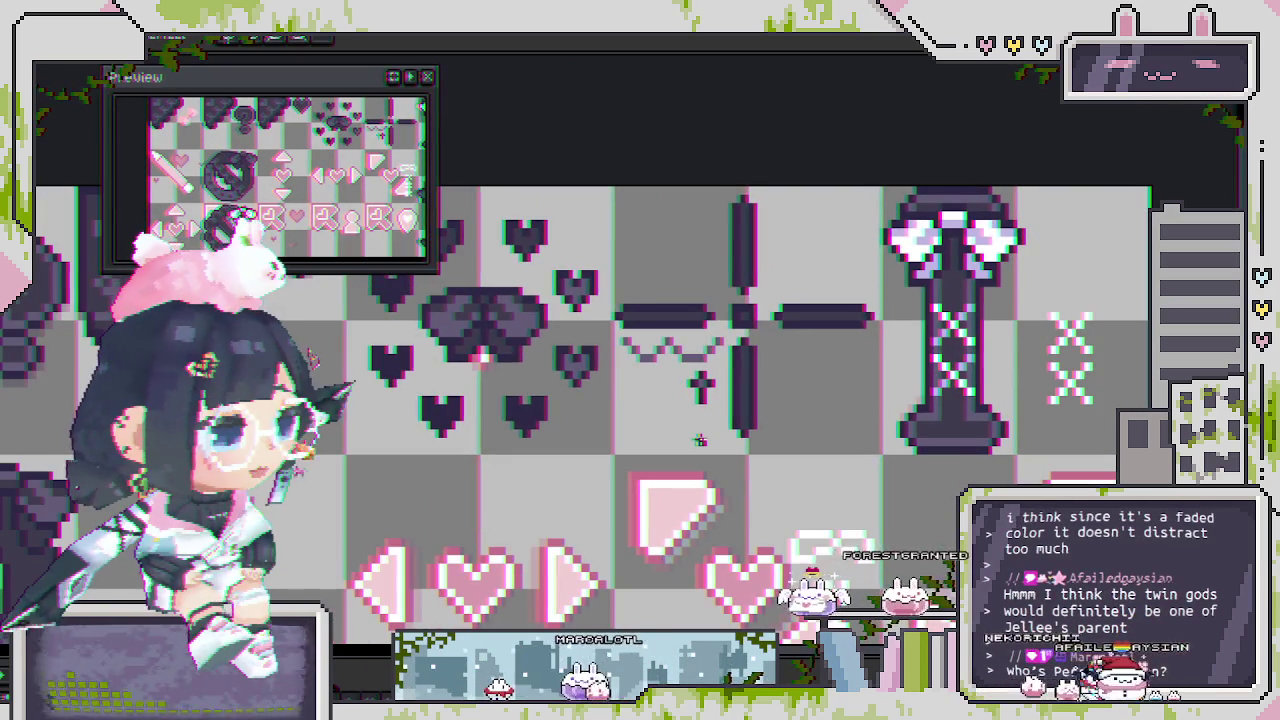
{"action": "scroll", "coordinate": [700, 440], "scroll_direction": "up", "scroll_amount": 1}
{"action": "scroll", "coordinate": [660, 425], "scroll_direction": "up", "scroll_amount": 1}
{"action": "scroll", "coordinate": [621, 410], "scroll_direction": "up", "scroll_amount": 1}
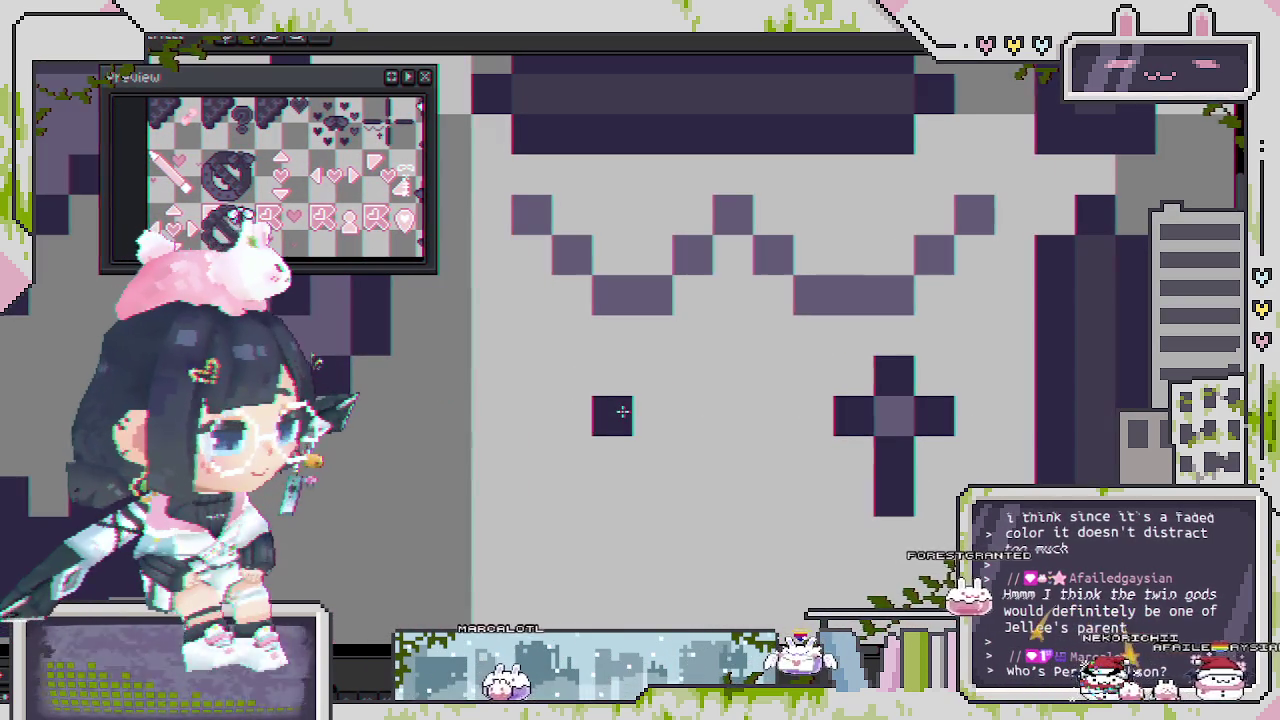
{"action": "left_click", "coordinate": [639, 386]}
{"action": "left_click", "coordinate": [638, 420]}
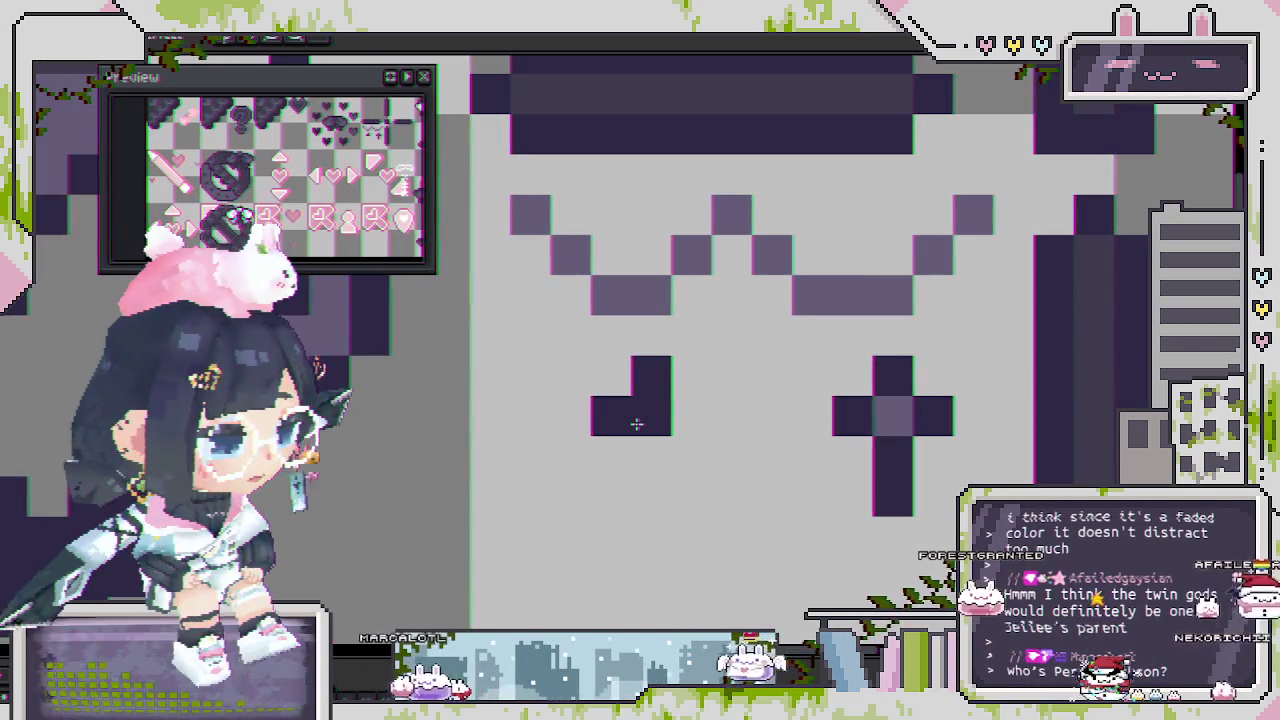
{"action": "left_click", "coordinate": [609, 449]}
{"action": "left_click", "coordinate": [561, 386]}
{"action": "left_click", "coordinate": [562, 399]}
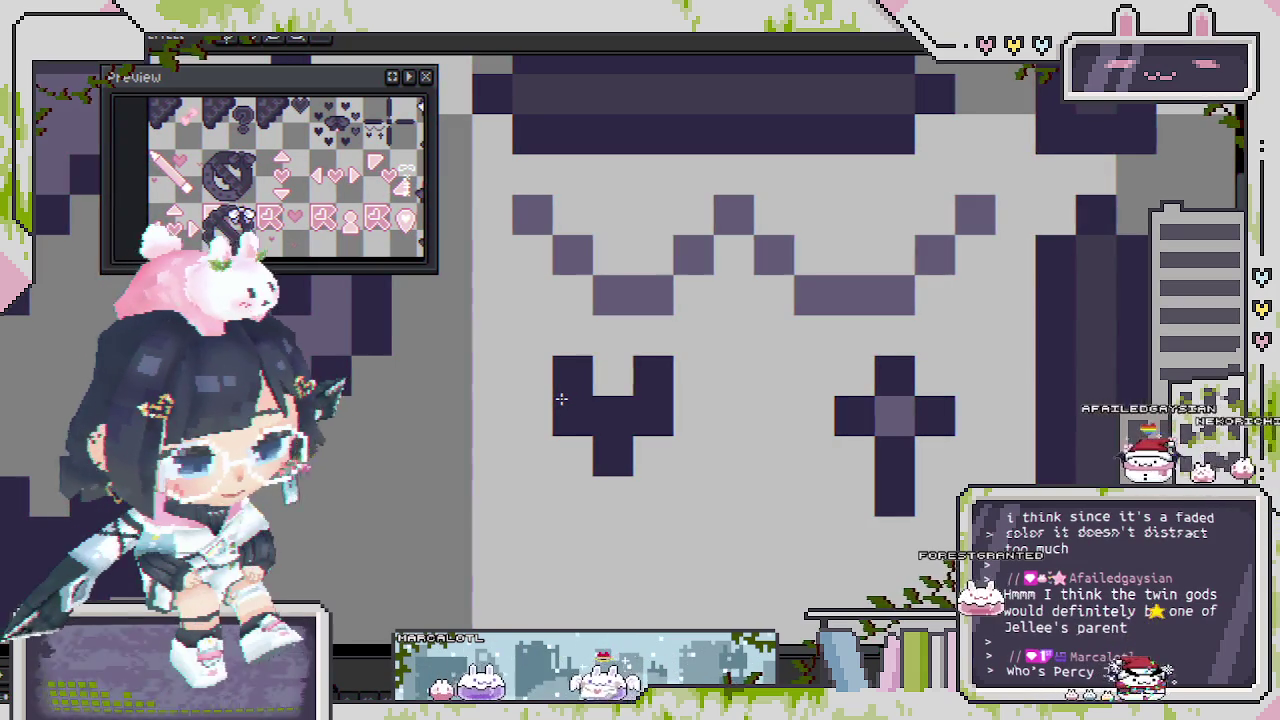
{"action": "scroll", "coordinate": [562, 399], "scroll_direction": "down", "scroll_amount": 3}
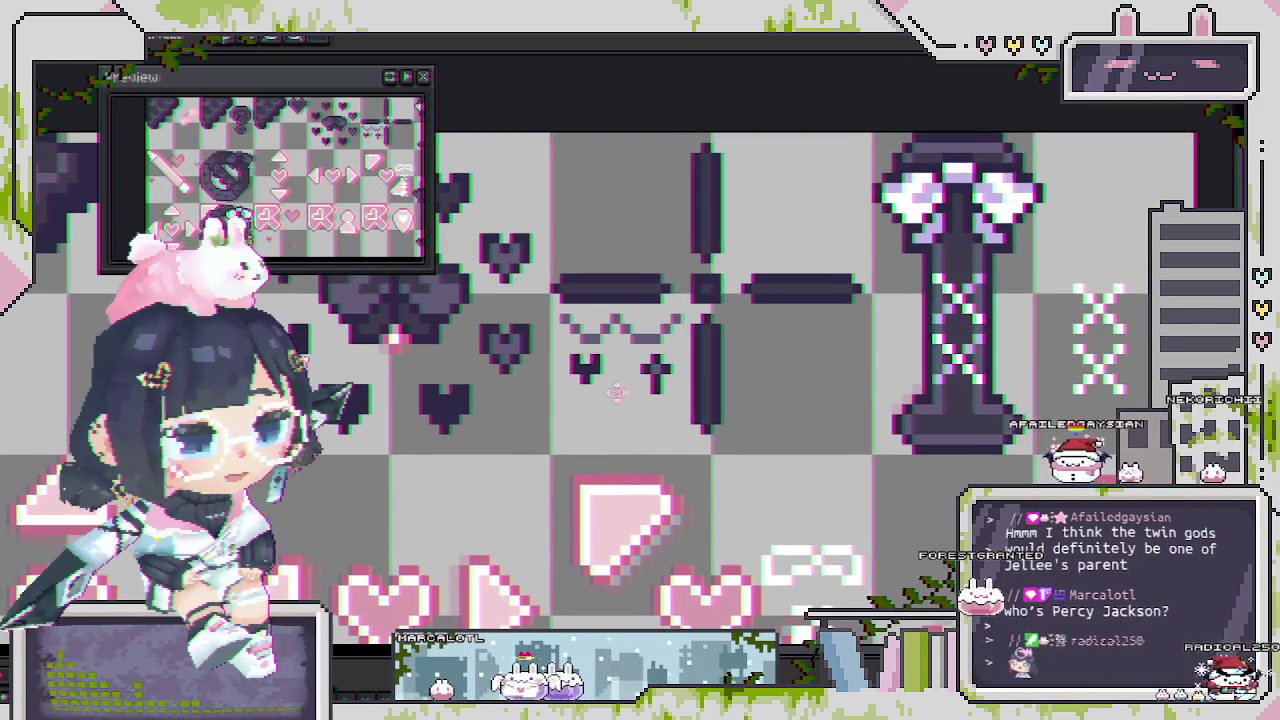
{"action": "scroll", "coordinate": [608, 362], "scroll_direction": "up", "scroll_amount": 3}
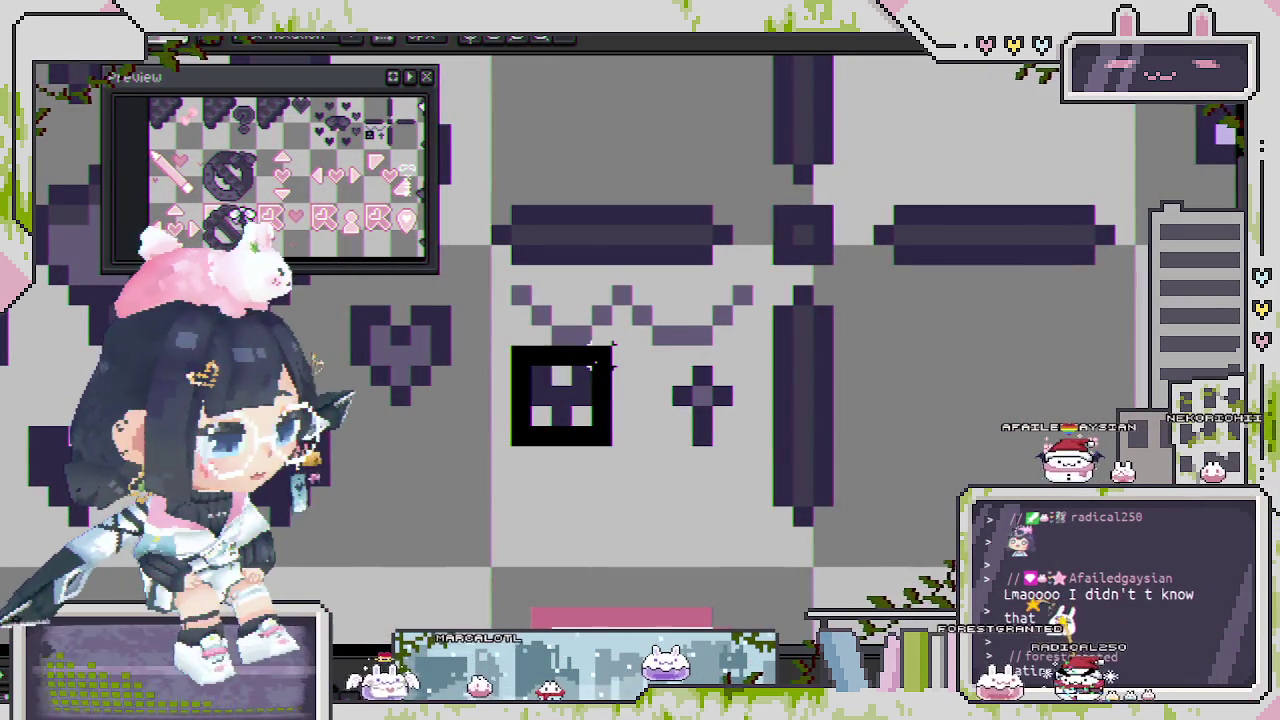
Move the heart pendant two pixels left and up, then deselect it.
{"action": "left_click_drag", "start_coordinate": [628, 355], "coordinate": [628, 355]}
{"action": "scroll", "coordinate": [625, 360], "scroll_direction": "down", "scroll_amount": 2}
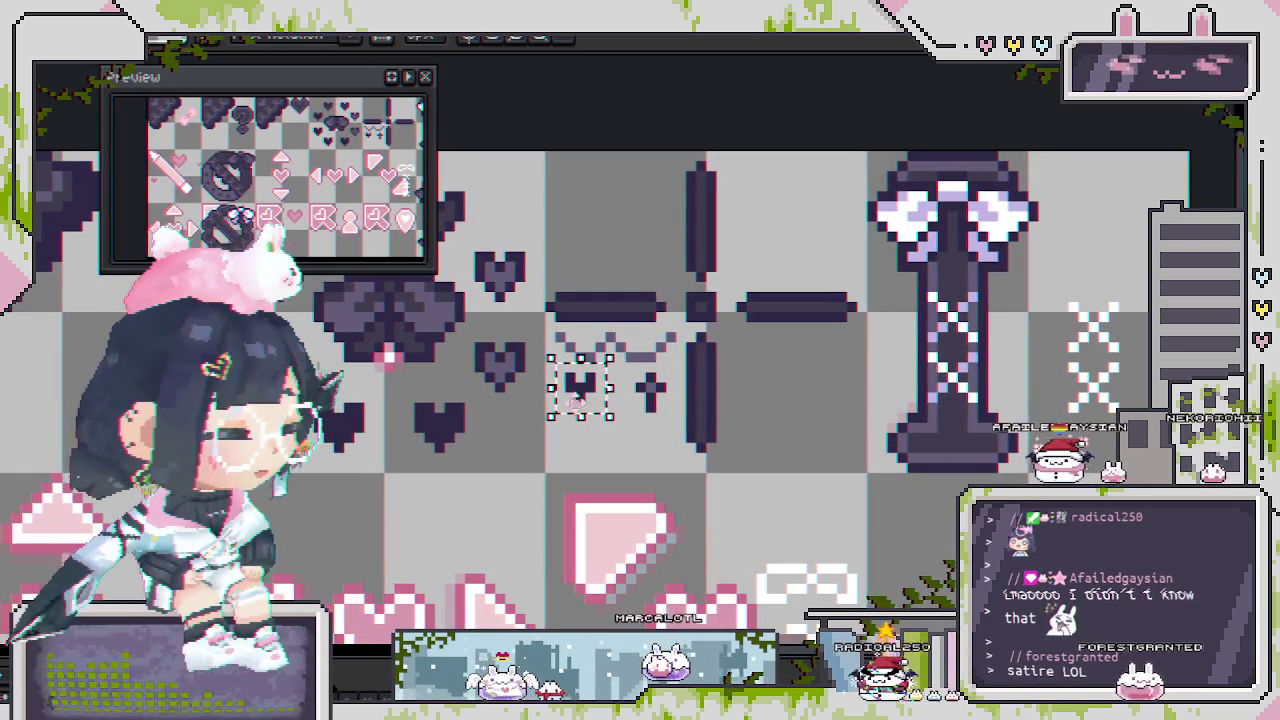
{"action": "scroll", "coordinate": [590, 414], "scroll_direction": "up", "scroll_amount": 2}
{"action": "scroll", "coordinate": [580, 400], "scroll_direction": "up", "scroll_amount": 1}
{"action": "mouse_move", "coordinate": [580, 400]}
{"action": "left_mouse_down"}
{"action": "mouse_move", "coordinate": [527, 383]}
{"action": "mouse_move", "coordinate": [577, 378]}
{"action": "mouse_move", "coordinate": [577, 350]}
{"action": "left_mouse_up"}
{"action": "left_click", "coordinate": [720, 403]}
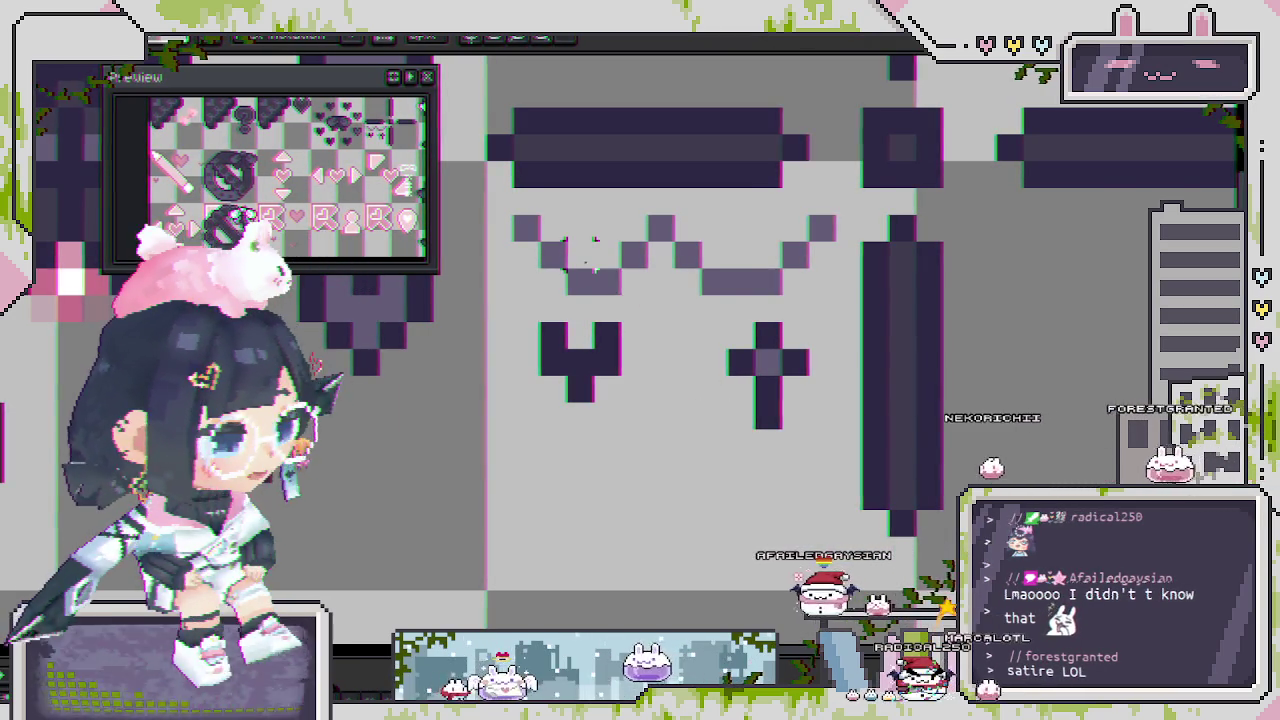
Fill the gap in the garland's left dip with dark pixels.
{"action": "scroll", "coordinate": [580, 250], "scroll_direction": "up", "scroll_amount": 1}
{"action": "scroll", "coordinate": [610, 260], "scroll_direction": "up", "scroll_amount": 1}
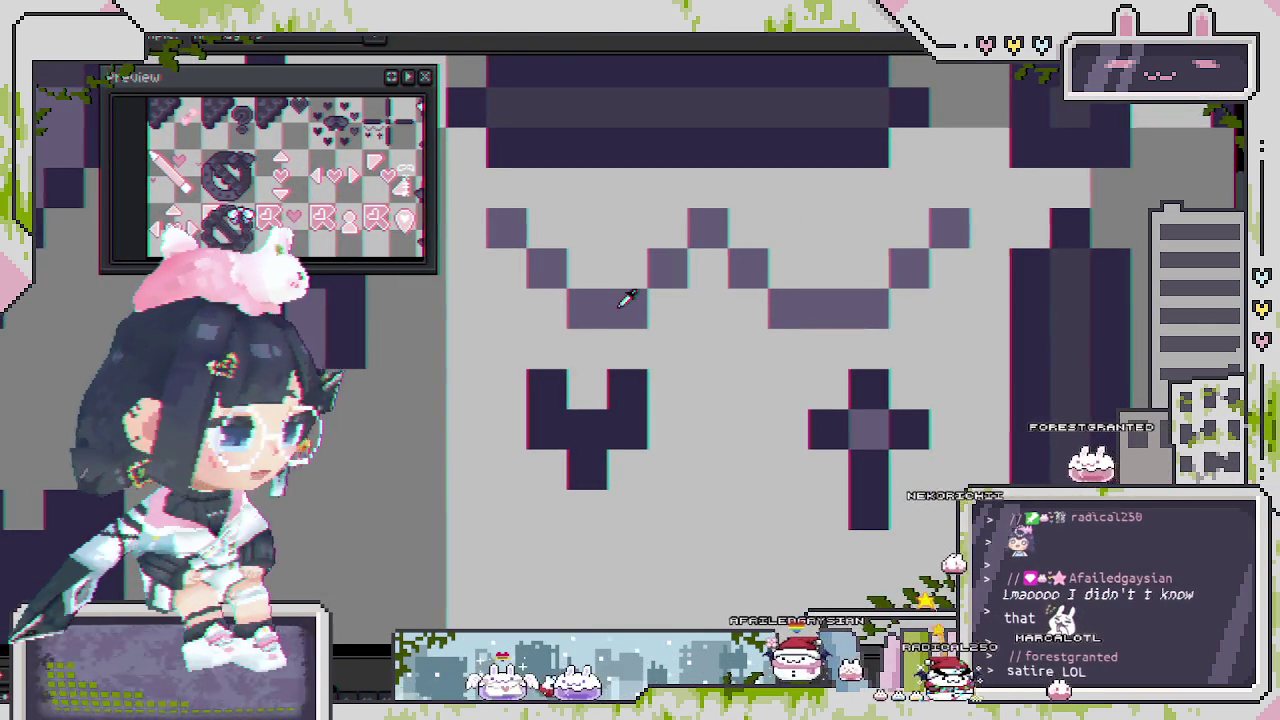
{"action": "left_click_drag", "start_coordinate": [626, 270], "coordinate": [592, 277]}
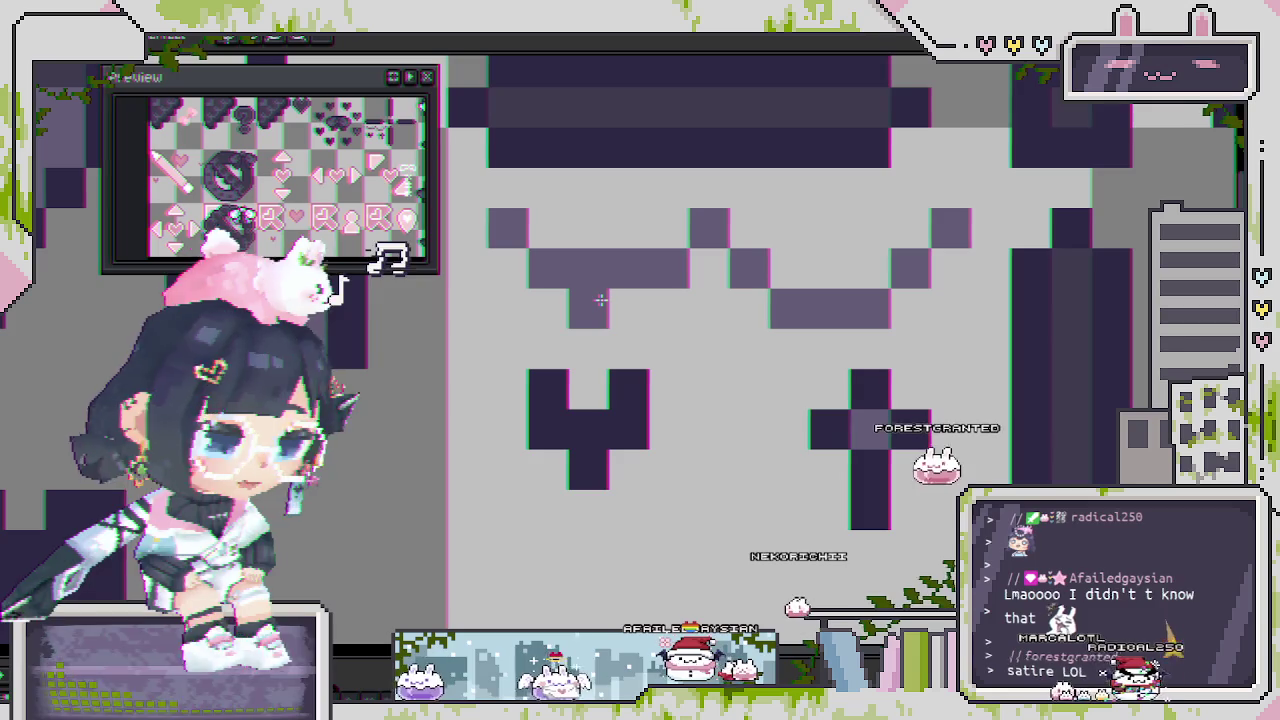
{"action": "scroll", "coordinate": [601, 300], "scroll_direction": "down", "scroll_amount": 2}
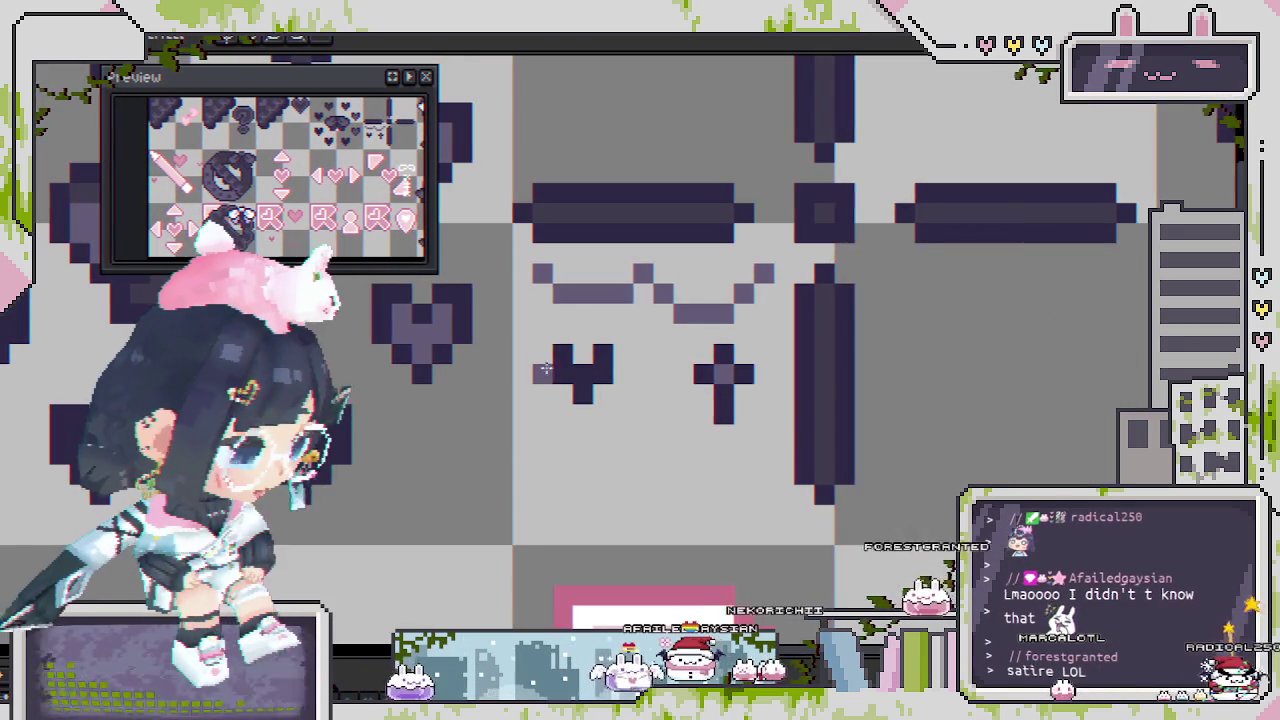
Shift the heart up and right toward the cross, then reselect it.
{"action": "left_click_drag", "start_coordinate": [526, 320], "coordinate": [614, 428]}
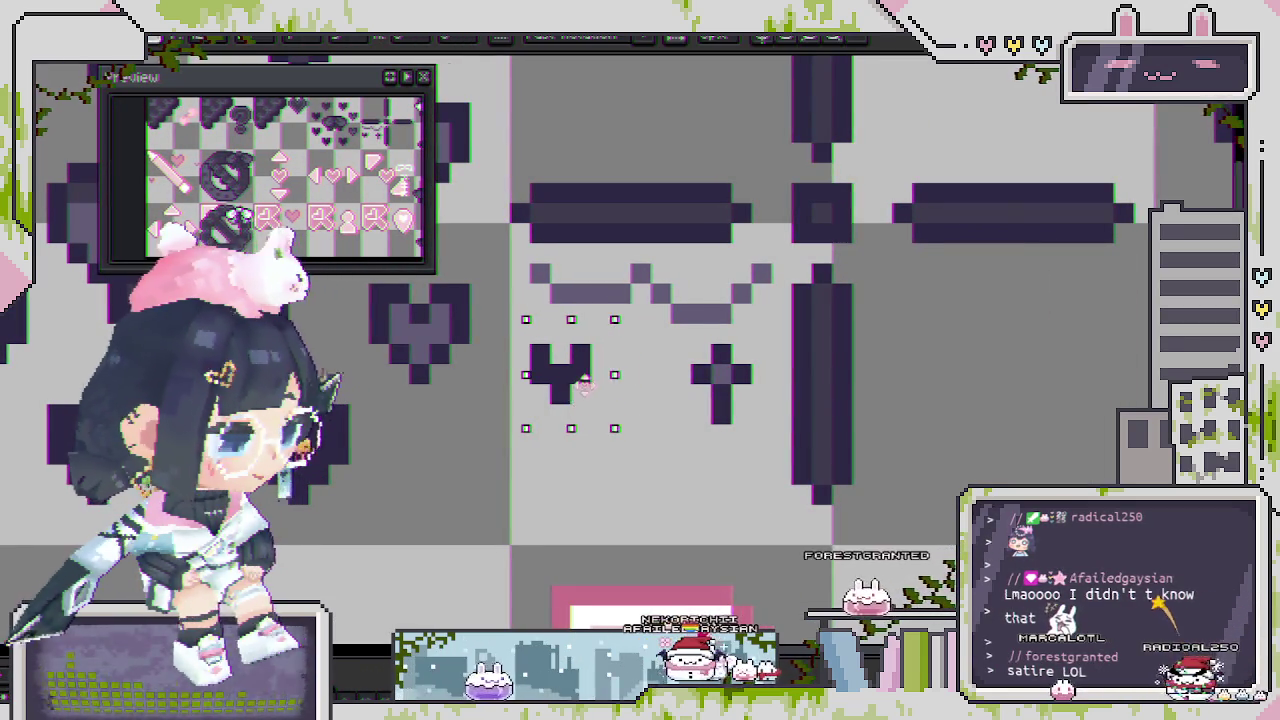
{"action": "left_click_drag", "start_coordinate": [590, 370], "coordinate": [612, 362]}
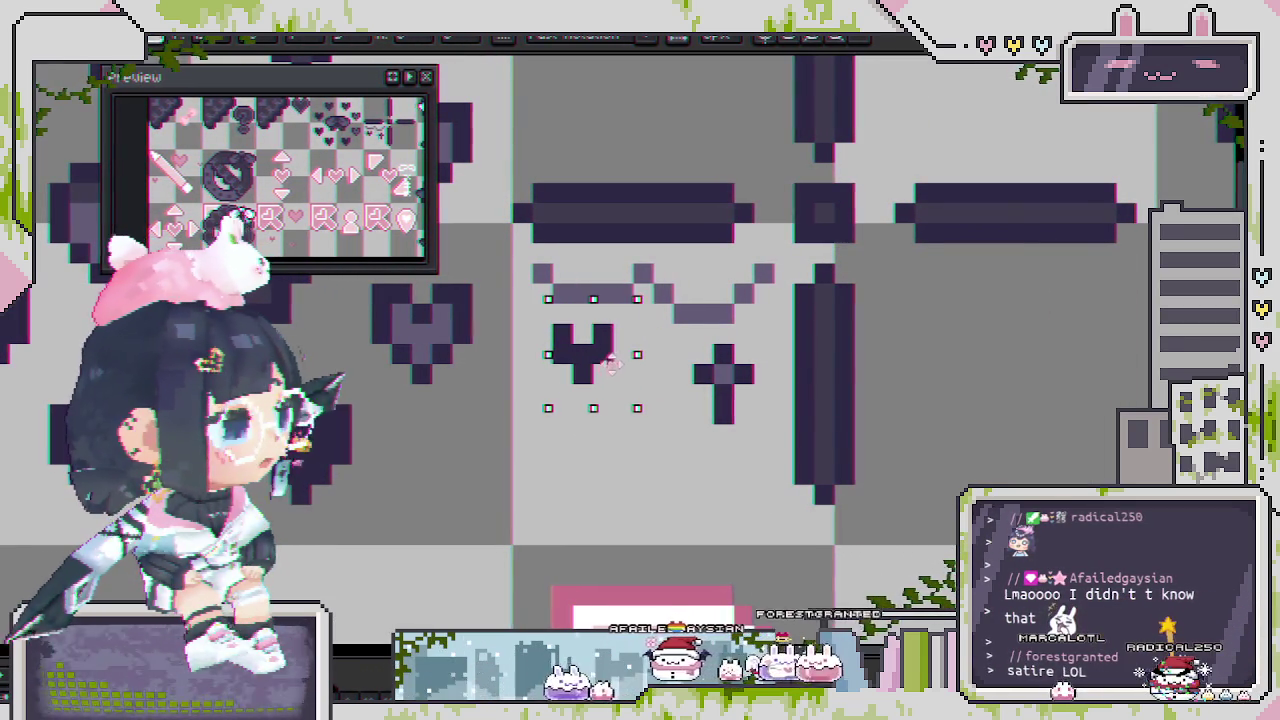
{"action": "left_click", "coordinate": [781, 374]}
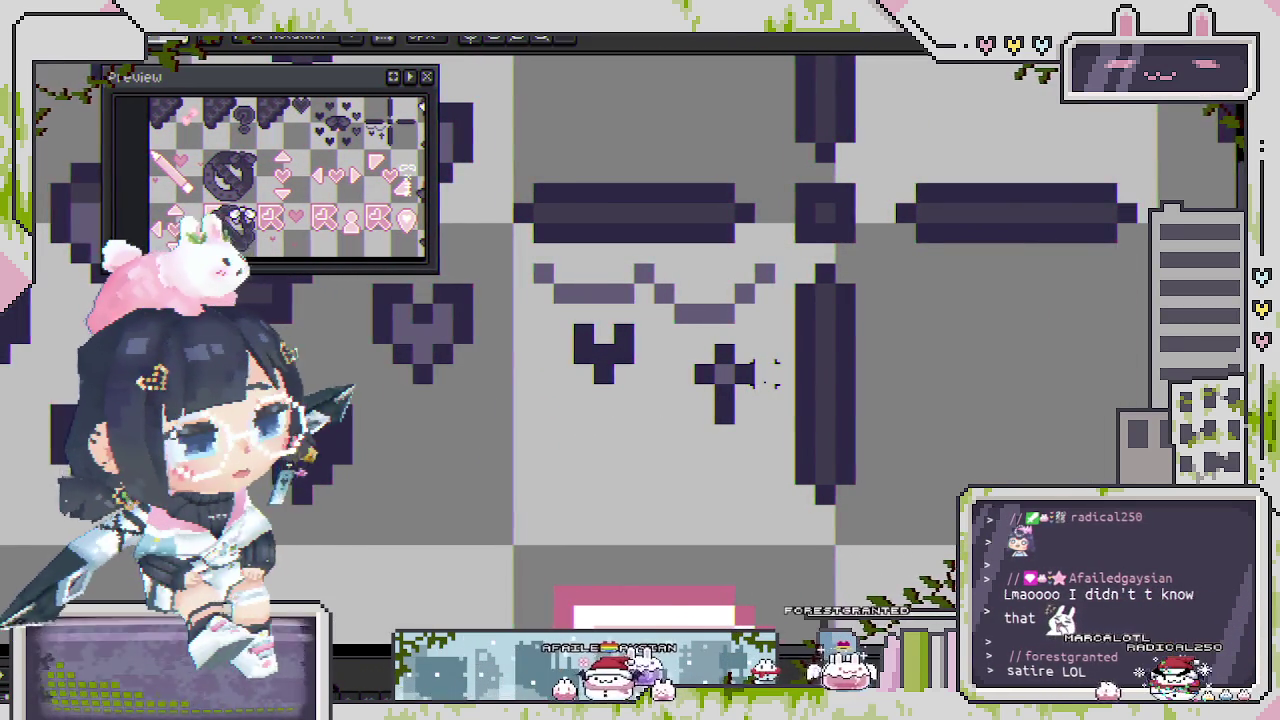
{"action": "scroll", "coordinate": [770, 390], "scroll_direction": "down", "scroll_amount": 2}
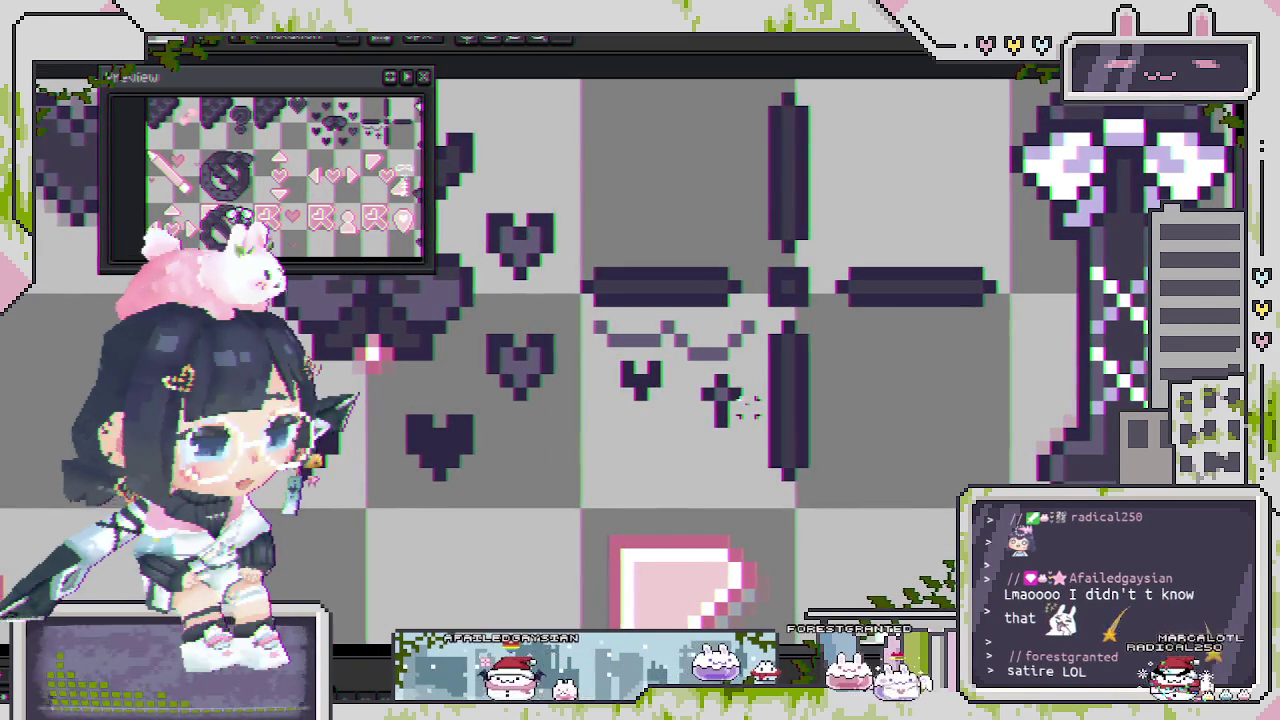
{"action": "scroll", "coordinate": [690, 385], "scroll_direction": "up", "scroll_amount": 1}
{"action": "scroll", "coordinate": [660, 372], "scroll_direction": "up", "scroll_amount": 1}
{"action": "left_click_drag", "start_coordinate": [608, 360], "coordinate": [650, 420]}
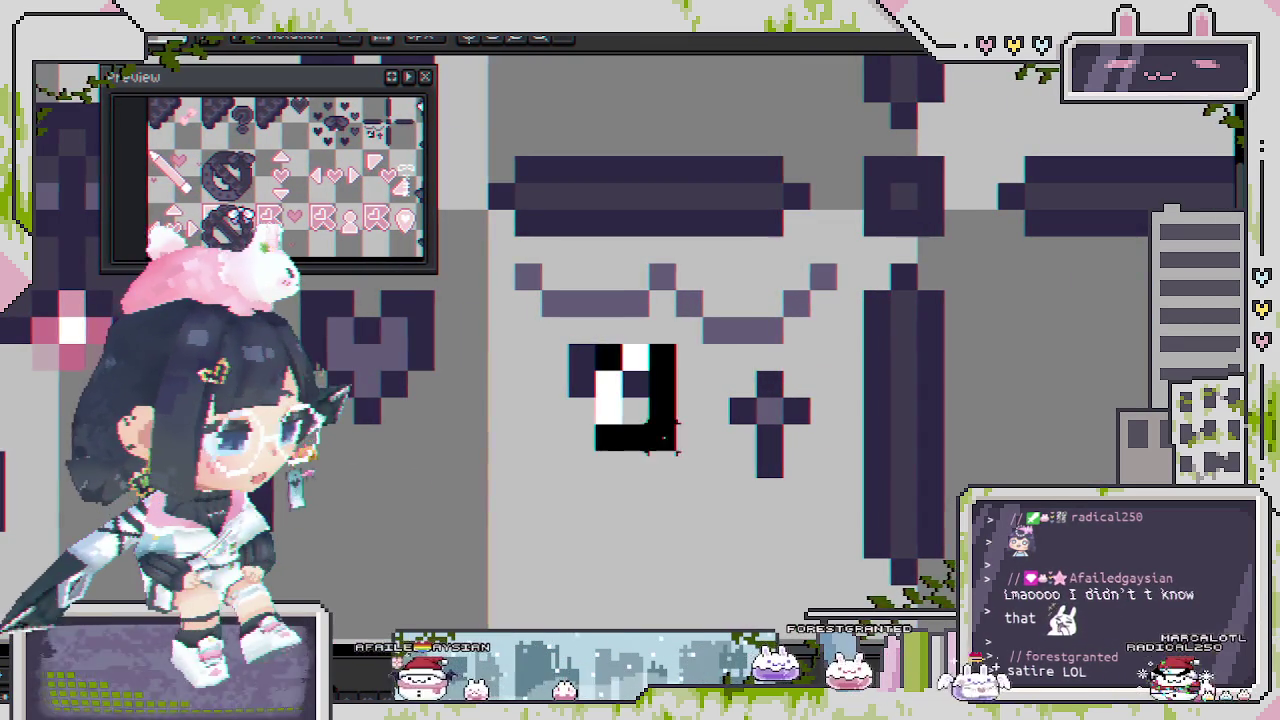
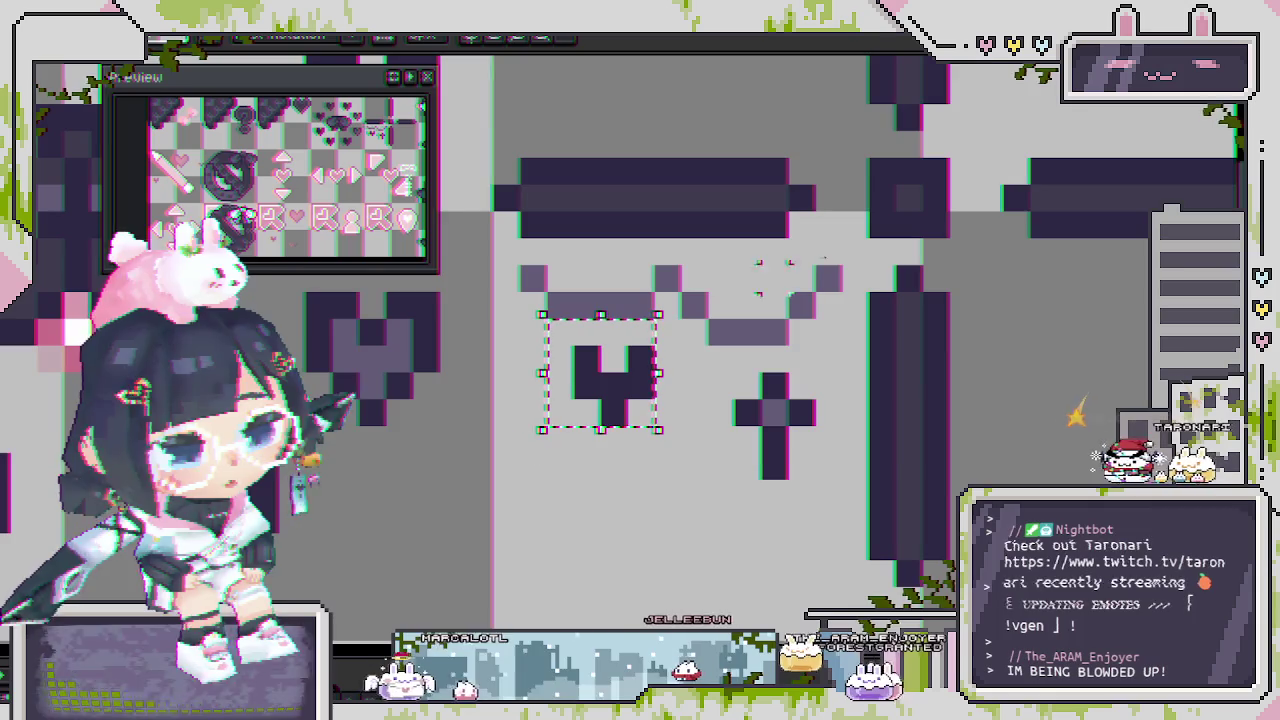
Pan across the sheet to the large S sprites and flip through the other open sprite files.
{"action": "scroll", "coordinate": [535, 448], "scroll_direction": "down", "scroll_amount": 1}
{"action": "scroll", "coordinate": [535, 448], "scroll_direction": "down", "scroll_amount": 1}
{"action": "scroll", "coordinate": [535, 451], "scroll_direction": "down", "scroll_amount": 1}
{"action": "scroll", "coordinate": [640, 430], "scroll_direction": "down", "scroll_amount": 1}
{"action": "scroll", "coordinate": [698, 414], "scroll_direction": "up", "scroll_amount": 1}
{"action": "scroll", "coordinate": [663, 443], "scroll_direction": "up", "scroll_amount": 1}
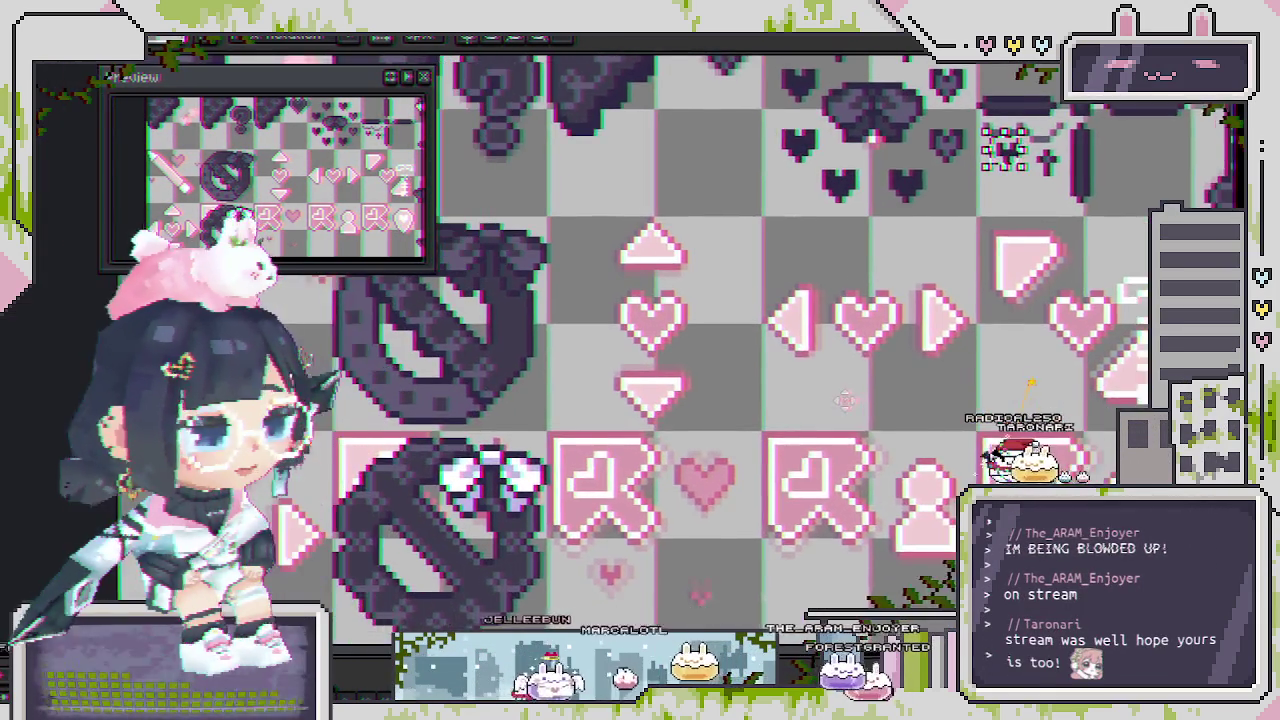
{"action": "scroll", "coordinate": [1022, 358], "scroll_direction": "up", "scroll_amount": 1}
{"action": "scroll", "coordinate": [1000, 362], "scroll_direction": "down", "scroll_amount": 1}
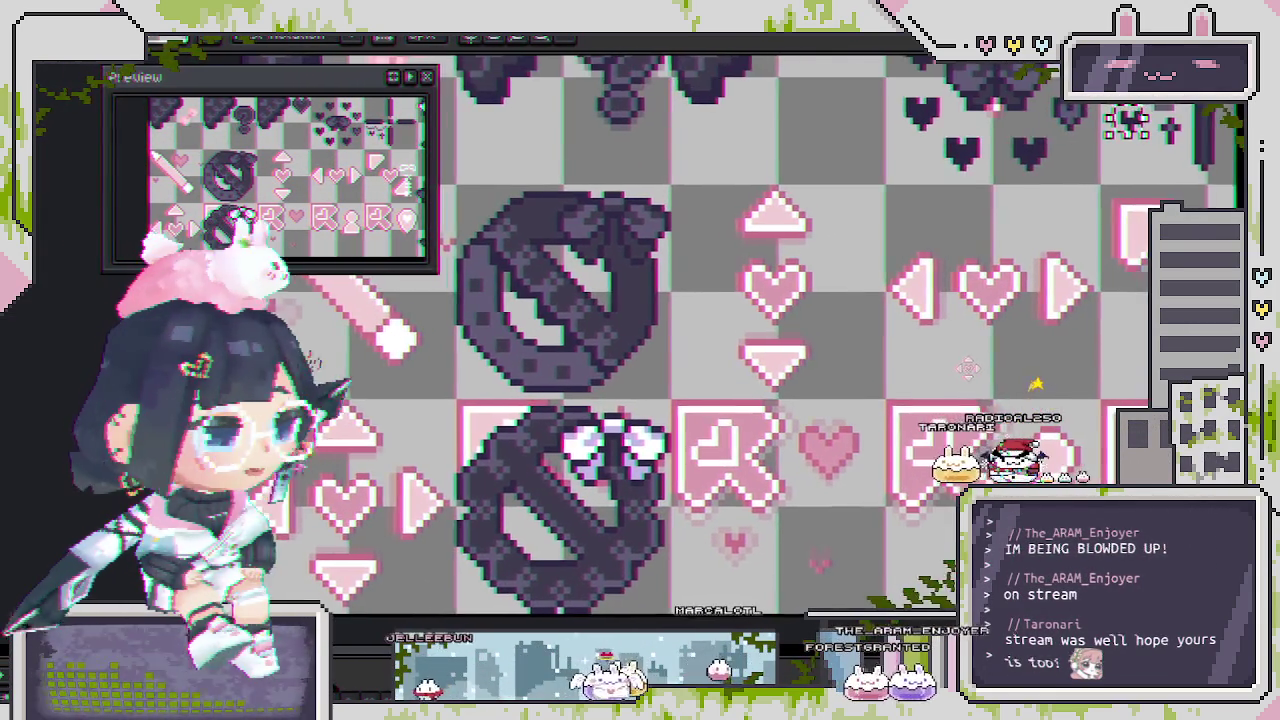
{"action": "scroll", "coordinate": [900, 385], "scroll_direction": "down", "scroll_amount": 1}
{"action": "left_click_drag", "start_coordinate": [889, 387], "coordinate": [647, 409]}
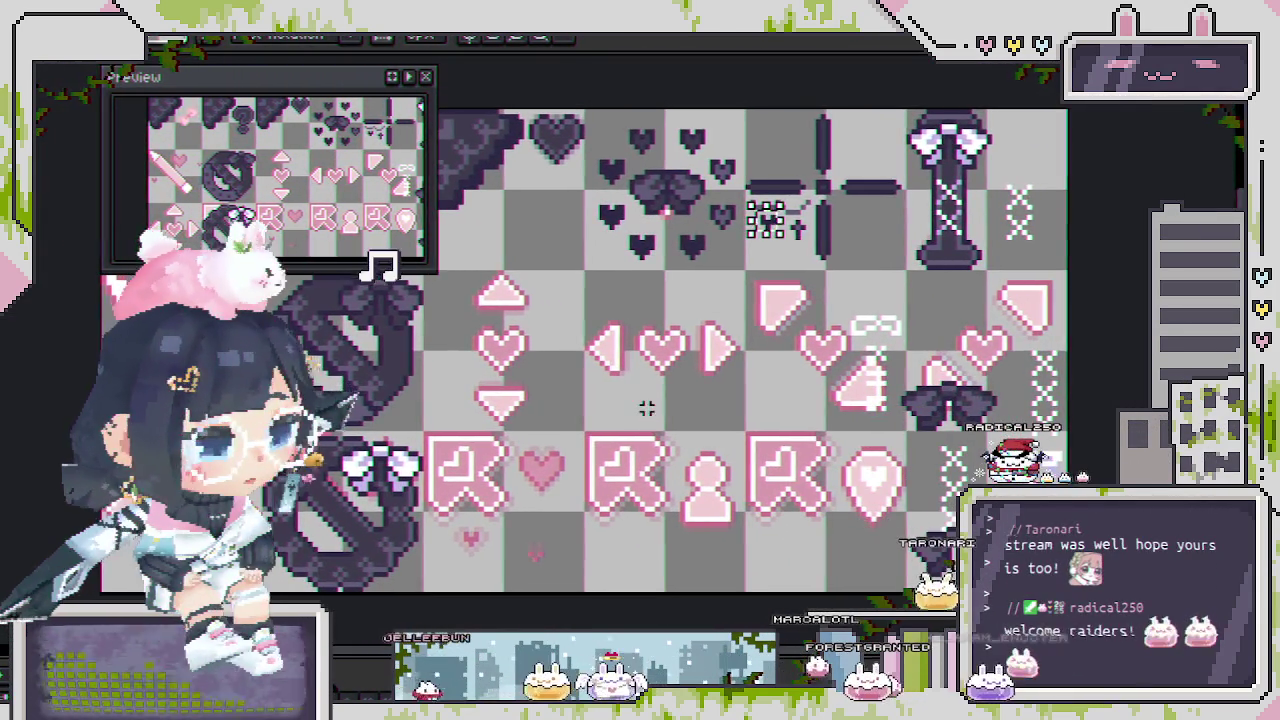
{"action": "mouse_move", "coordinate": [559, 435]}
{"action": "left_mouse_down"}
{"action": "mouse_move", "coordinate": [865, 426]}
{"action": "mouse_move", "coordinate": [661, 431]}
{"action": "left_mouse_up"}
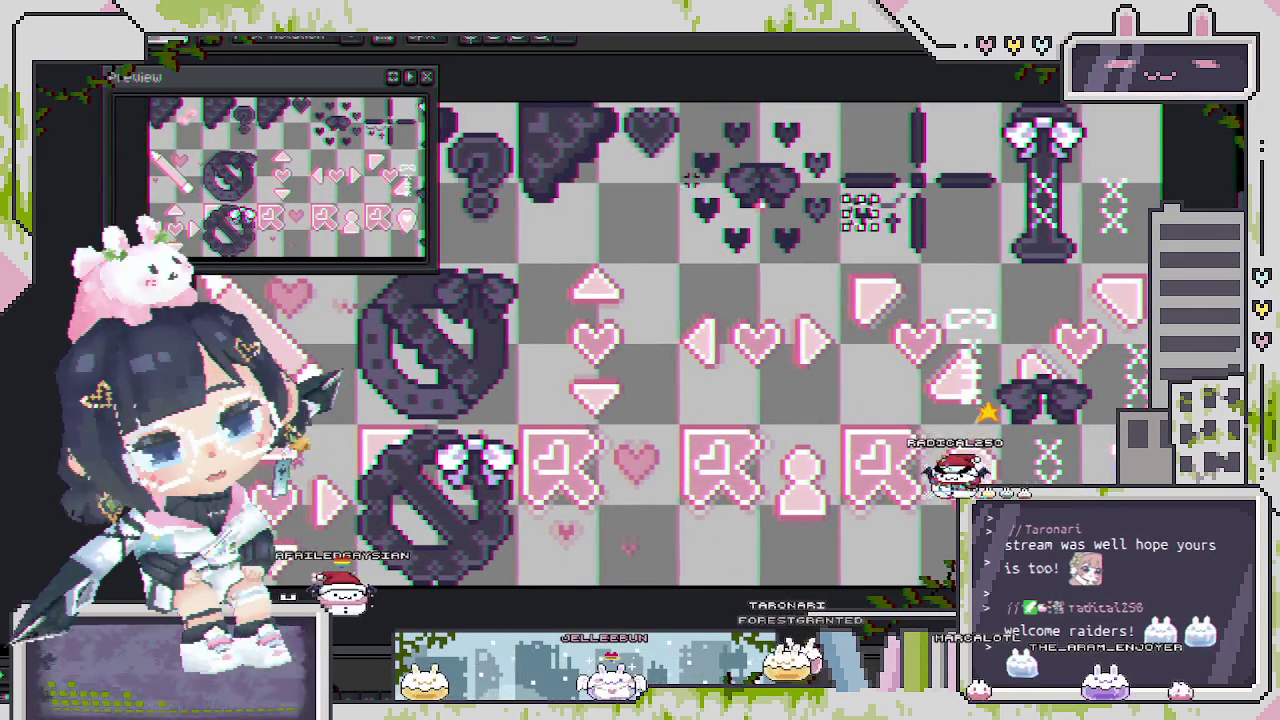
{"action": "key", "text": "ctrl+Tab"}
{"action": "key", "text": "ctrl+Tab"}
{"action": "key", "text": "ctrl+Tab"}
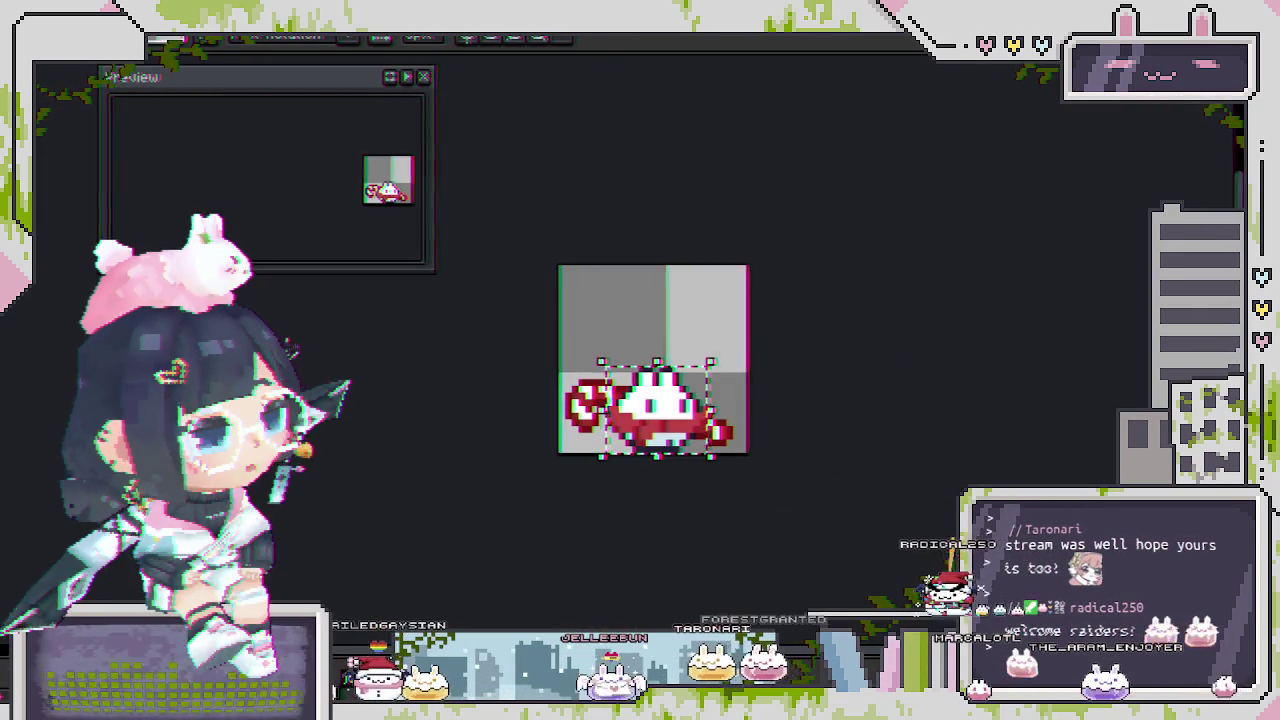
{"action": "key", "text": "ctrl+Tab"}
{"action": "key", "text": "ctrl+Tab"}
{"action": "key", "text": "ctrl+Tab"}
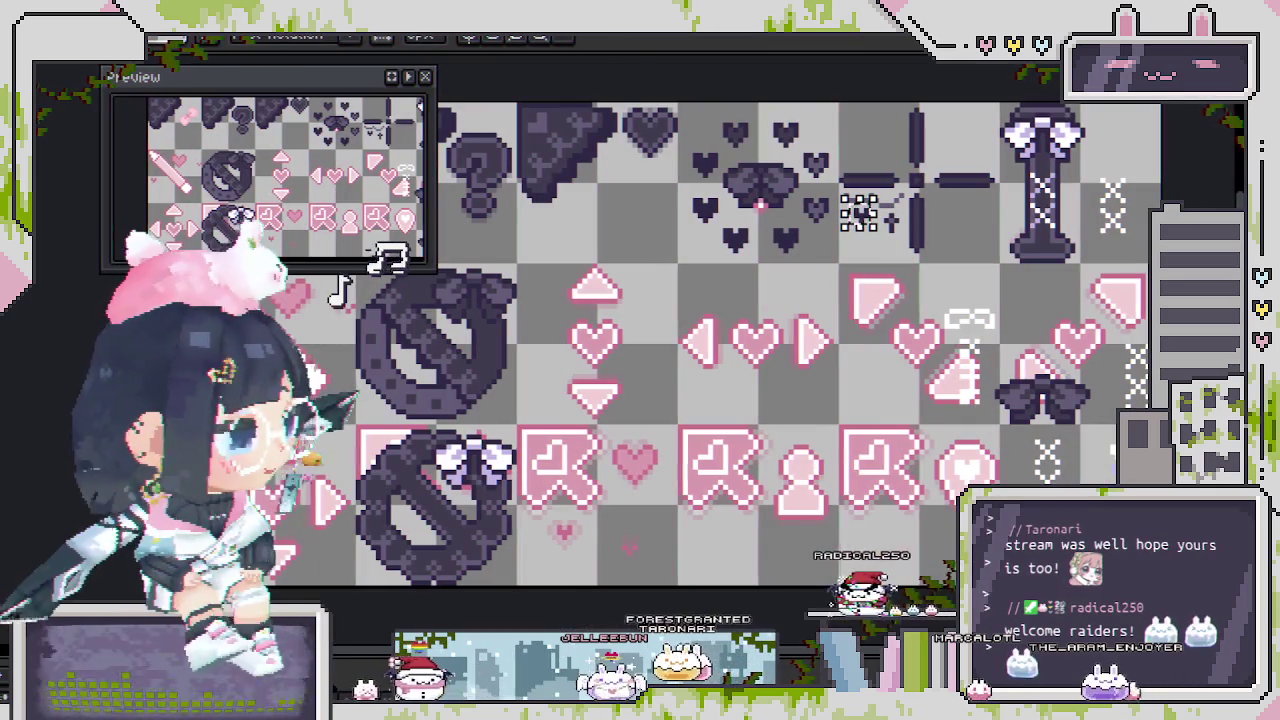
{"action": "left_click_drag", "start_coordinate": [761, 397], "coordinate": [714, 402]}
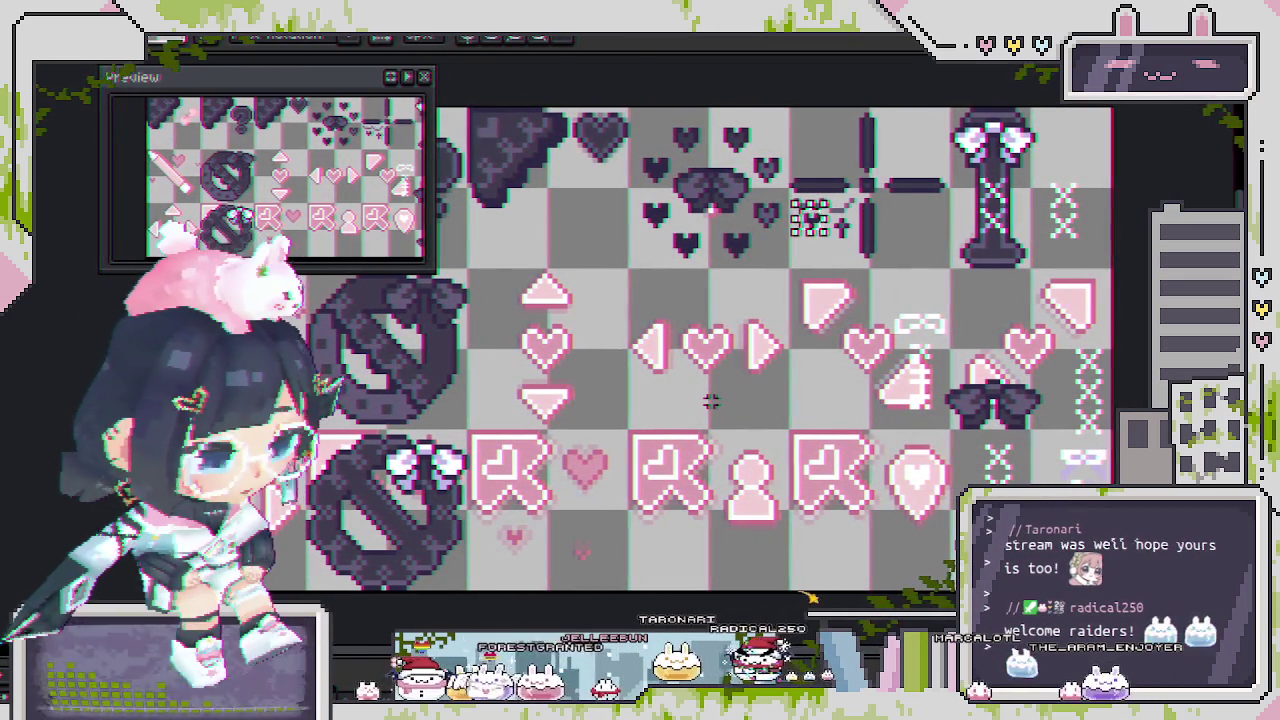
Move the small dark heart accent left under the wings and deselect it.
{"action": "scroll", "coordinate": [850, 334], "scroll_direction": "up", "scroll_amount": 1}
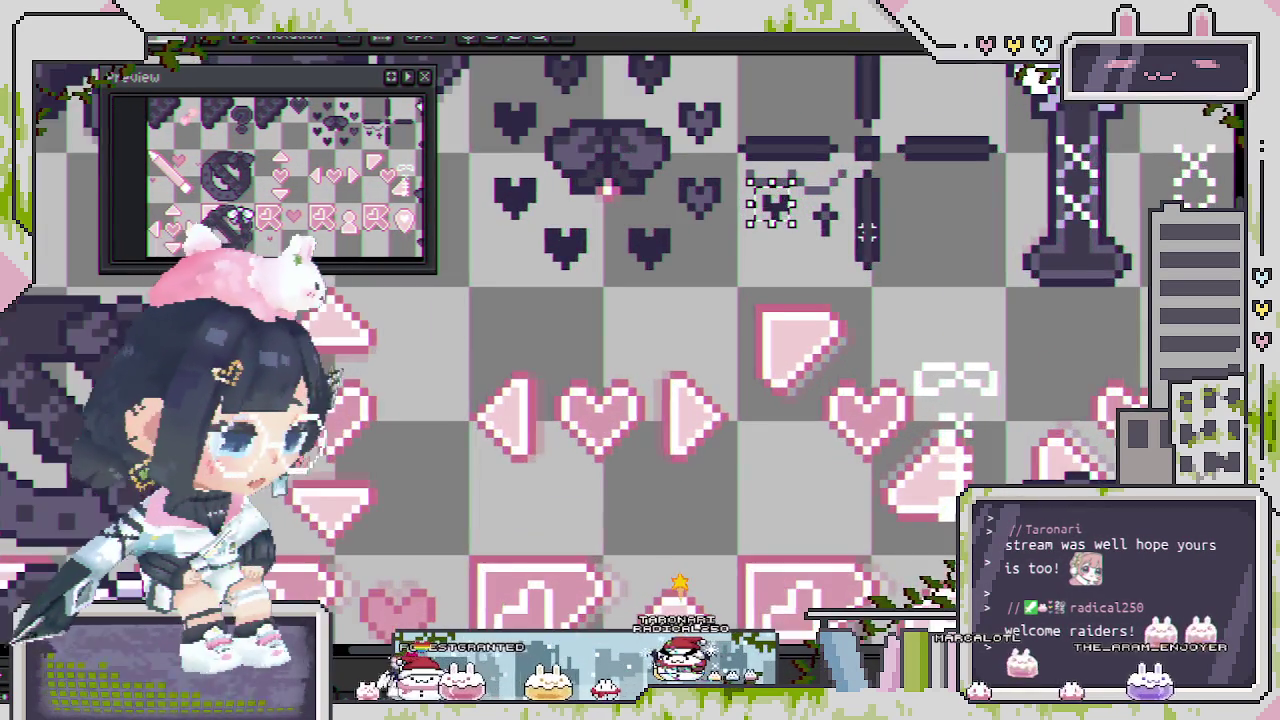
{"action": "scroll", "coordinate": [820, 345], "scroll_direction": "up", "scroll_amount": 1}
{"action": "scroll", "coordinate": [790, 356], "scroll_direction": "up", "scroll_amount": 1}
{"action": "scroll", "coordinate": [755, 372], "scroll_direction": "up", "scroll_amount": 2}
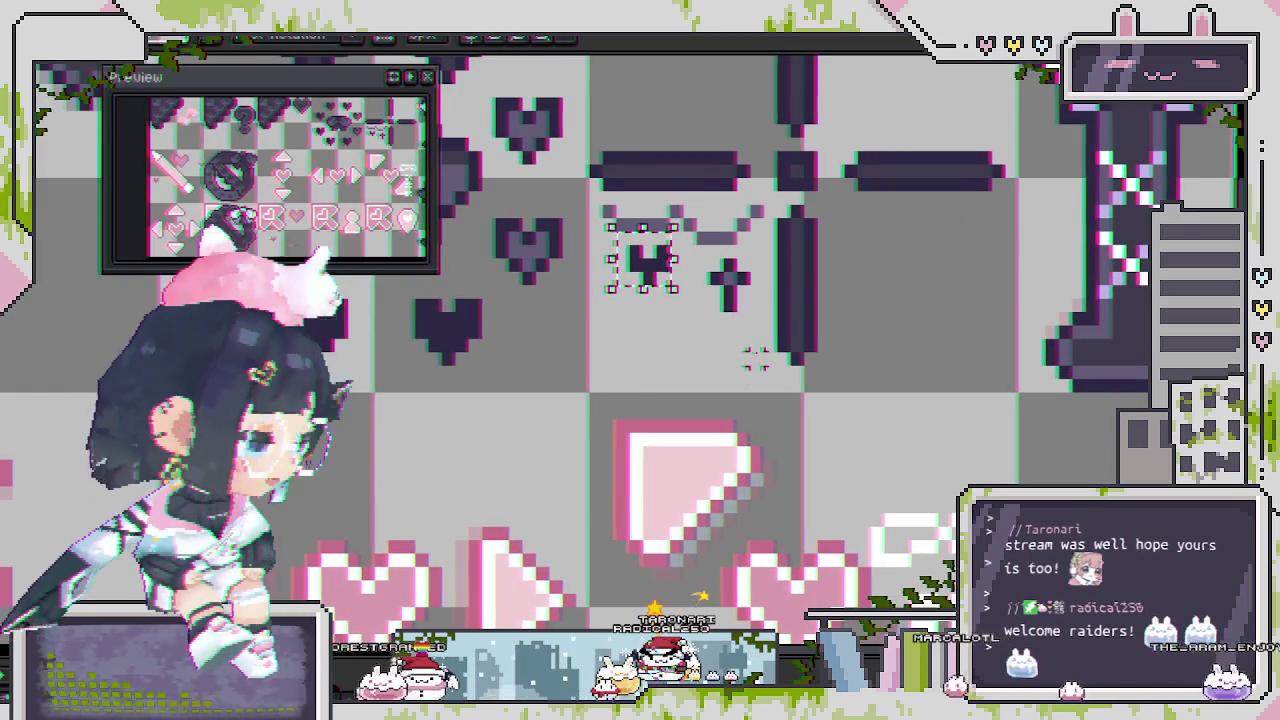
{"action": "scroll", "coordinate": [720, 315], "scroll_direction": "up", "scroll_amount": 2}
{"action": "key", "text": "ctrl+d"}
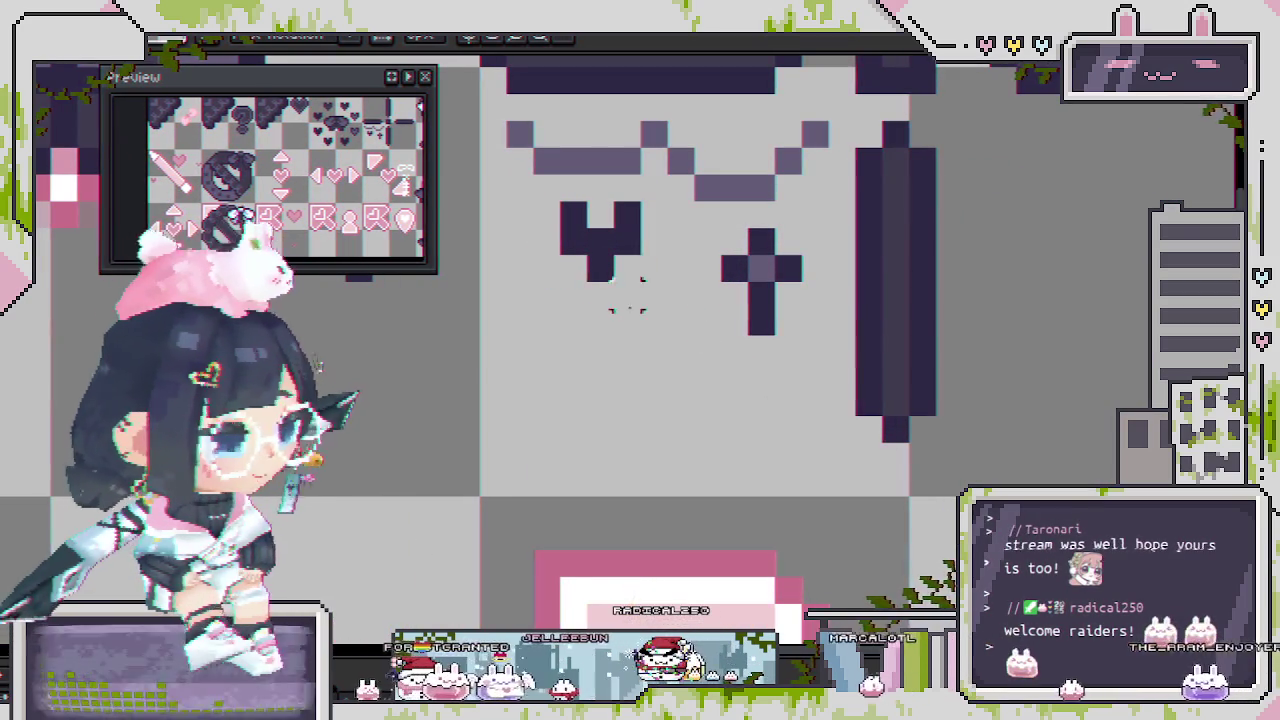
{"action": "mouse_move", "coordinate": [625, 248]}
{"action": "left_mouse_down"}
{"action": "mouse_move", "coordinate": [583, 250]}
{"action": "mouse_move", "coordinate": [621, 237]}
{"action": "left_mouse_up"}
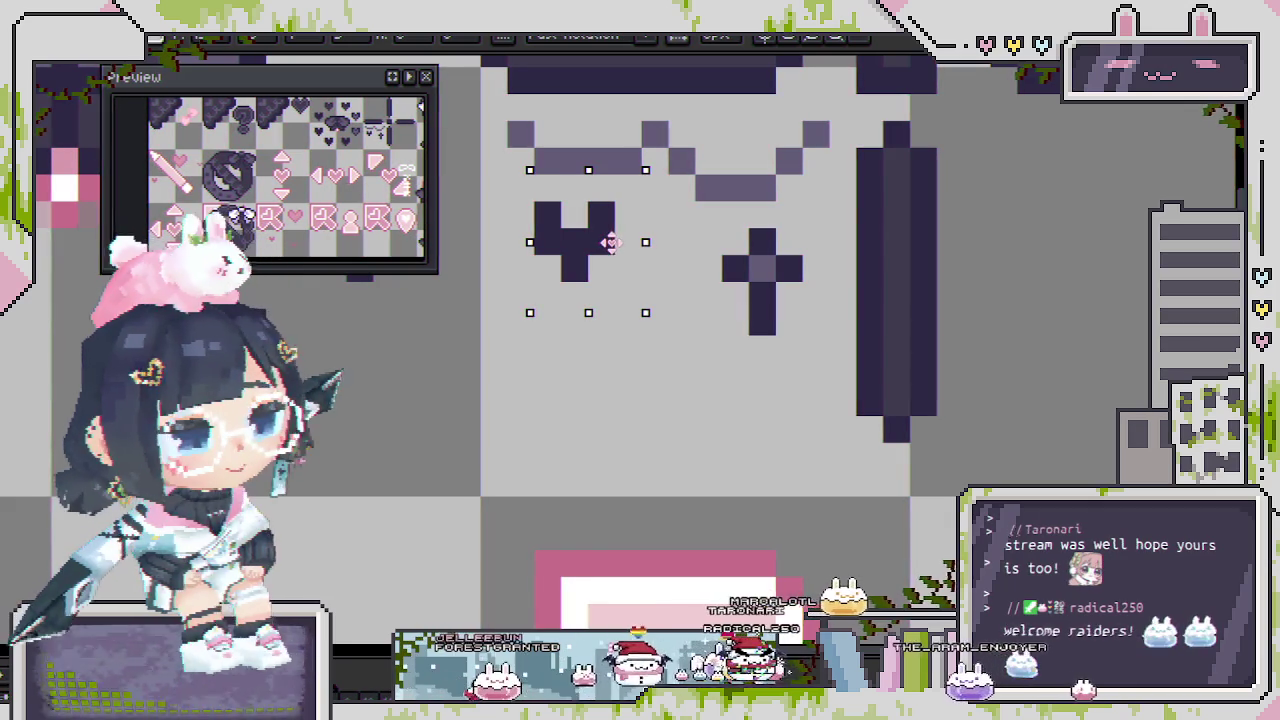
{"action": "scroll", "coordinate": [760, 380], "scroll_direction": "down", "scroll_amount": 1}
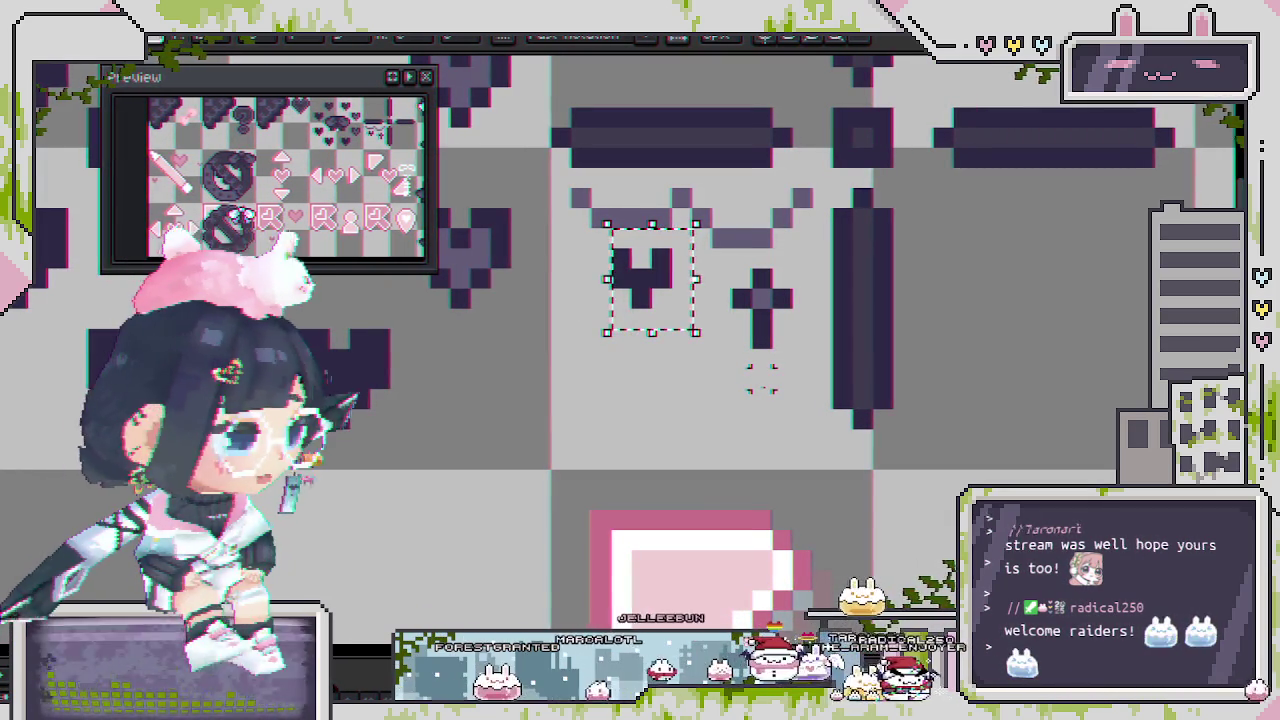
{"action": "key", "text": "ctrl+d"}
{"action": "scroll", "coordinate": [760, 380], "scroll_direction": "down", "scroll_amount": 1}
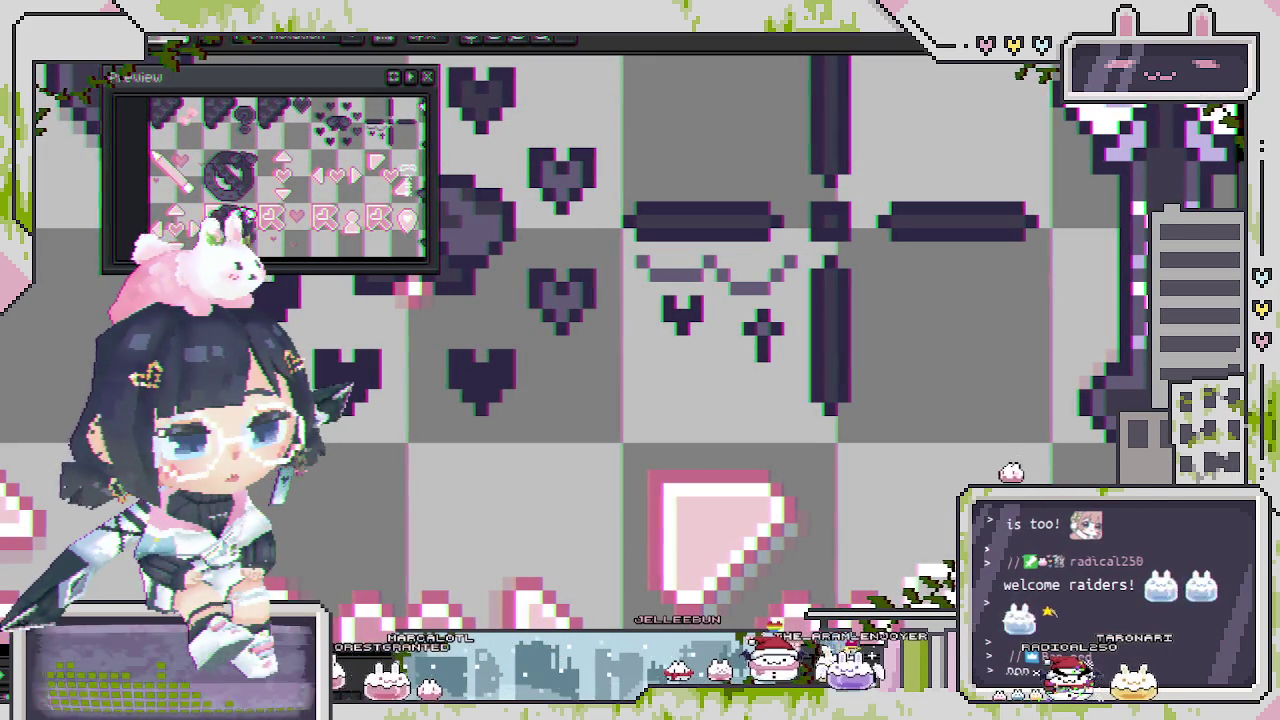
{"action": "scroll", "coordinate": [663, 423], "scroll_direction": "down", "scroll_amount": 2}
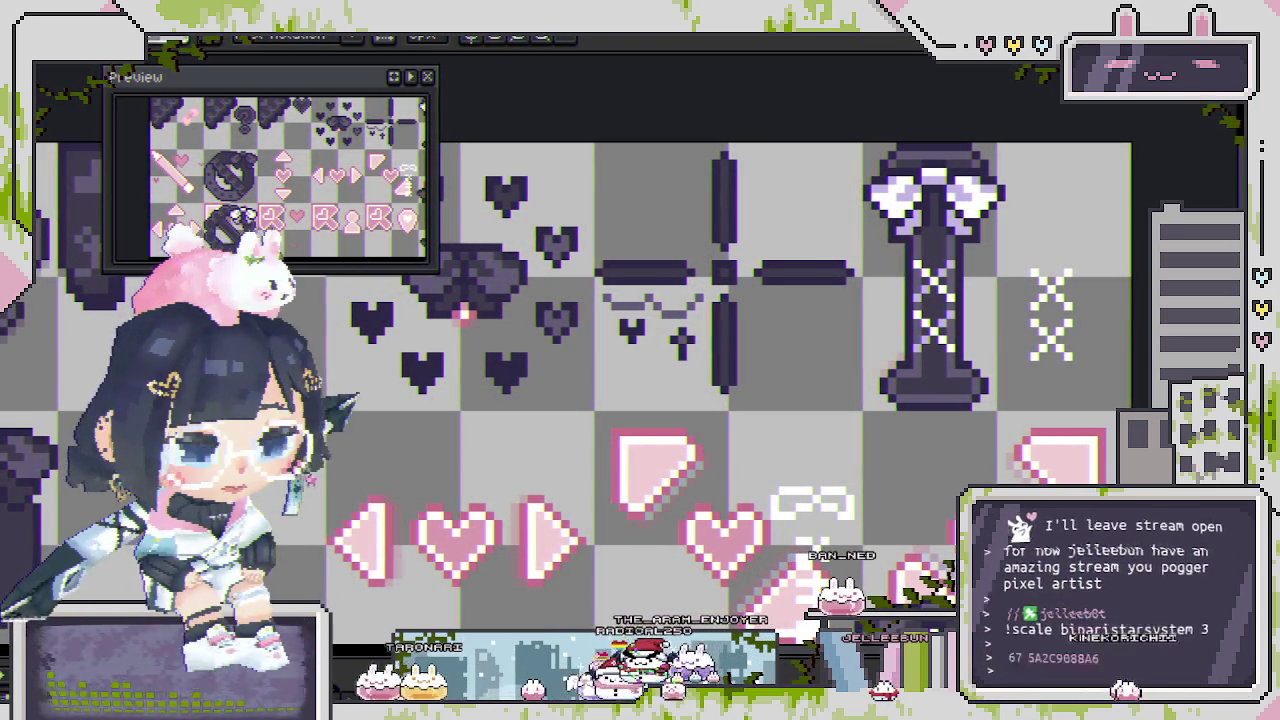
Look over the left side of the sheet, then save the file with Ctrl+S.
{"action": "scroll", "coordinate": [700, 404], "scroll_direction": "down", "scroll_amount": 2}
{"action": "scroll", "coordinate": [700, 404], "scroll_direction": "down", "scroll_amount": 1}
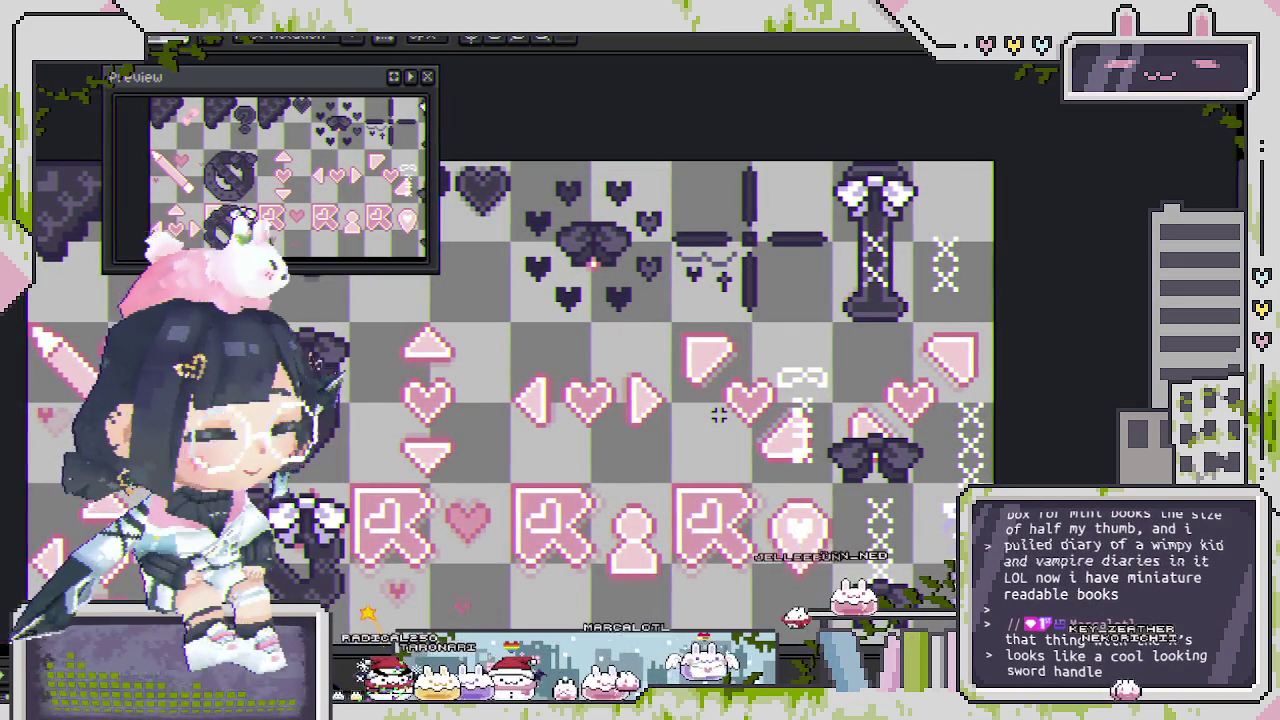
{"action": "left_click_drag", "start_coordinate": [718, 420], "coordinate": [855, 400]}
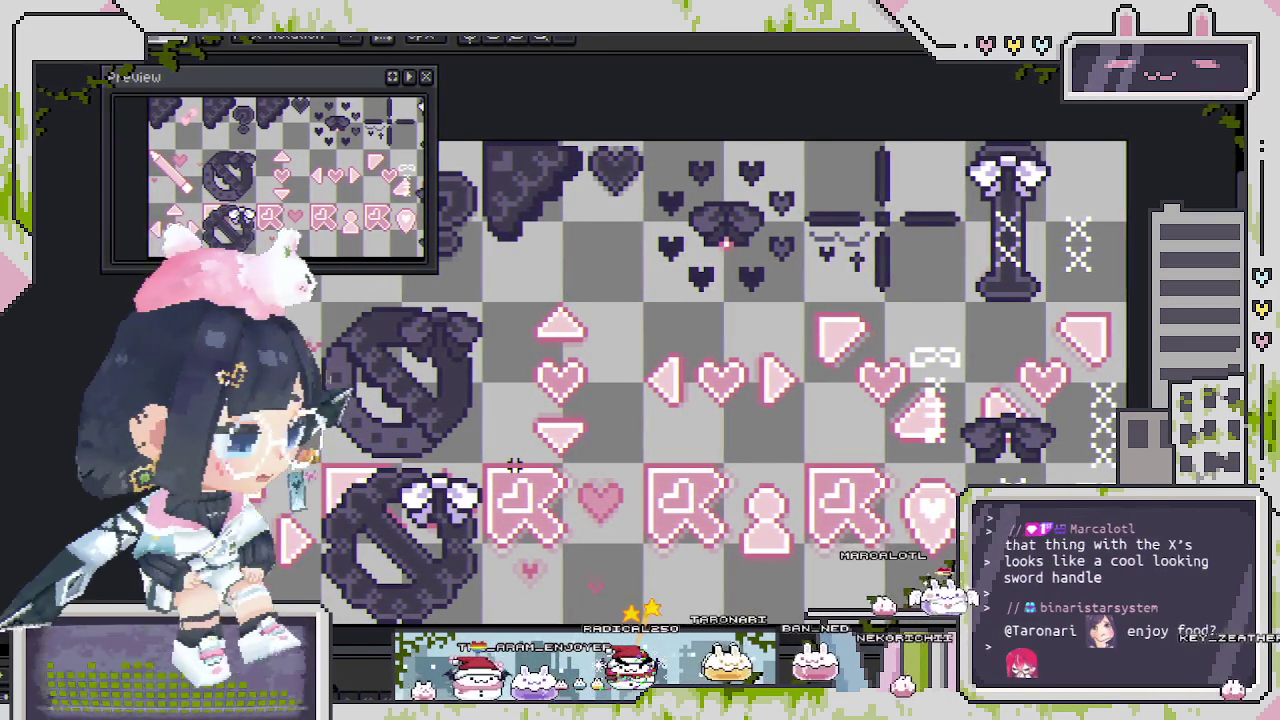
{"action": "scroll", "coordinate": [510, 455], "scroll_direction": "up", "scroll_amount": 1}
{"action": "scroll", "coordinate": [507, 445], "scroll_direction": "up", "scroll_amount": 1}
{"action": "scroll", "coordinate": [504, 438], "scroll_direction": "up", "scroll_amount": 2}
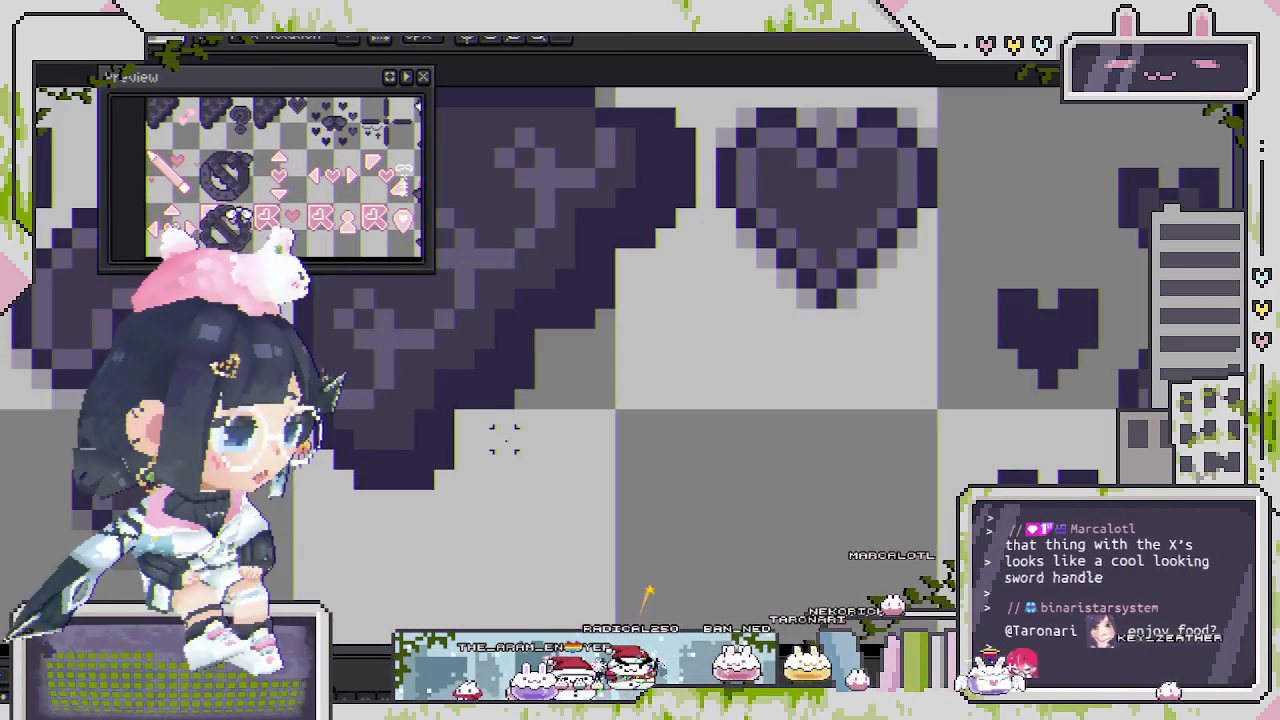
{"action": "scroll", "coordinate": [504, 440], "scroll_direction": "down", "scroll_amount": 2}
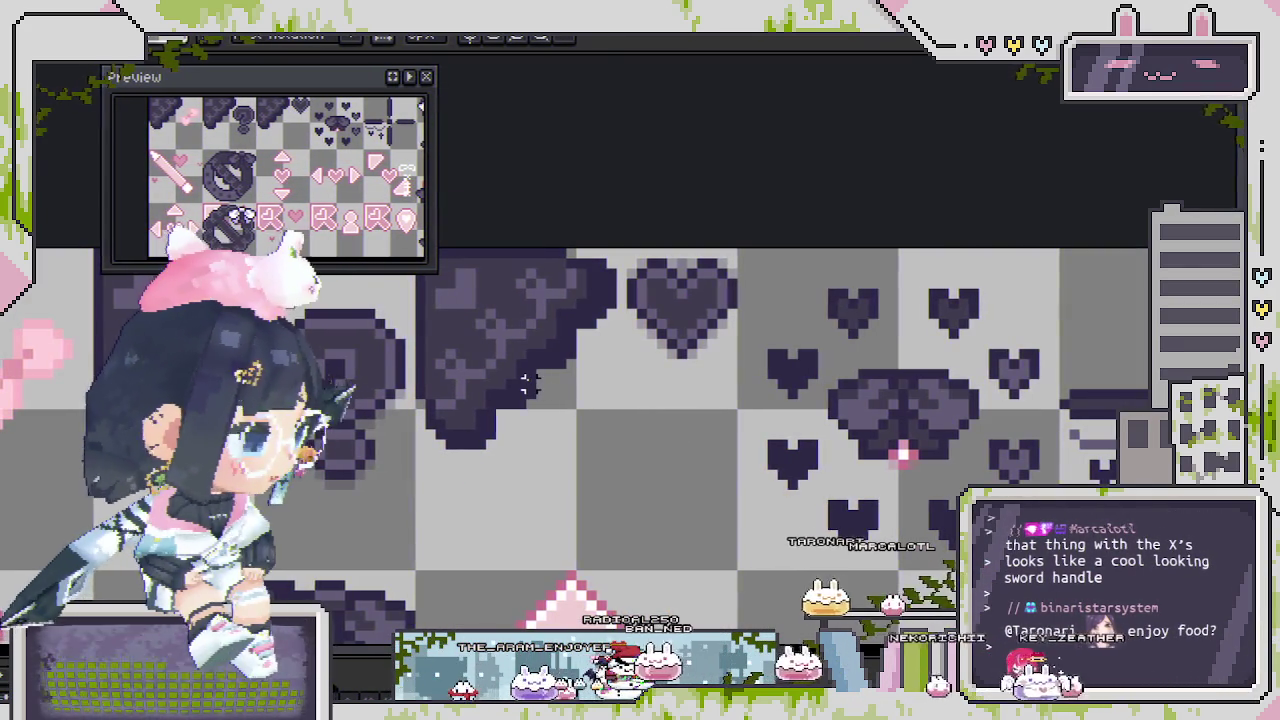
{"action": "scroll", "coordinate": [525, 385], "scroll_direction": "up", "scroll_amount": 1}
{"action": "scroll", "coordinate": [528, 371], "scroll_direction": "down", "scroll_amount": 2}
{"action": "scroll", "coordinate": [640, 430], "scroll_direction": "down", "scroll_amount": 1}
{"action": "scroll", "coordinate": [657, 443], "scroll_direction": "down", "scroll_amount": 1}
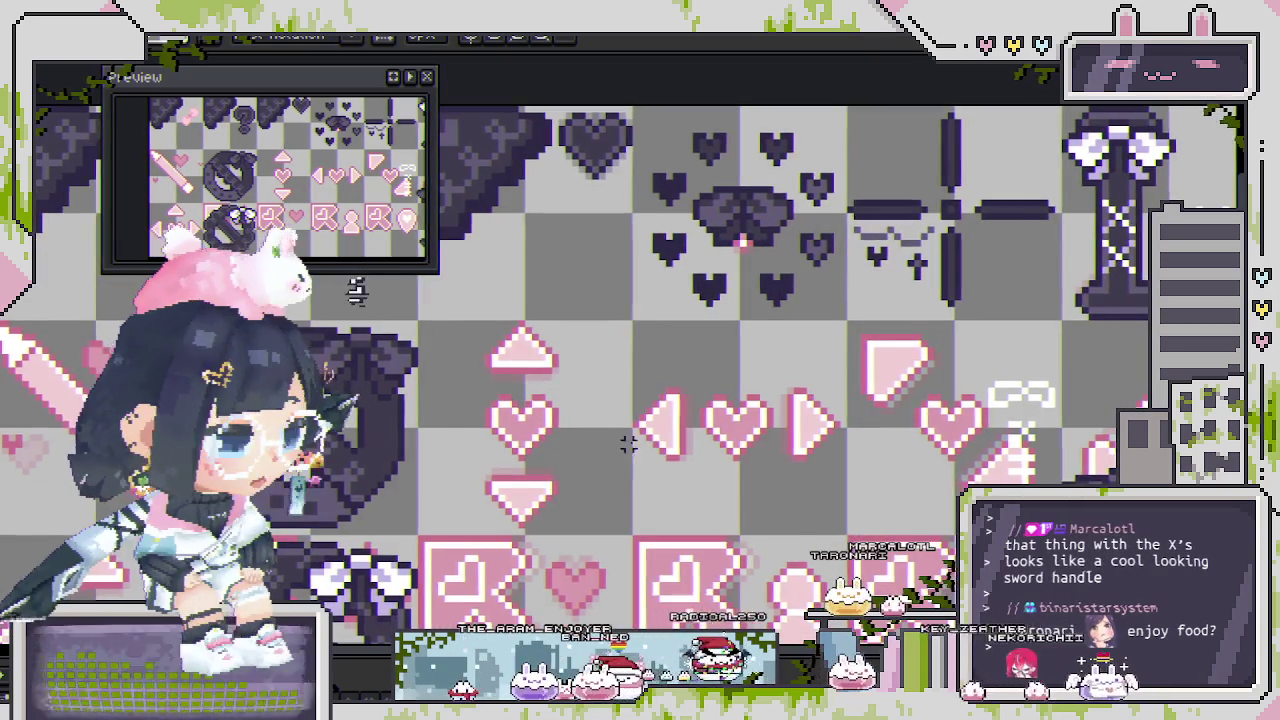
{"action": "scroll", "coordinate": [632, 425], "scroll_direction": "down", "scroll_amount": 1}
{"action": "key", "text": "ctrl+s"}
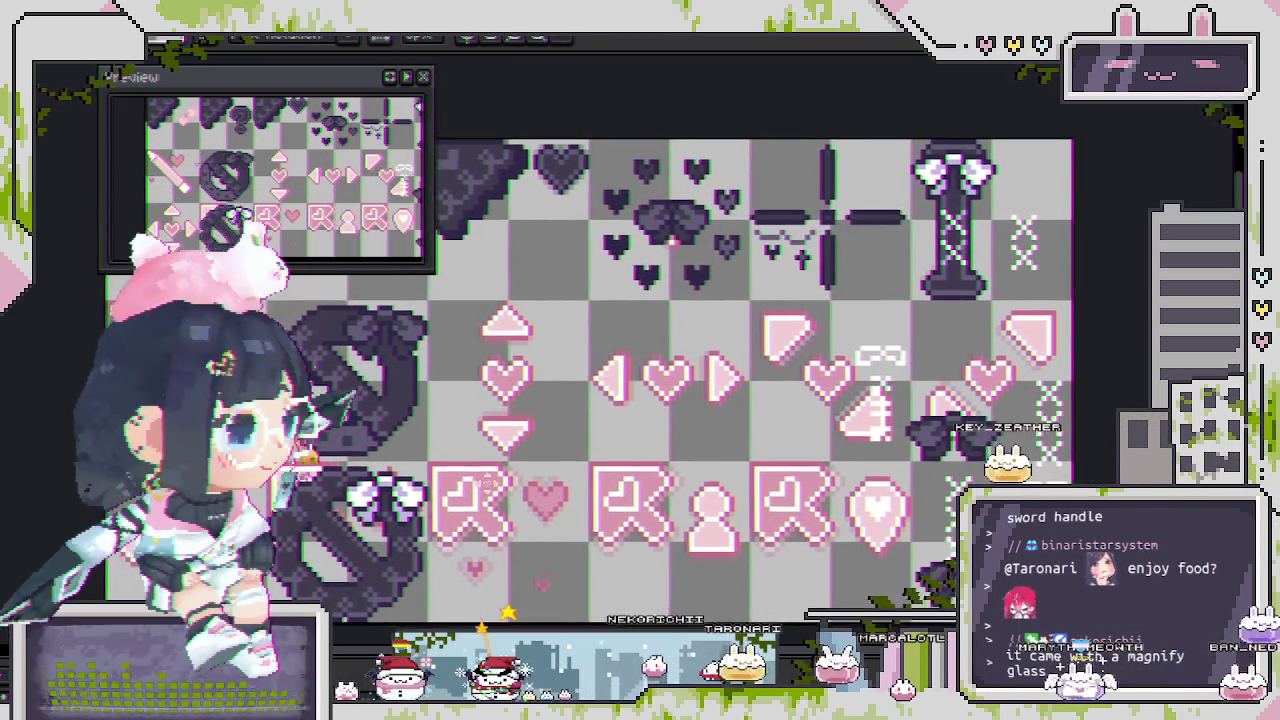
Zoom in on the divider wings and place one dark pixel beneath the right wing.
{"action": "left_click_drag", "start_coordinate": [581, 396], "coordinate": [540, 416]}
{"action": "scroll", "coordinate": [846, 250], "scroll_direction": "up", "scroll_amount": 2}
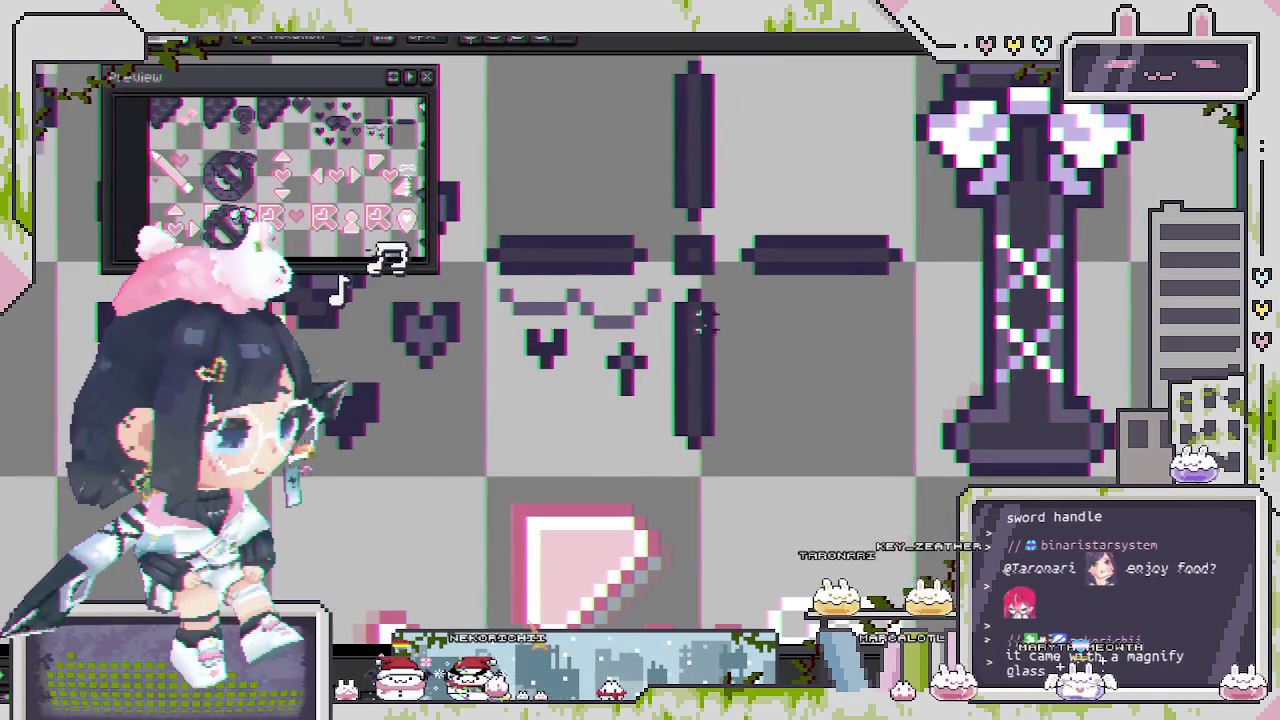
{"action": "scroll", "coordinate": [750, 302], "scroll_direction": "up", "scroll_amount": 1}
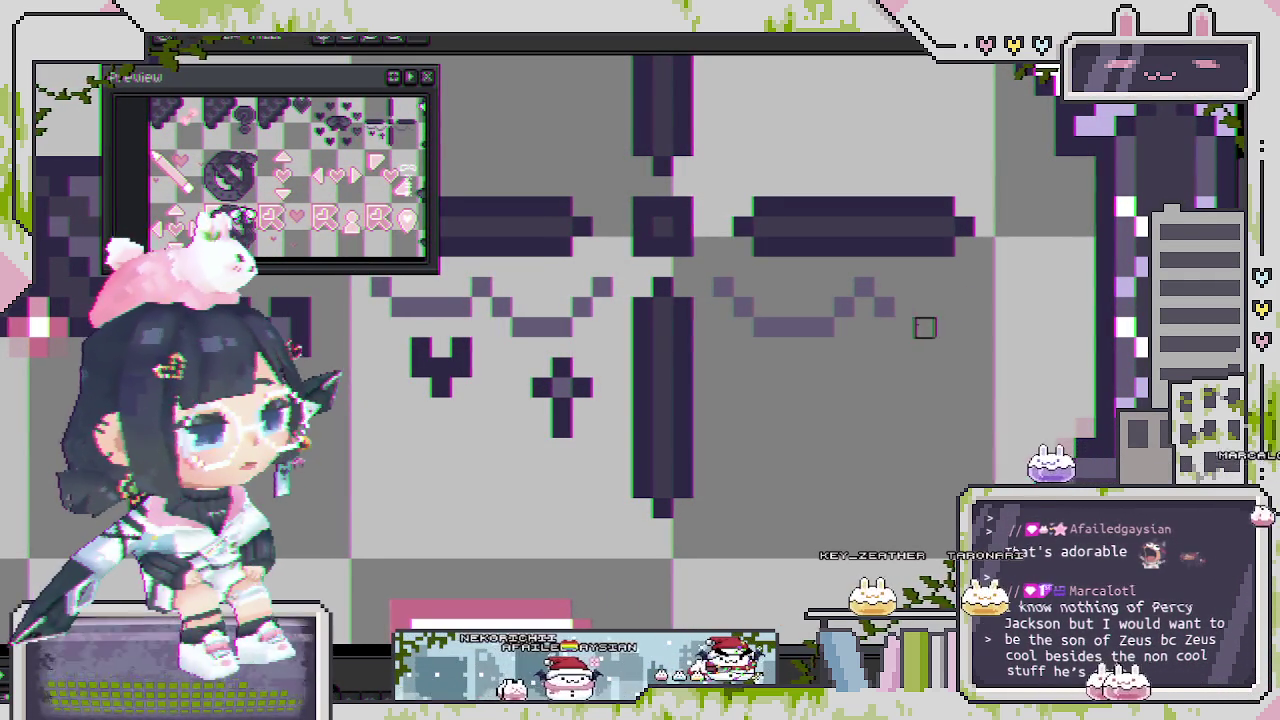
{"action": "scroll", "coordinate": [912, 297], "scroll_direction": "down", "scroll_amount": 3}
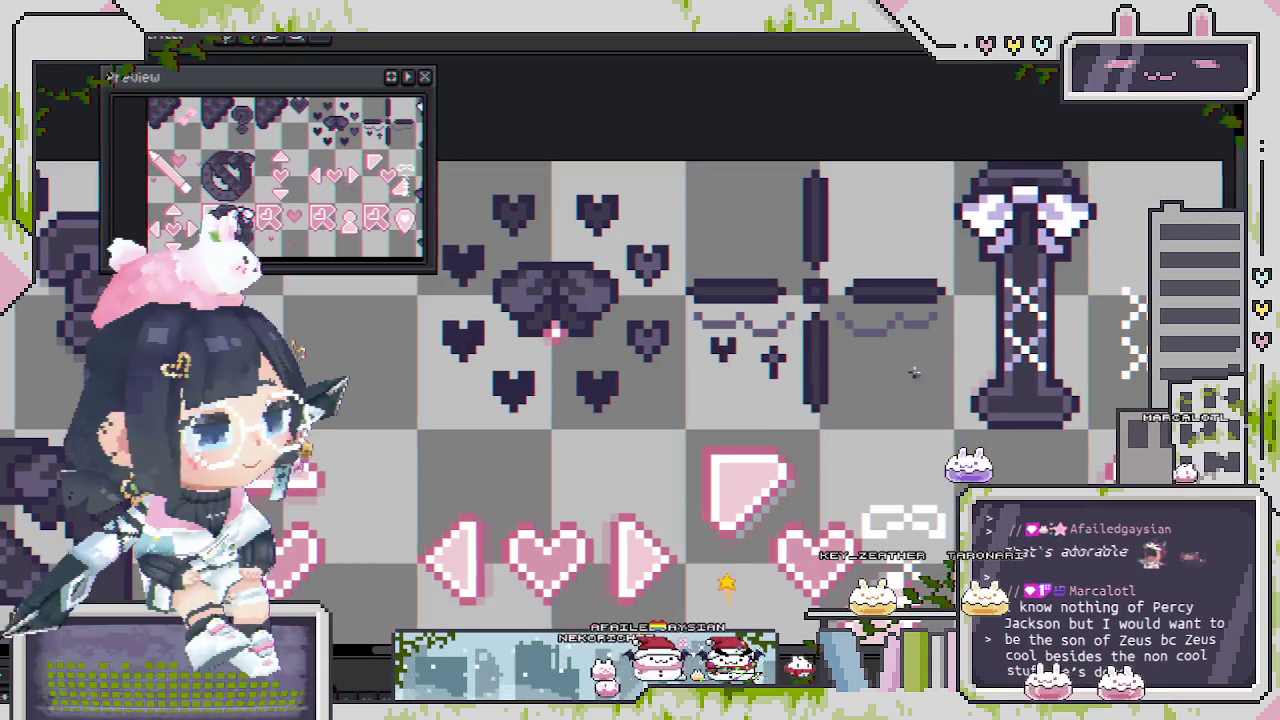
{"action": "scroll", "coordinate": [736, 324], "scroll_direction": "up", "scroll_amount": 2}
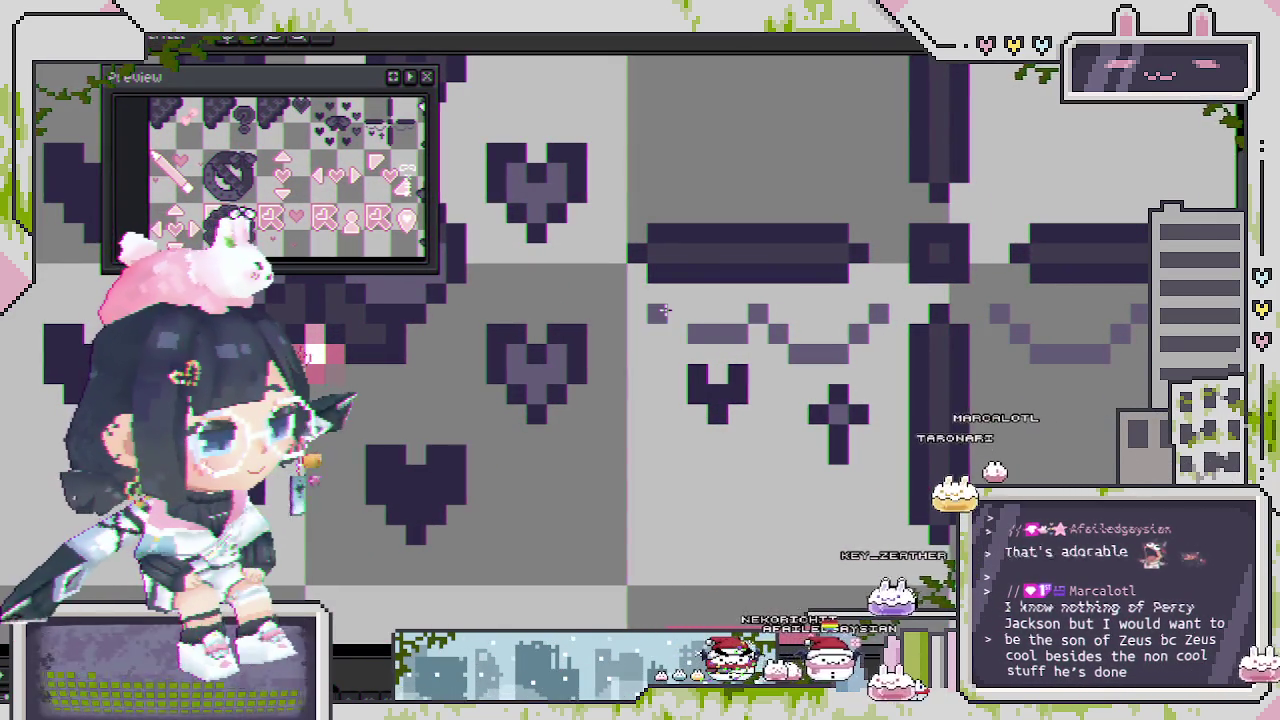
{"action": "scroll", "coordinate": [657, 314], "scroll_direction": "down", "scroll_amount": 2}
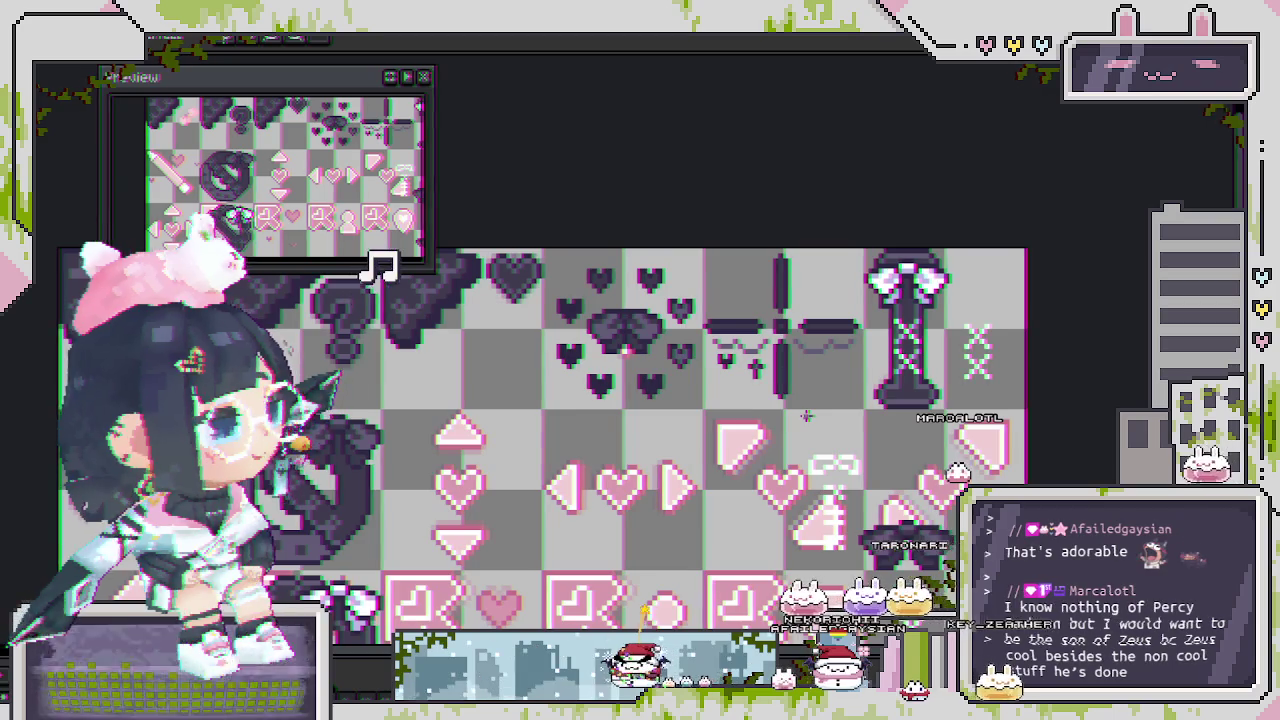
{"action": "scroll", "coordinate": [820, 372], "scroll_direction": "up", "scroll_amount": 1}
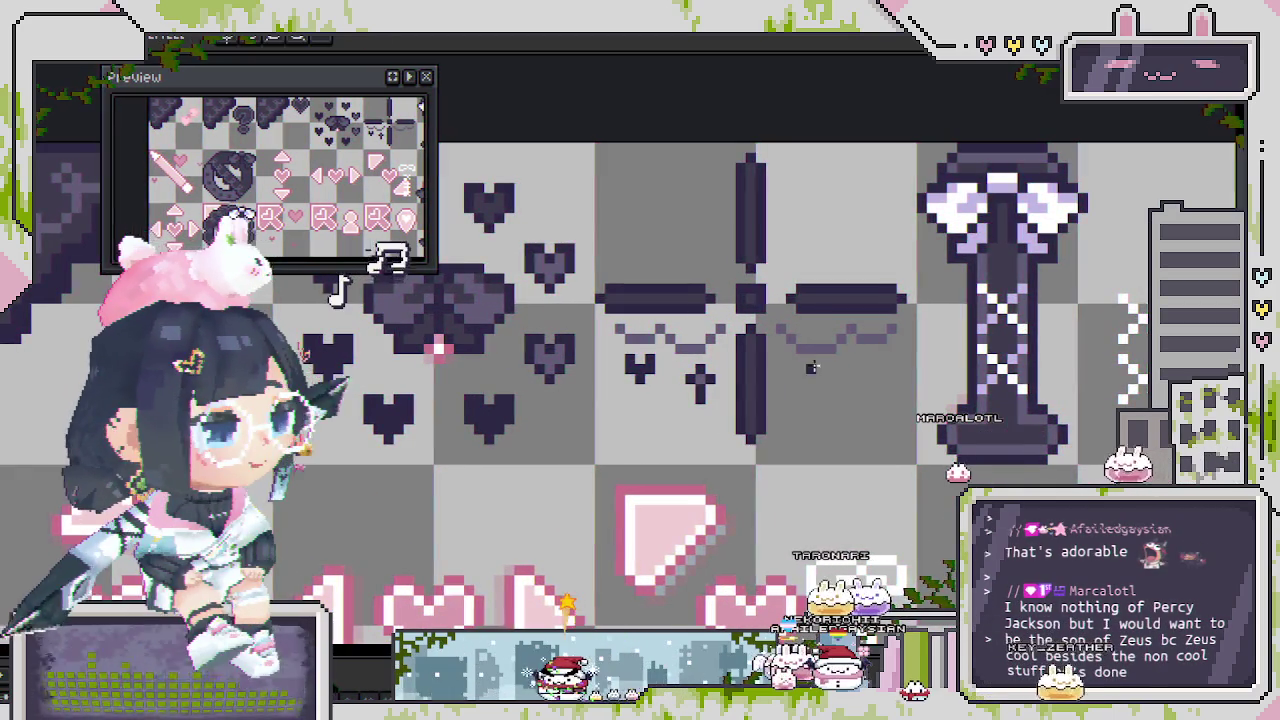
{"action": "scroll", "coordinate": [820, 372], "scroll_direction": "up", "scroll_amount": 1}
{"action": "scroll", "coordinate": [825, 378], "scroll_direction": "up", "scroll_amount": 1}
{"action": "left_click", "coordinate": [800, 386]}
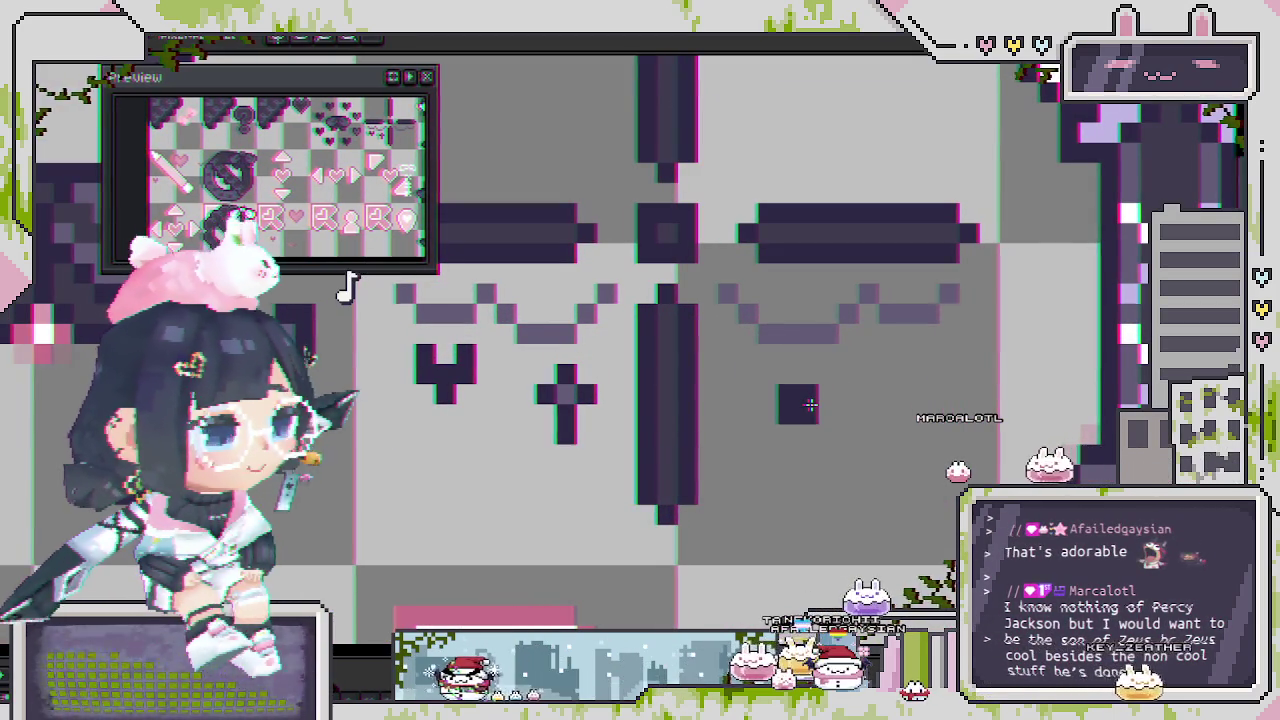
Shape the dark pixels under the right wing into a small X-like bow, then save.
{"action": "scroll", "coordinate": [812, 393], "scroll_direction": "down", "scroll_amount": 2}
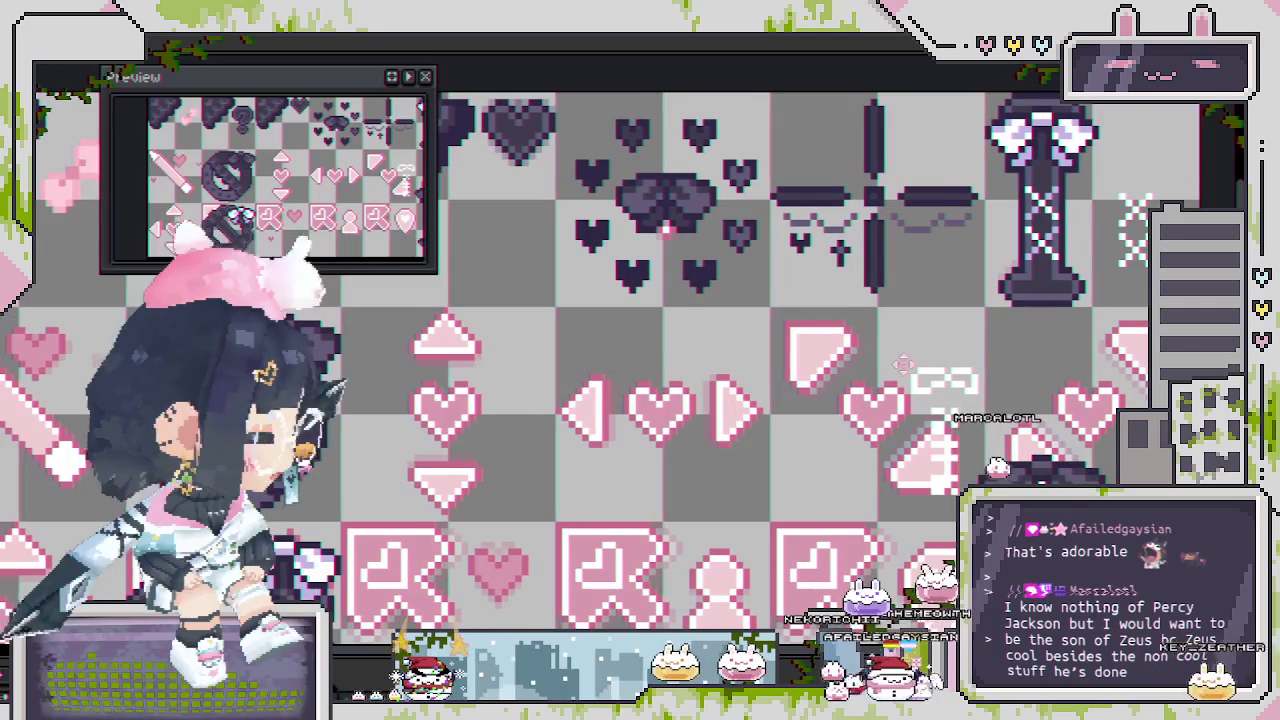
{"action": "scroll", "coordinate": [951, 198], "scroll_direction": "up", "scroll_amount": 2}
{"action": "scroll", "coordinate": [951, 198], "scroll_direction": "up", "scroll_amount": 1}
{"action": "left_click", "coordinate": [800, 381]}
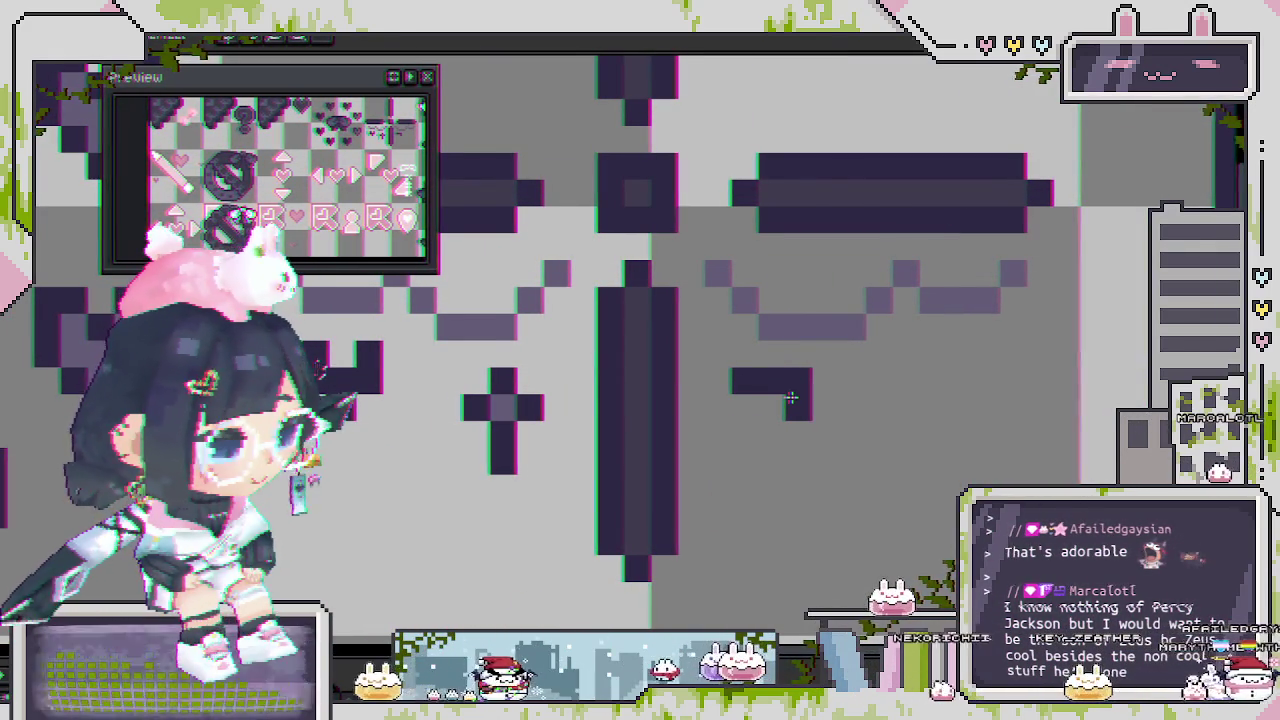
{"action": "left_click", "coordinate": [850, 380]}
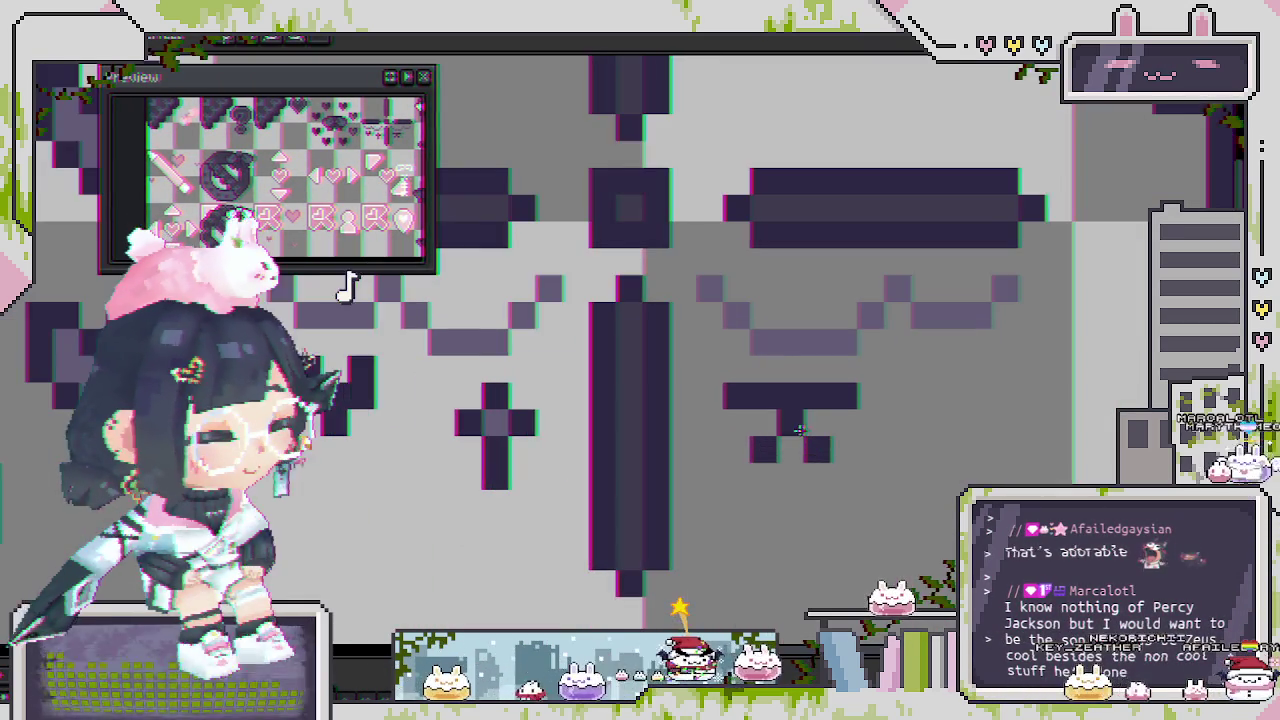
{"action": "right_click", "coordinate": [740, 396]}
{"action": "right_click", "coordinate": [844, 396]}
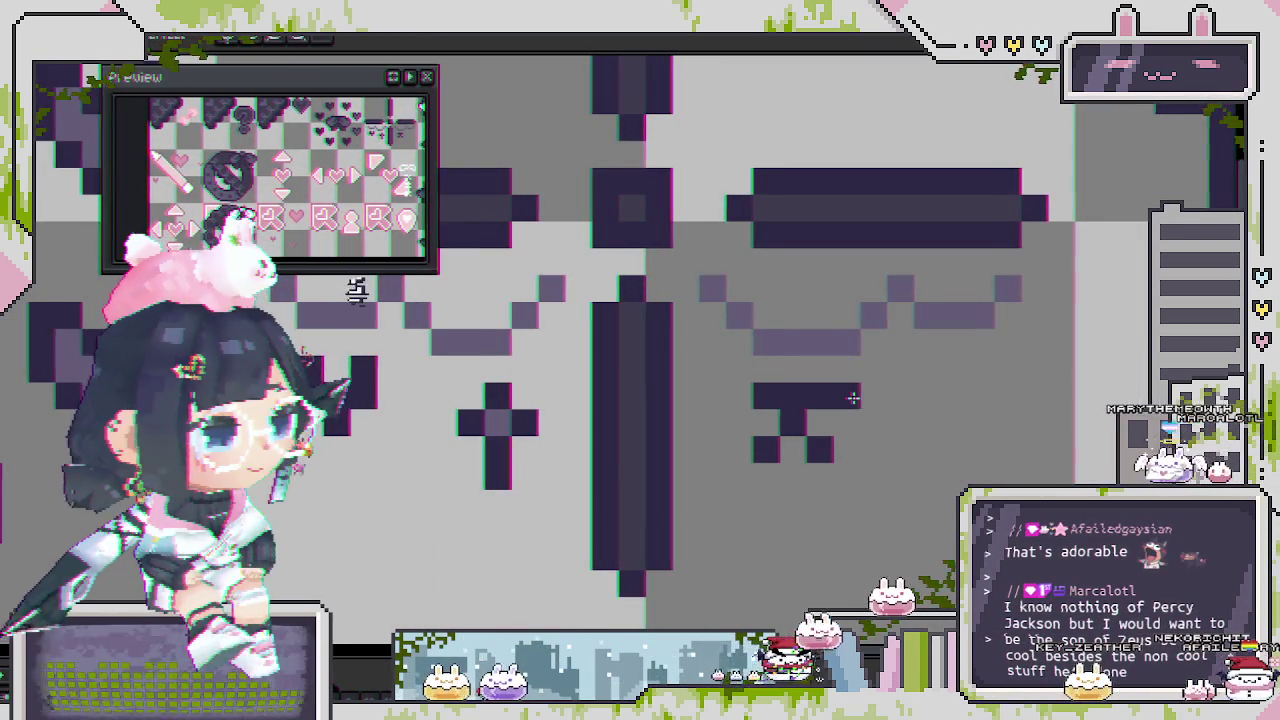
{"action": "right_click", "coordinate": [807, 397]}
{"action": "left_click", "coordinate": [845, 400]}
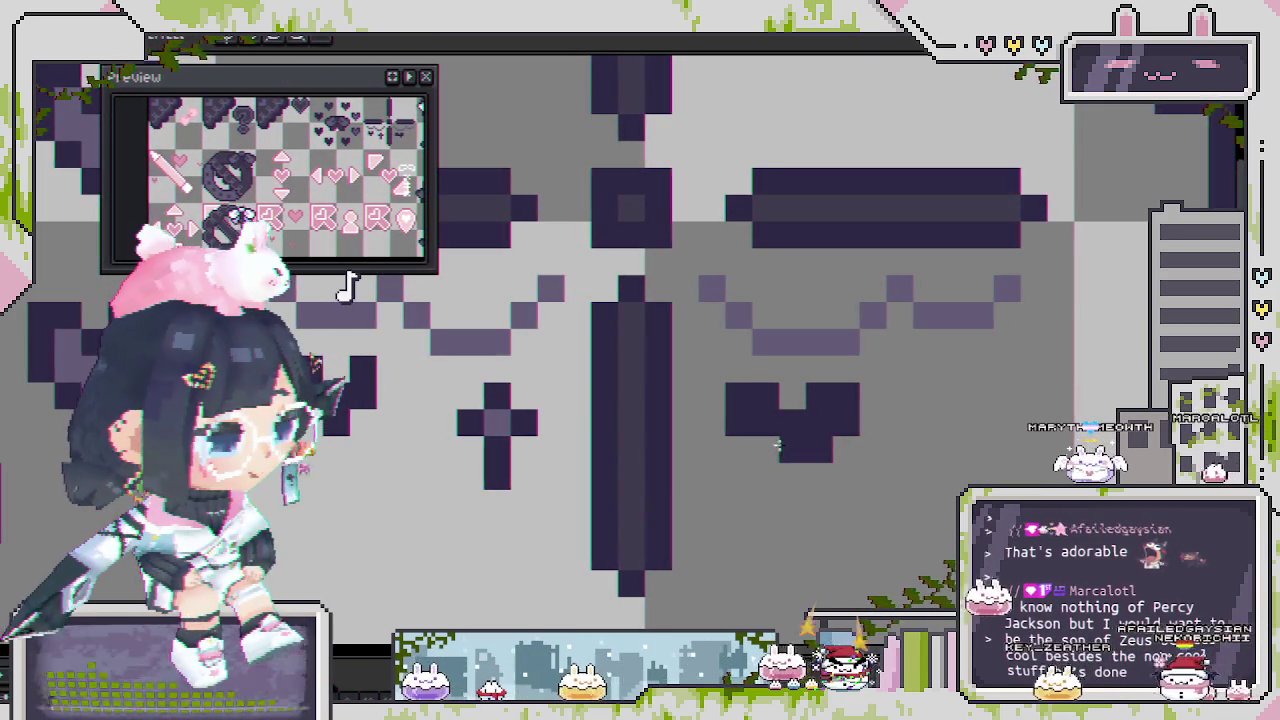
{"action": "left_click", "coordinate": [766, 450]}
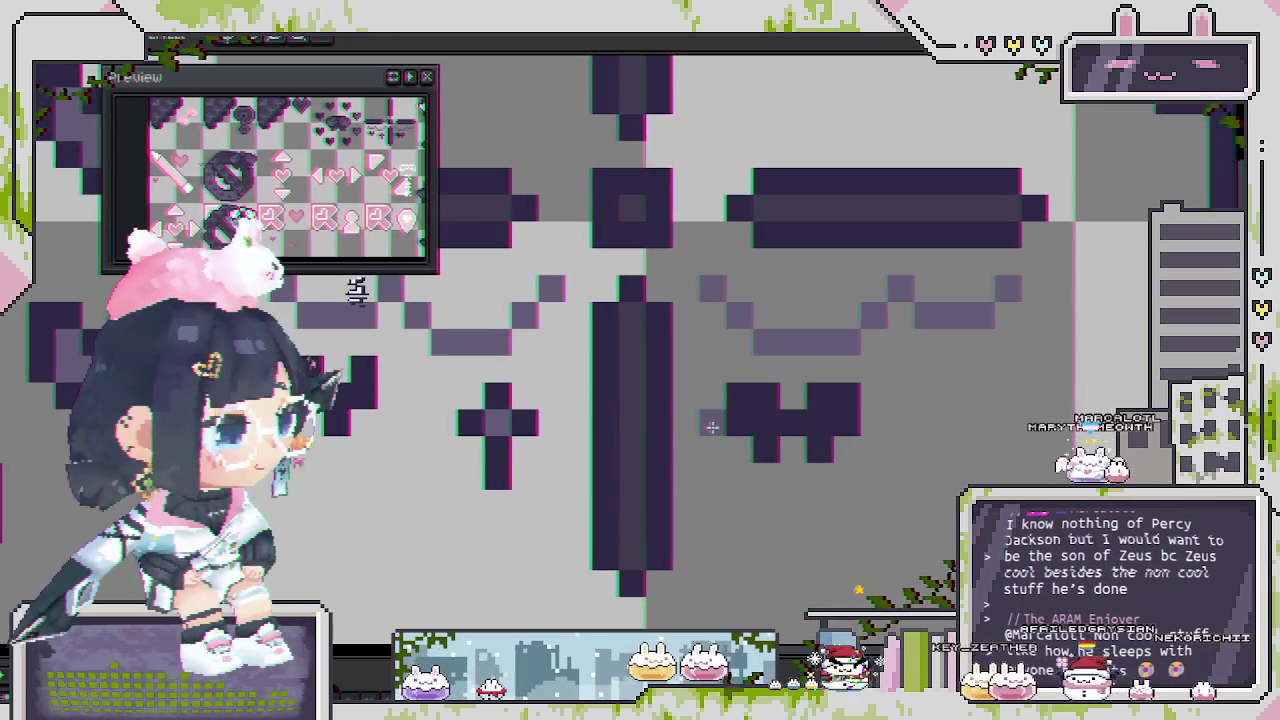
{"action": "left_click", "coordinate": [739, 423]}
{"action": "scroll", "coordinate": [820, 423], "scroll_direction": "down", "scroll_amount": 3}
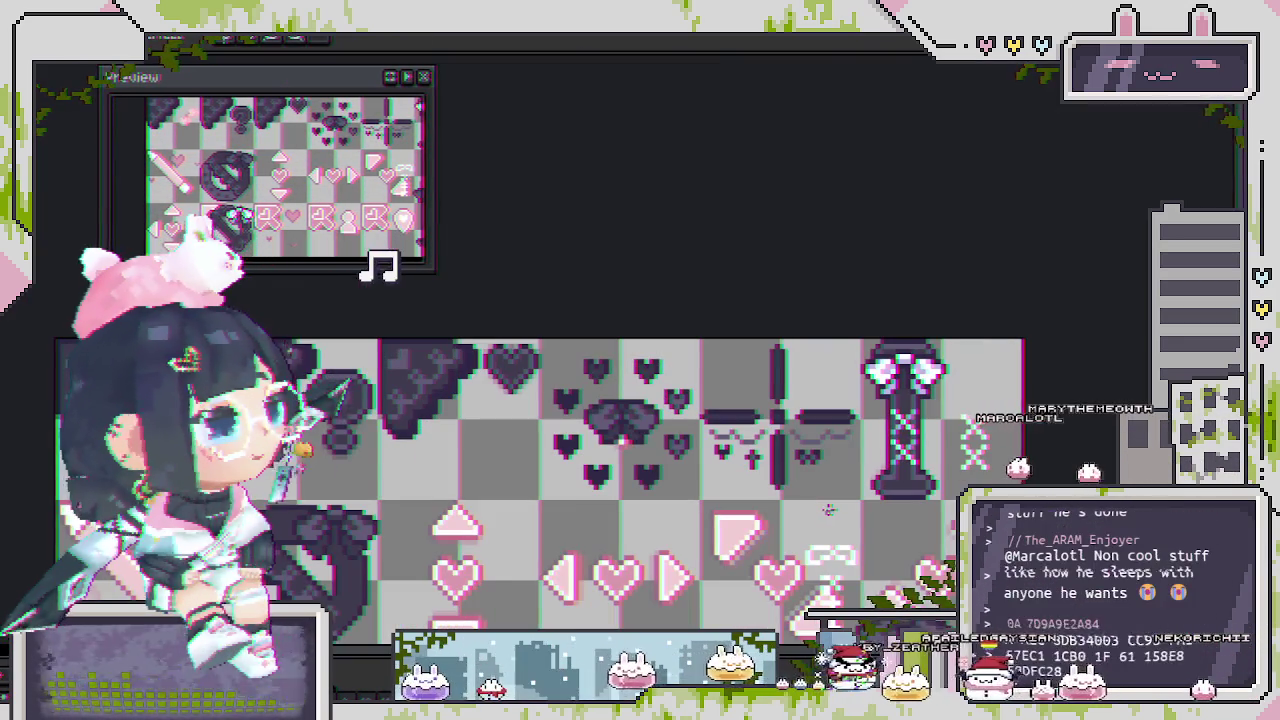
{"action": "scroll", "coordinate": [850, 495], "scroll_direction": "up", "scroll_amount": 2}
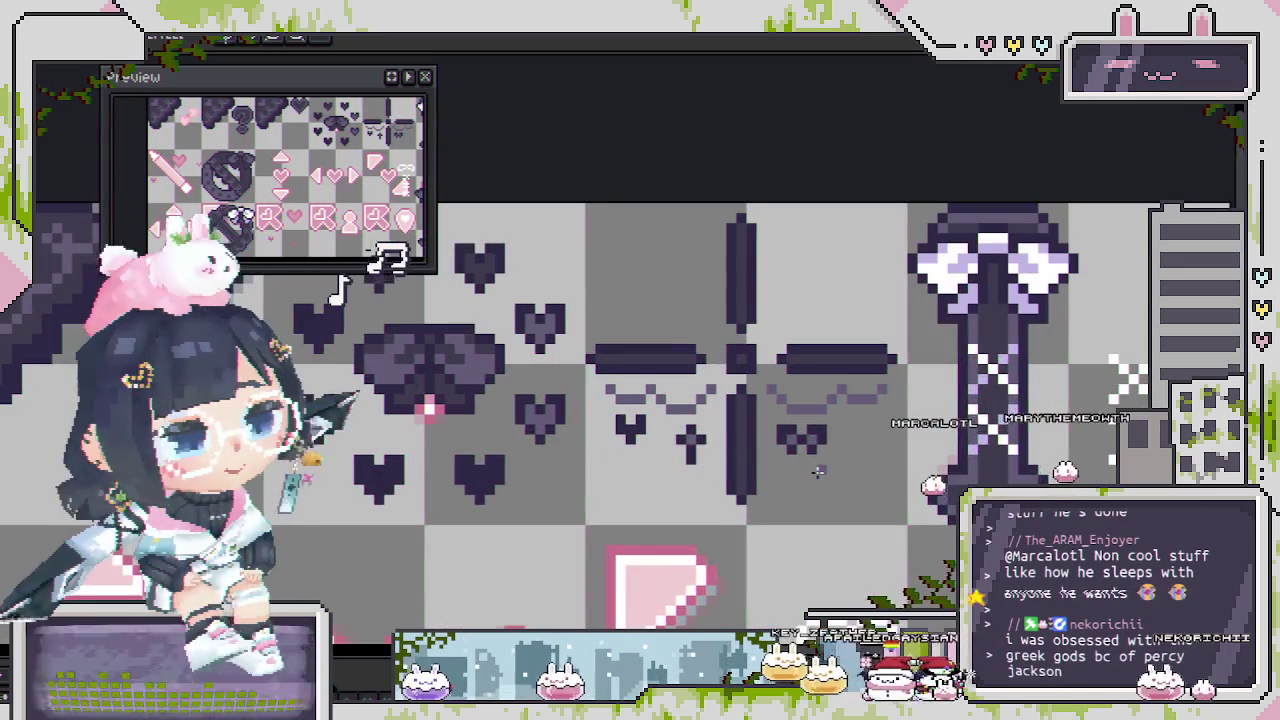
{"action": "scroll", "coordinate": [880, 484], "scroll_direction": "up", "scroll_amount": 1}
{"action": "key", "text": "ctrl+s"}
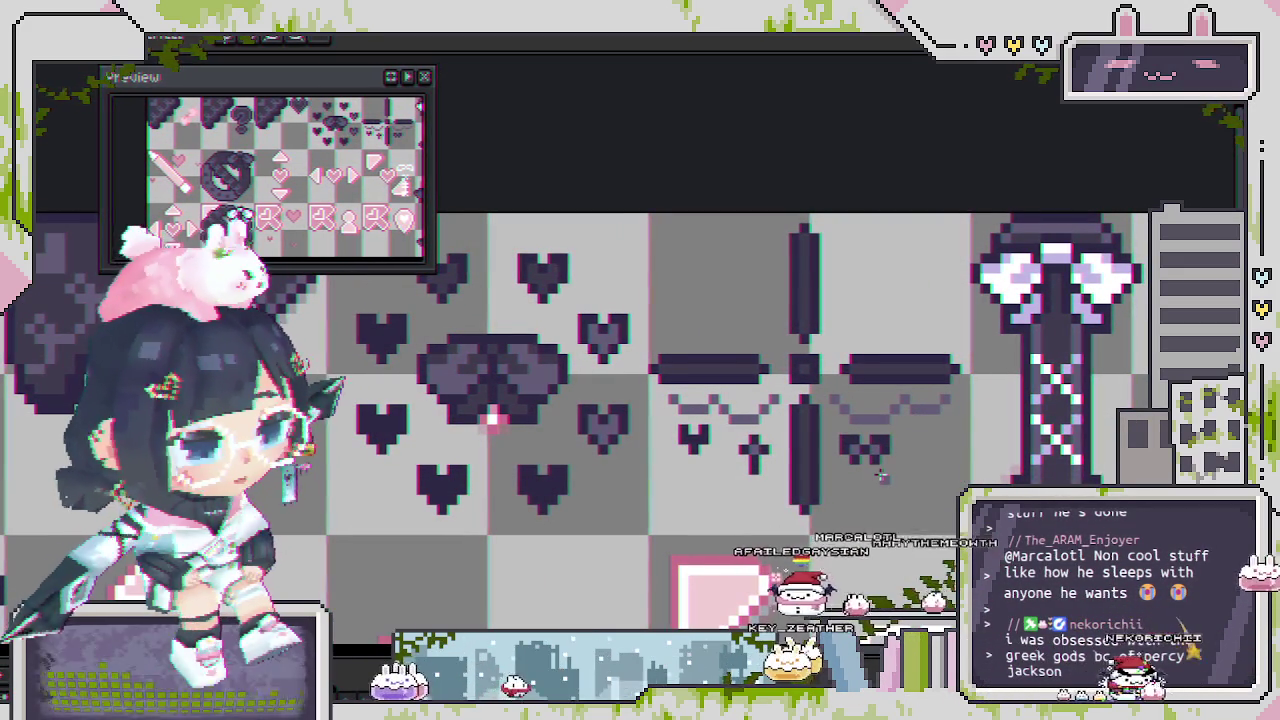
Lengthen the bow's left and right tails by one pixel each and save the sheet.
{"action": "left_click_drag", "start_coordinate": [880, 469], "coordinate": [945, 383]}
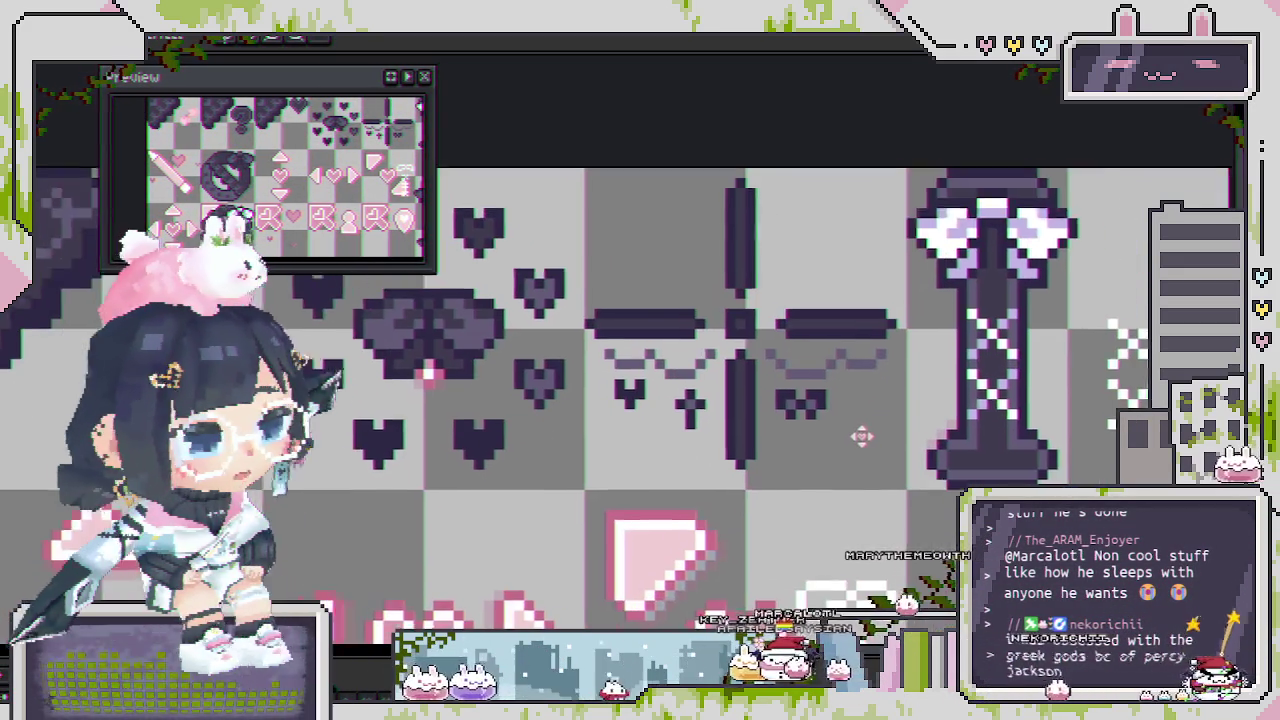
{"action": "scroll", "coordinate": [945, 383], "scroll_direction": "down", "scroll_amount": 1}
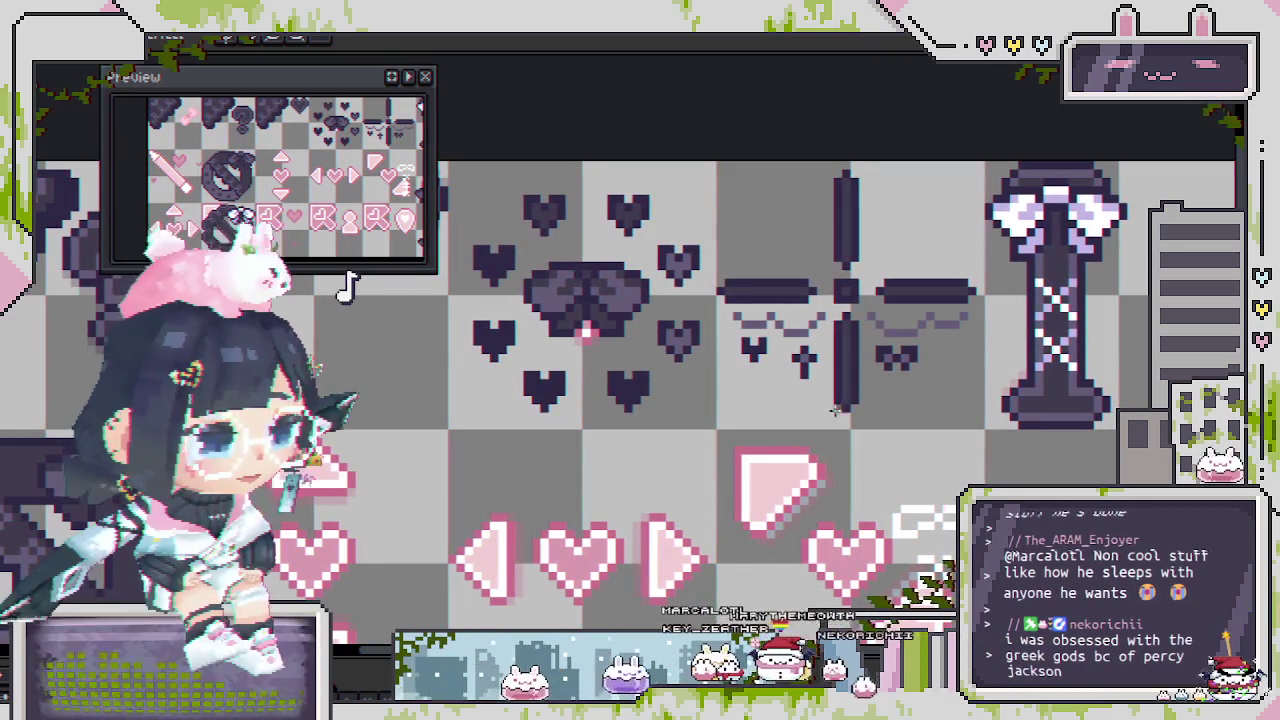
{"action": "scroll", "coordinate": [924, 348], "scroll_direction": "up", "scroll_amount": 2}
{"action": "scroll", "coordinate": [900, 360], "scroll_direction": "up", "scroll_amount": 1}
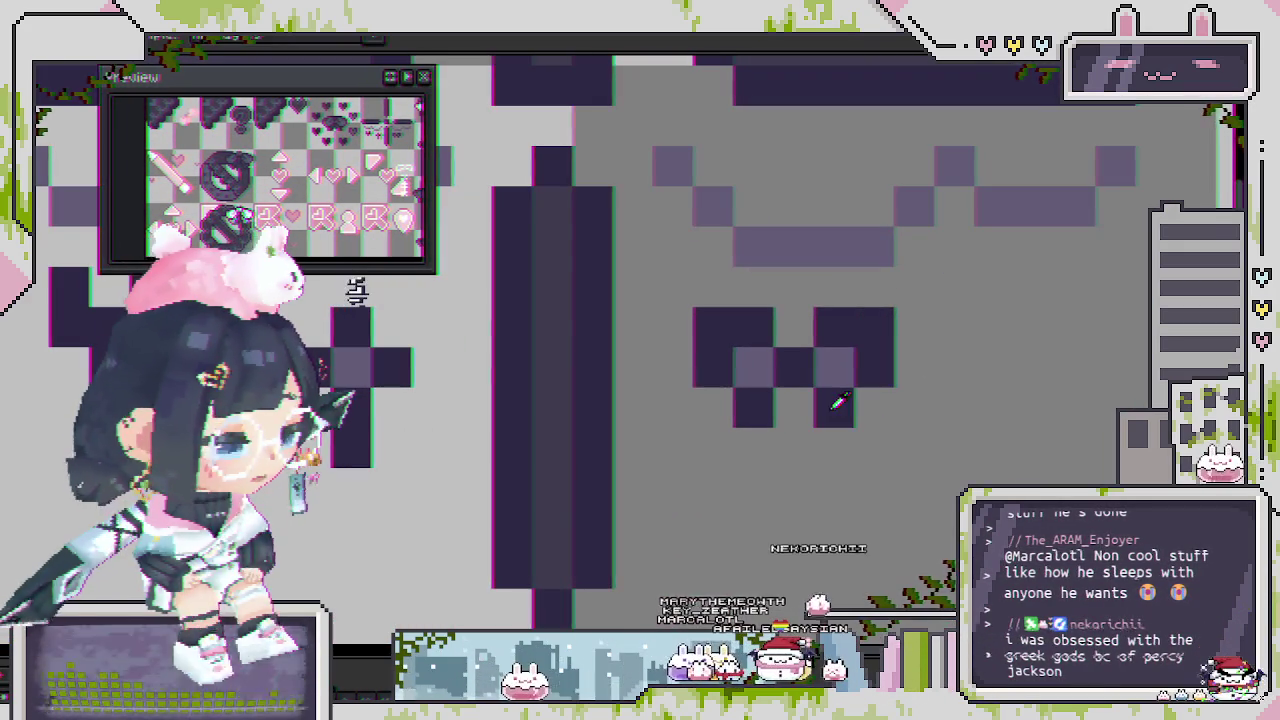
{"action": "left_click", "coordinate": [836, 448]}
{"action": "left_click", "coordinate": [760, 446]}
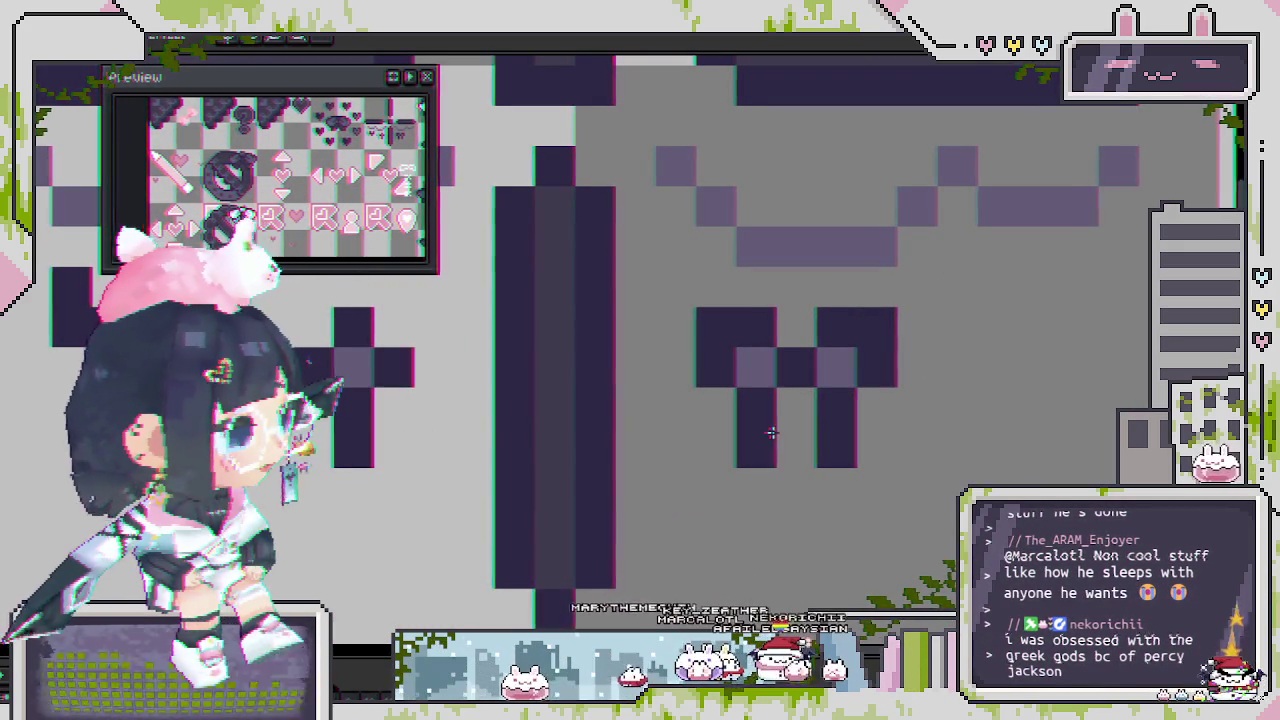
{"action": "scroll", "coordinate": [806, 393], "scroll_direction": "down", "scroll_amount": 1}
{"action": "scroll", "coordinate": [880, 385], "scroll_direction": "down", "scroll_amount": 1}
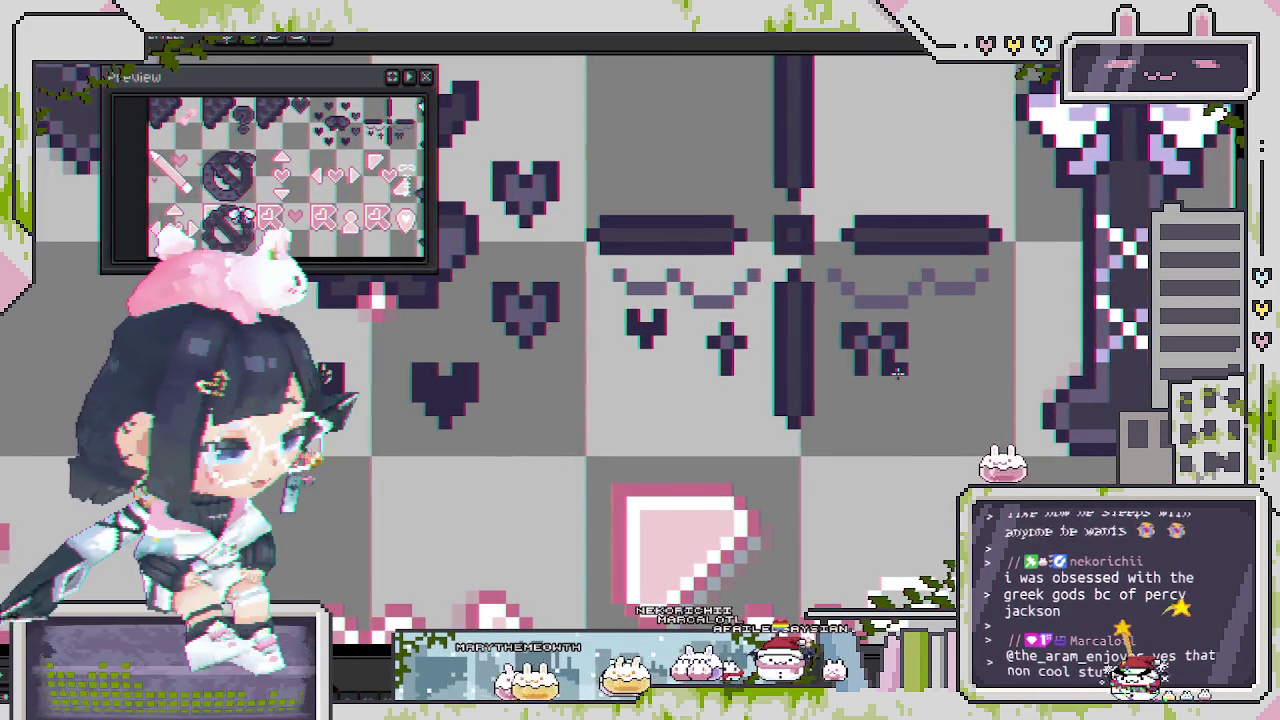
{"action": "key", "text": "ctrl+s"}
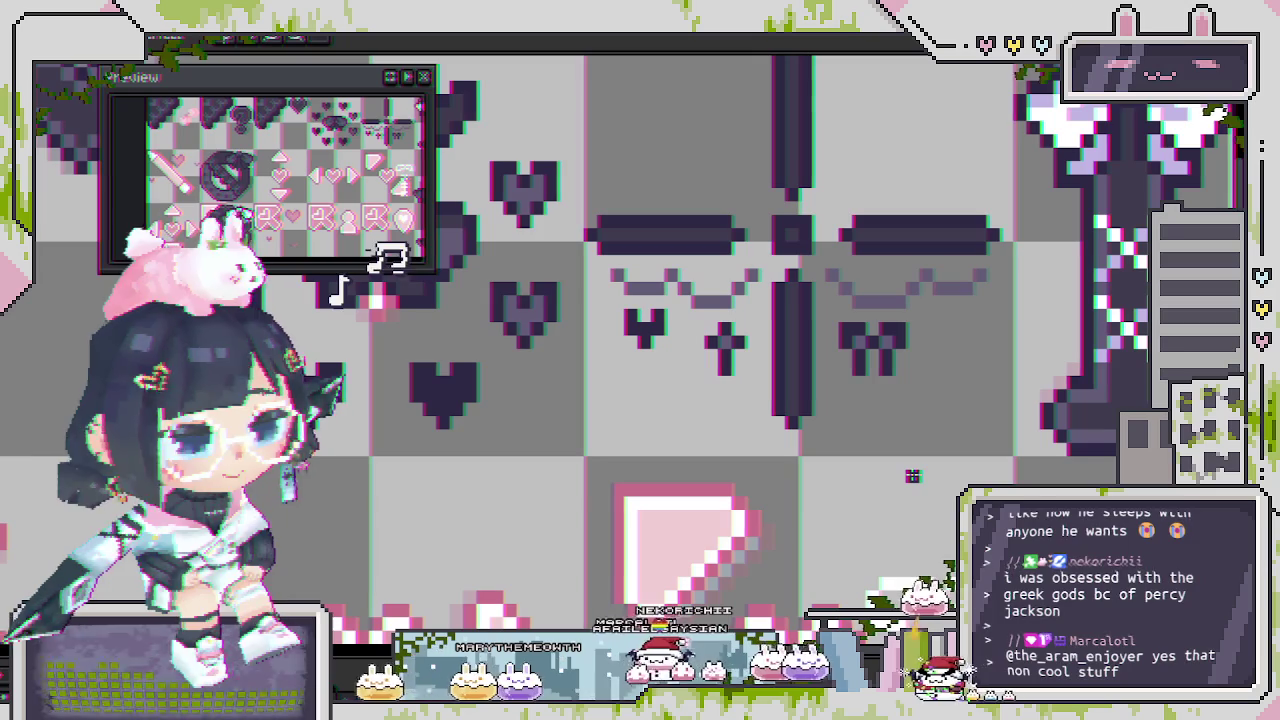
{"action": "scroll", "coordinate": [779, 502], "scroll_direction": "down", "scroll_amount": 1}
{"action": "left_click_drag", "start_coordinate": [779, 502], "coordinate": [925, 387]}
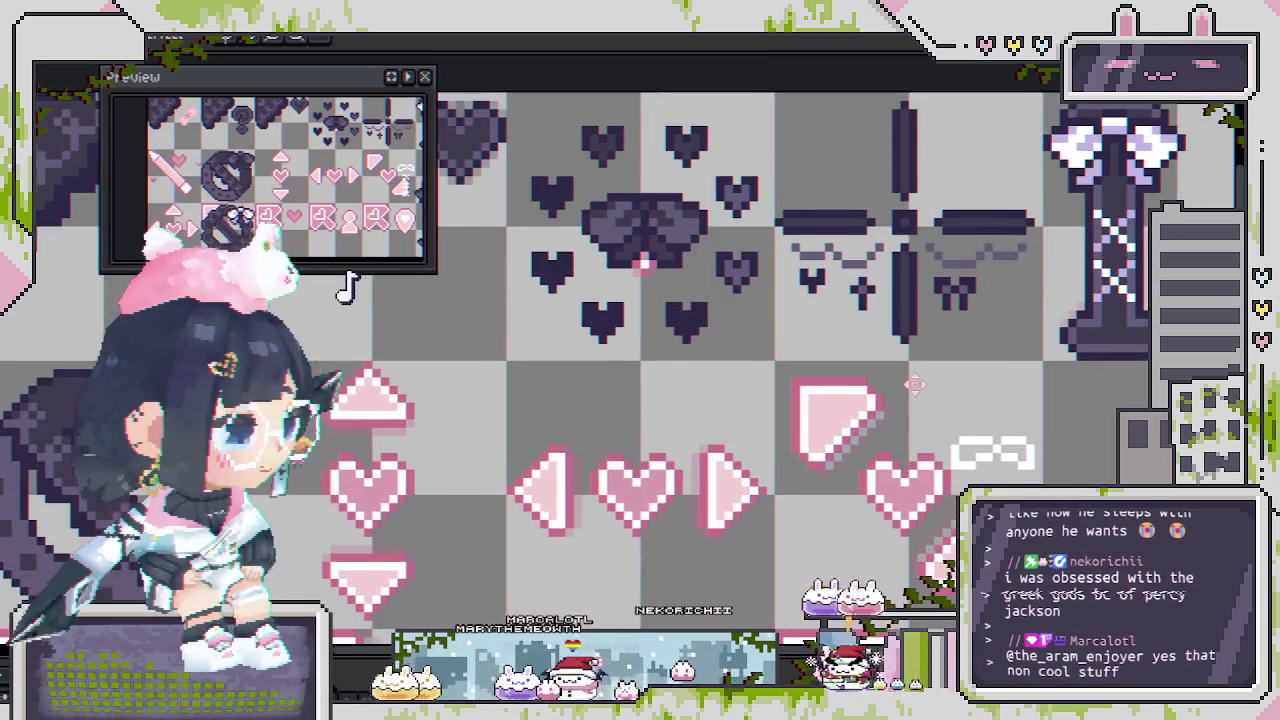
{"action": "key", "text": "ctrl+s"}
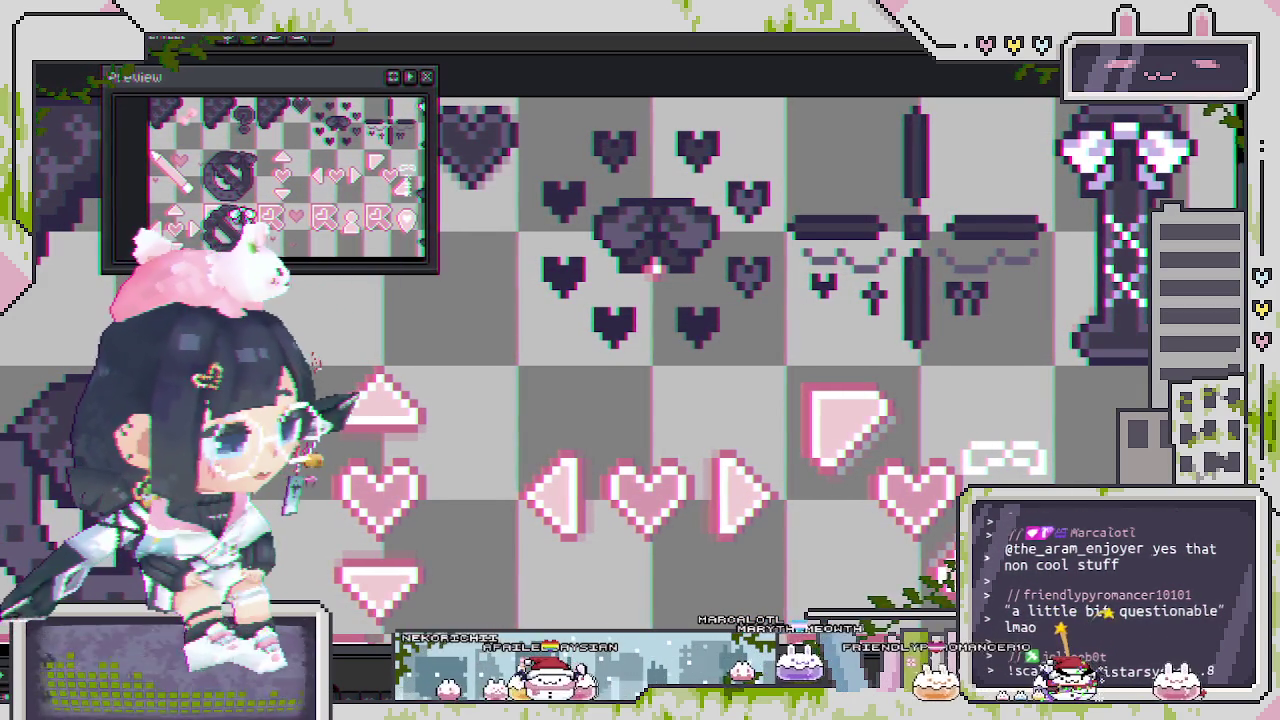
Save the sheet, then select and release the bow accent under the right wing.
{"action": "scroll", "coordinate": [866, 310], "scroll_direction": "up", "scroll_amount": 2}
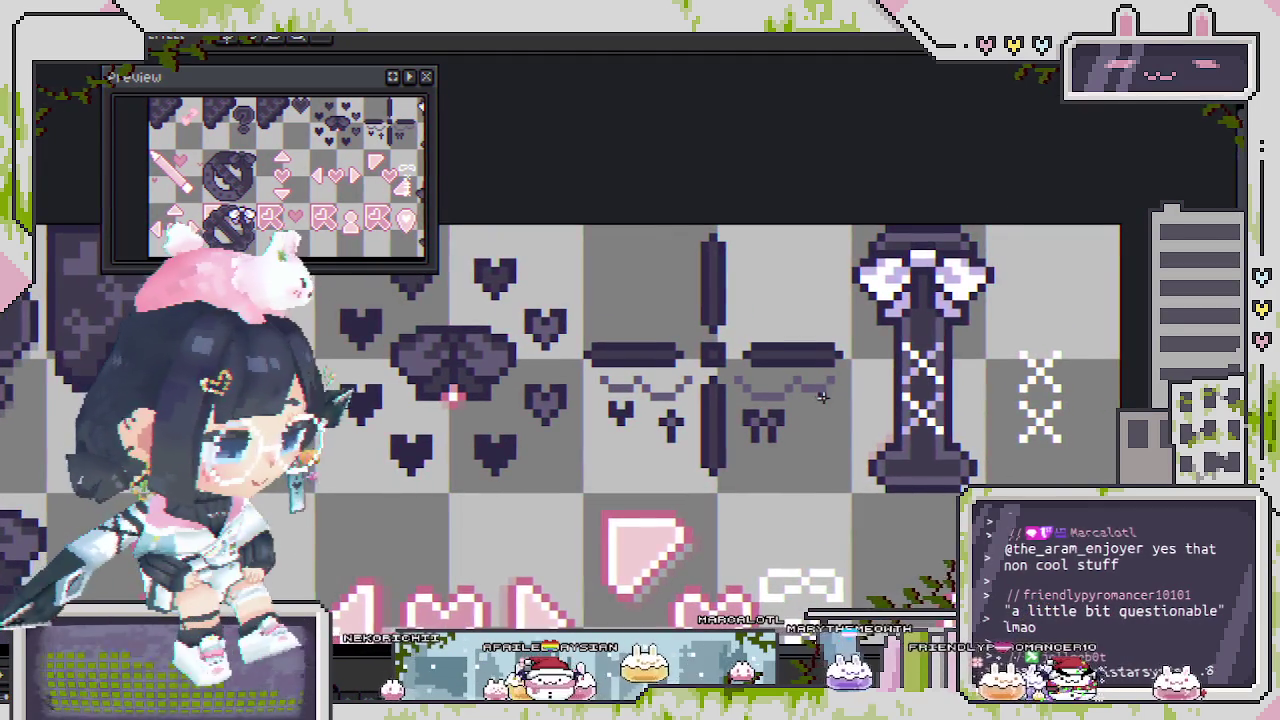
{"action": "scroll", "coordinate": [780, 390], "scroll_direction": "up", "scroll_amount": 1}
{"action": "scroll", "coordinate": [730, 441], "scroll_direction": "up", "scroll_amount": 1}
{"action": "left_click_drag", "start_coordinate": [665, 444], "coordinate": [713, 436]}
{"action": "key", "text": "ctrl+s"}
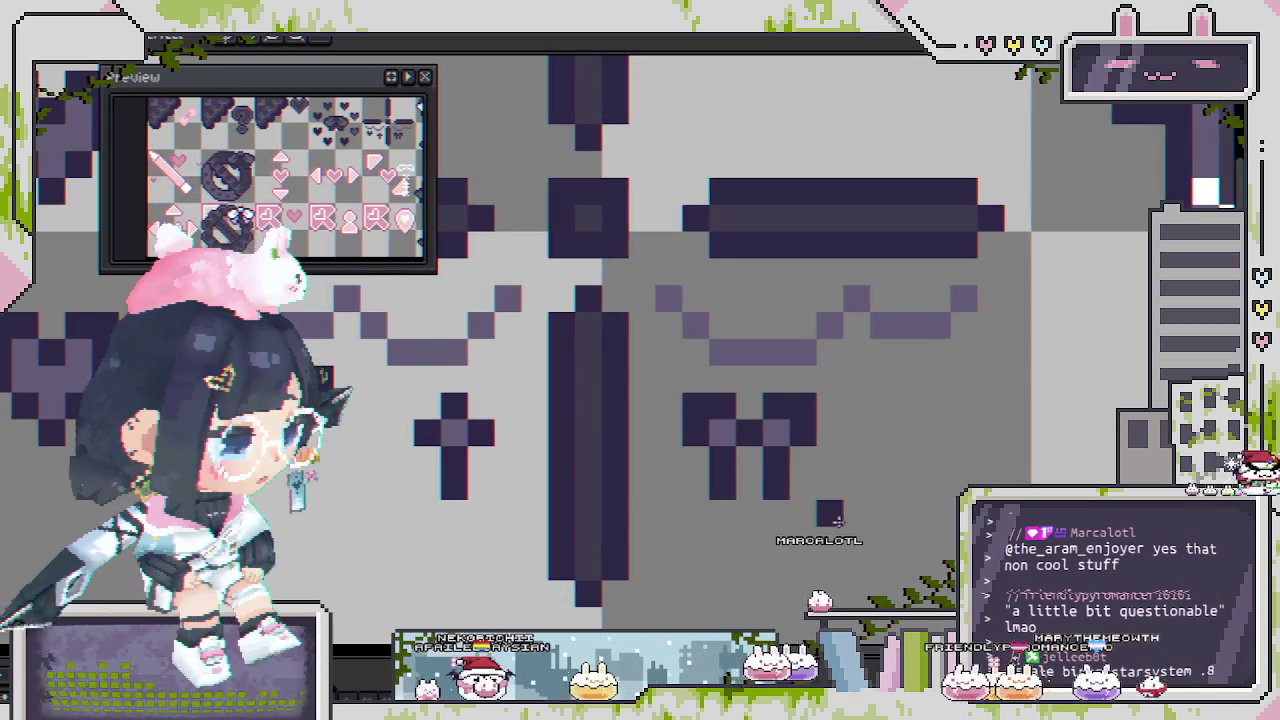
{"action": "scroll", "coordinate": [725, 445], "scroll_direction": "down", "scroll_amount": 2}
{"action": "mouse_move", "coordinate": [697, 412]}
{"action": "left_mouse_down"}
{"action": "mouse_move", "coordinate": [787, 475]}
{"action": "mouse_move", "coordinate": [778, 482]}
{"action": "left_mouse_up"}
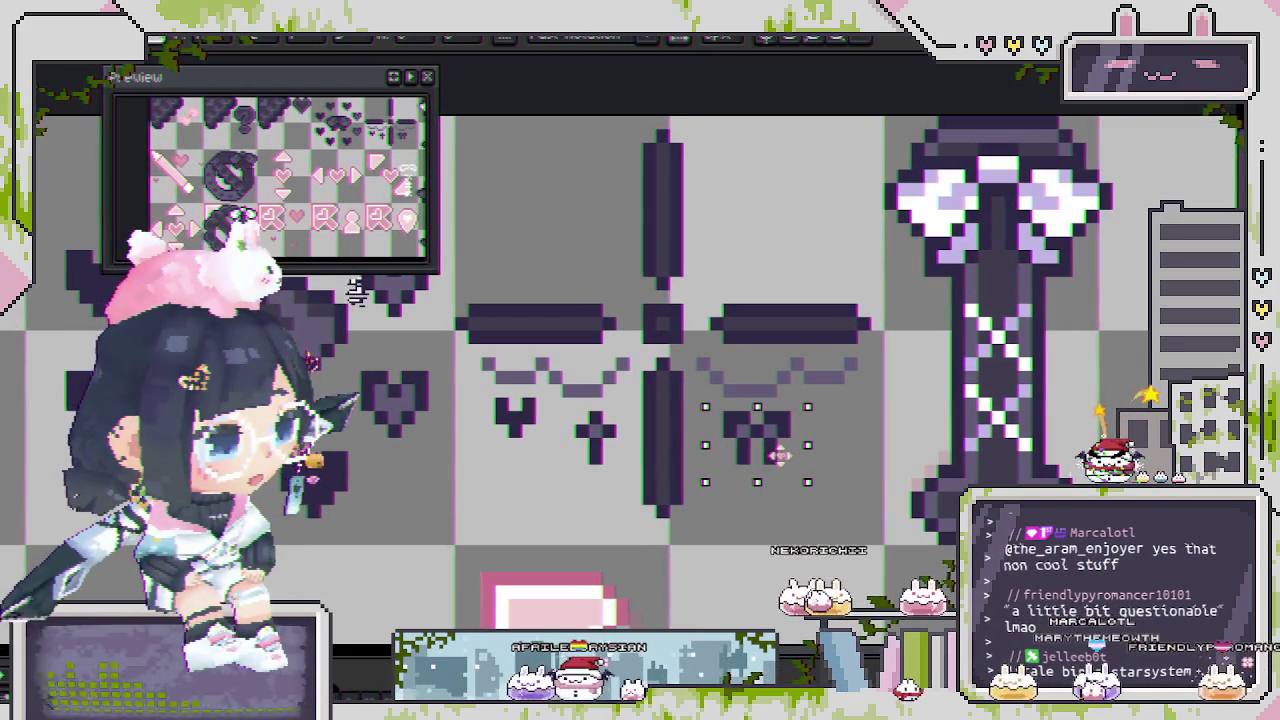
{"action": "key", "text": "b"}
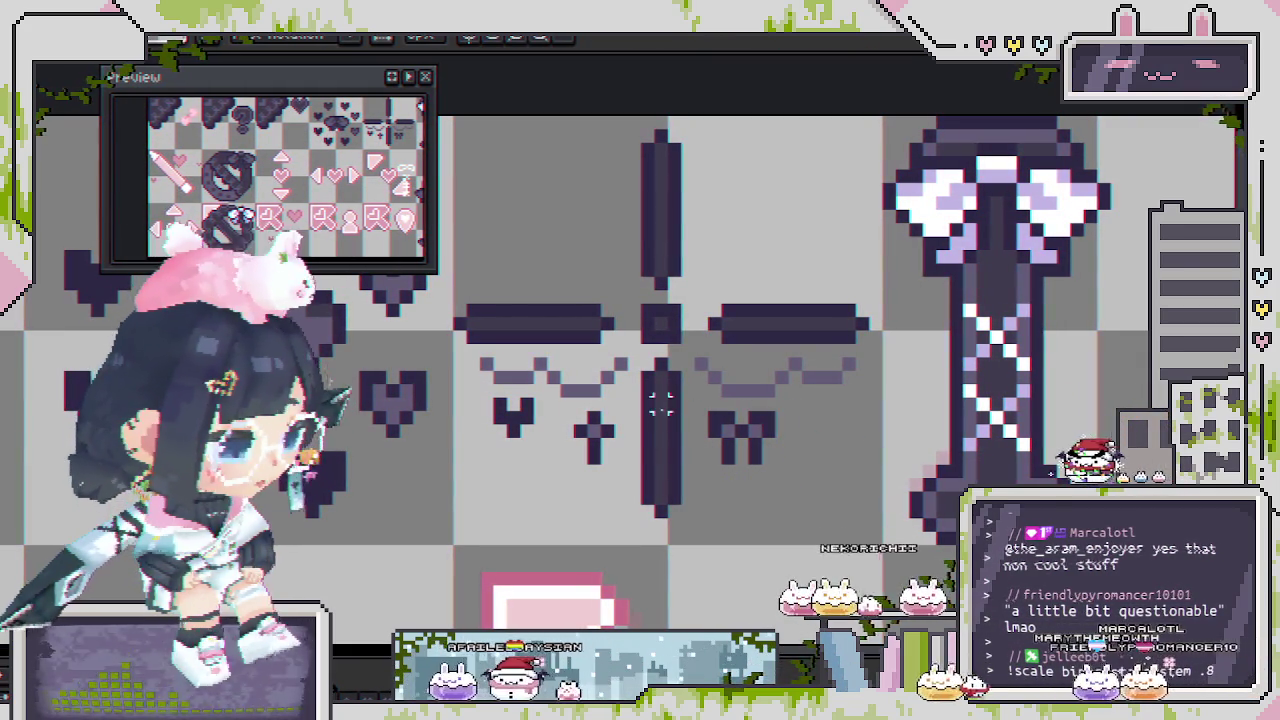
Paste the small dark heart beneath the left divider wing, beside the little cross.
{"action": "scroll", "coordinate": [808, 404], "scroll_direction": "up", "scroll_amount": 1}
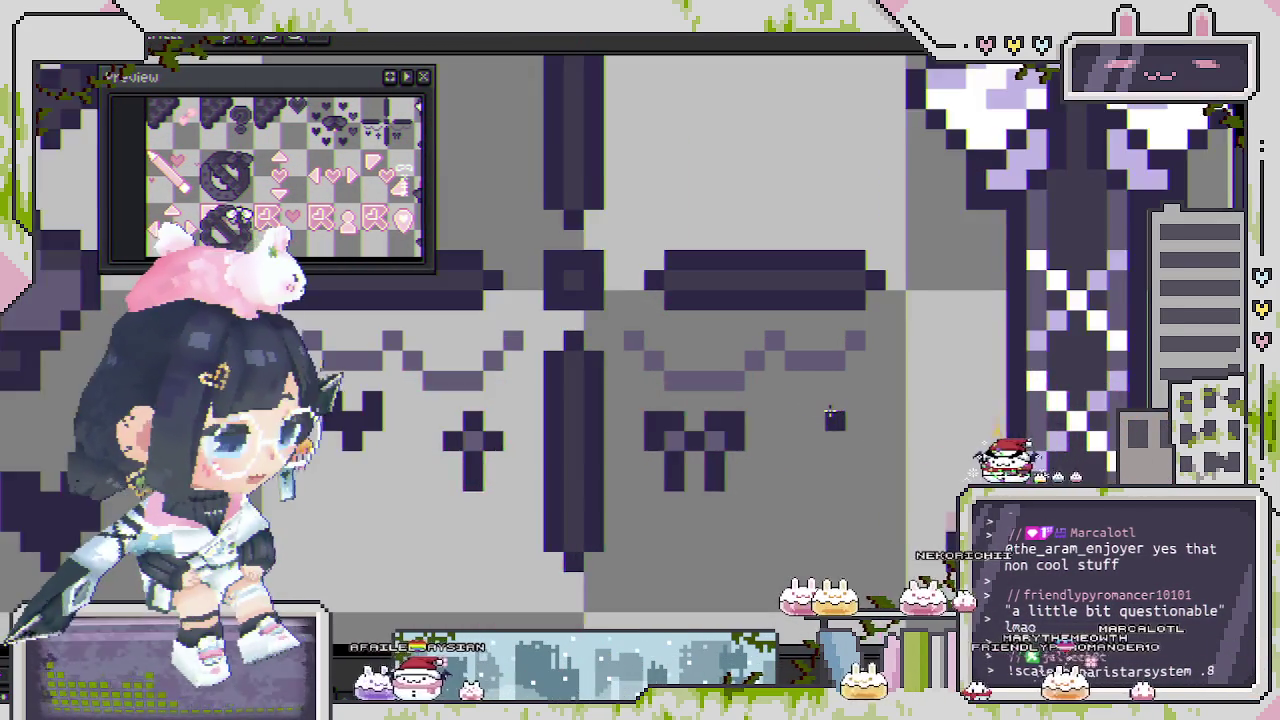
{"action": "scroll", "coordinate": [815, 410], "scroll_direction": "up", "scroll_amount": 1}
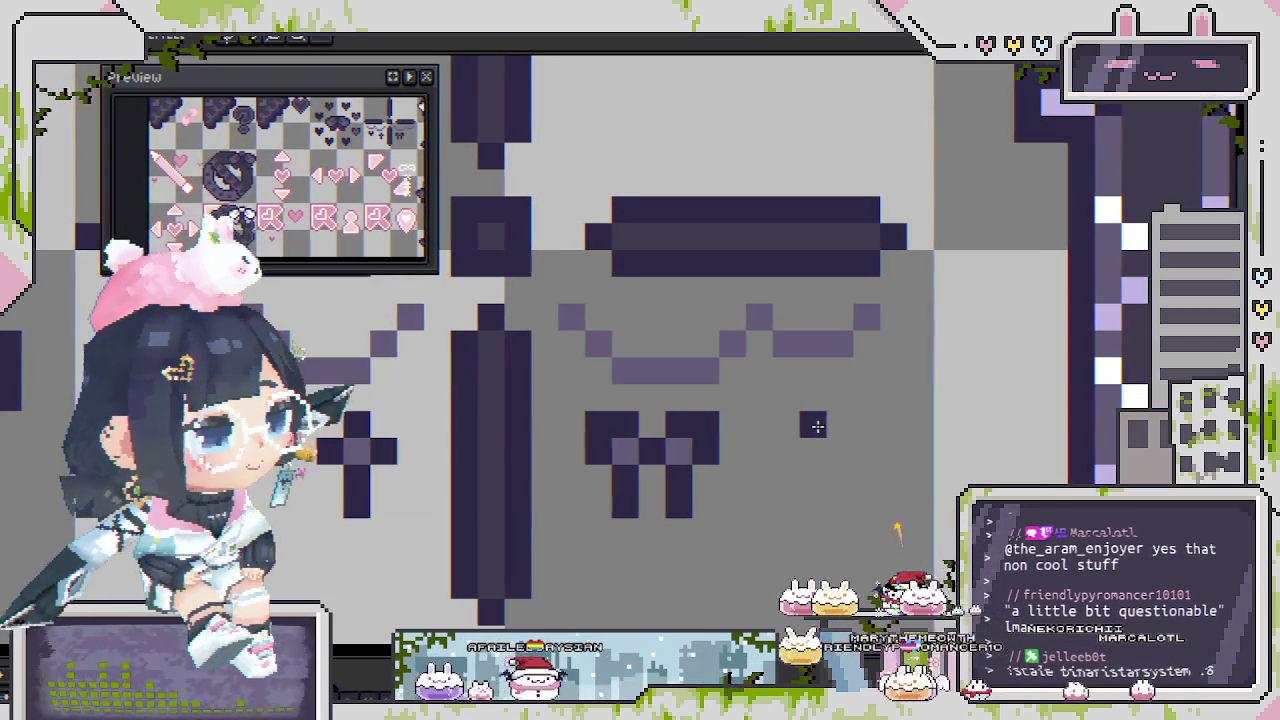
{"action": "scroll", "coordinate": [815, 424], "scroll_direction": "down", "scroll_amount": 2}
{"action": "scroll", "coordinate": [720, 480], "scroll_direction": "up", "scroll_amount": 1}
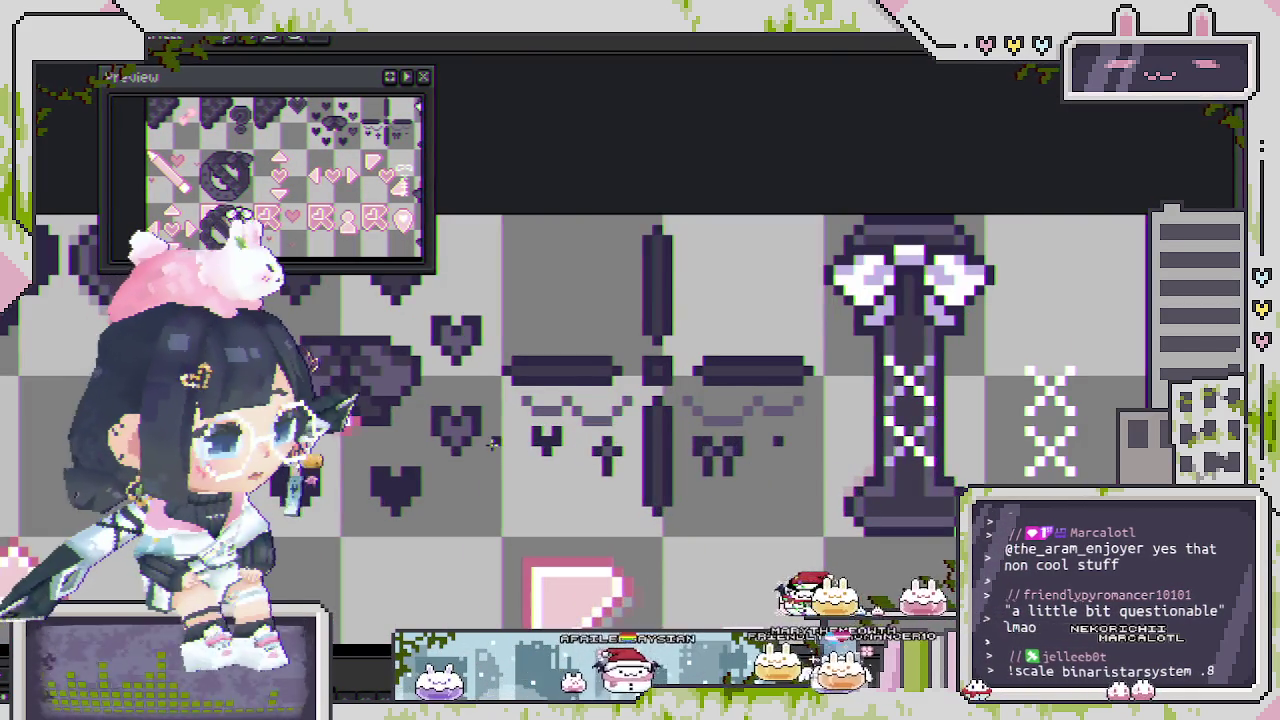
{"action": "scroll", "coordinate": [640, 470], "scroll_direction": "up", "scroll_amount": 1}
{"action": "scroll", "coordinate": [573, 457], "scroll_direction": "up", "scroll_amount": 1}
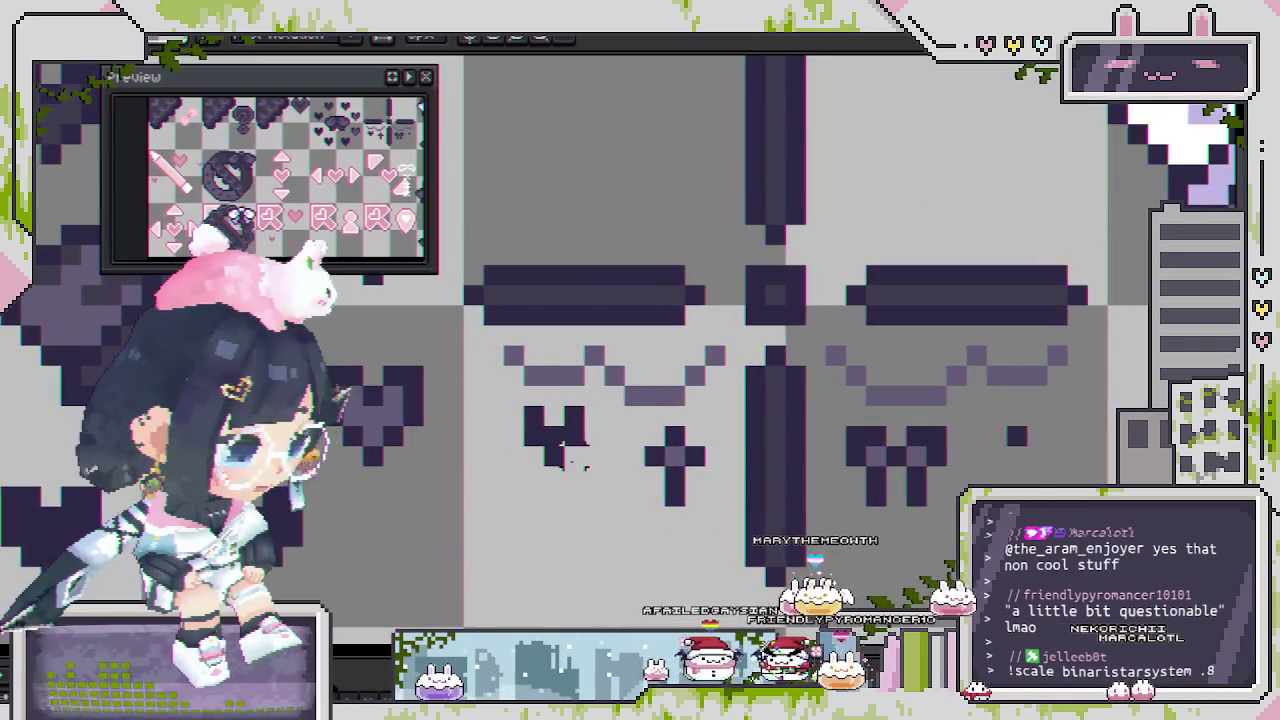
{"action": "scroll", "coordinate": [575, 459], "scroll_direction": "up", "scroll_amount": 1}
{"action": "key", "text": "ctrl+v"}
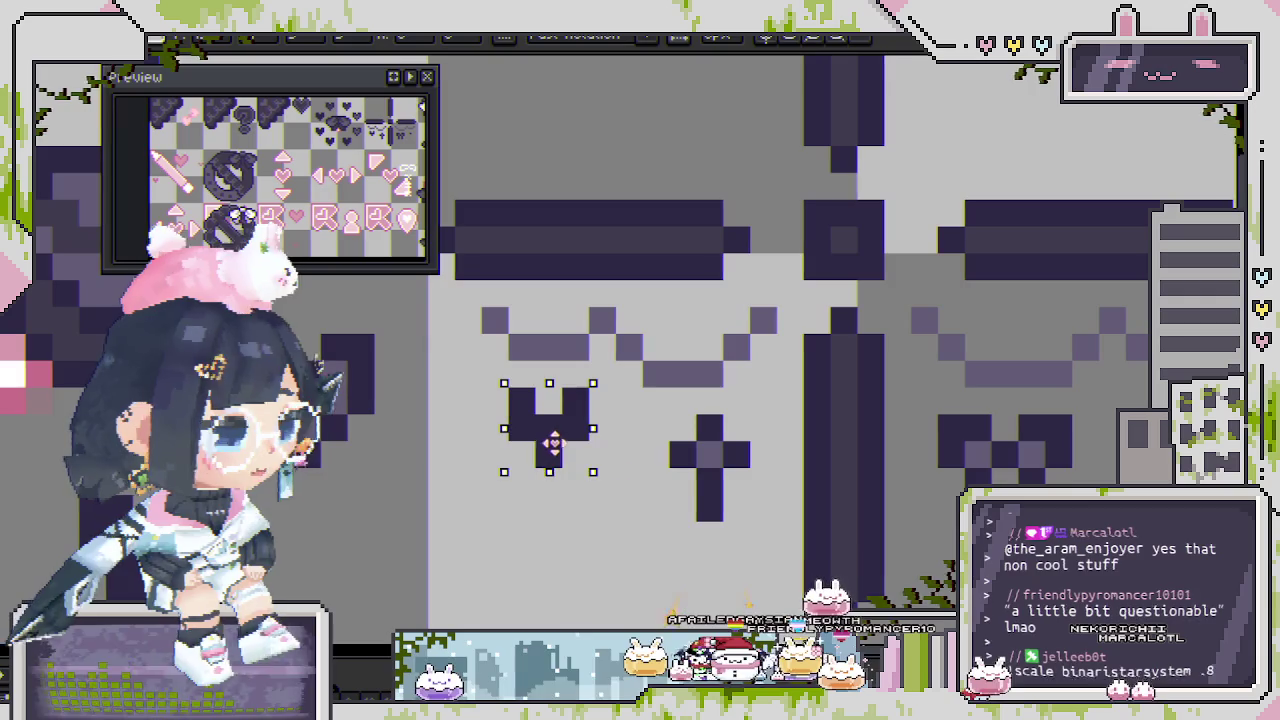
{"action": "scroll", "coordinate": [848, 425], "scroll_direction": "down", "scroll_amount": 1}
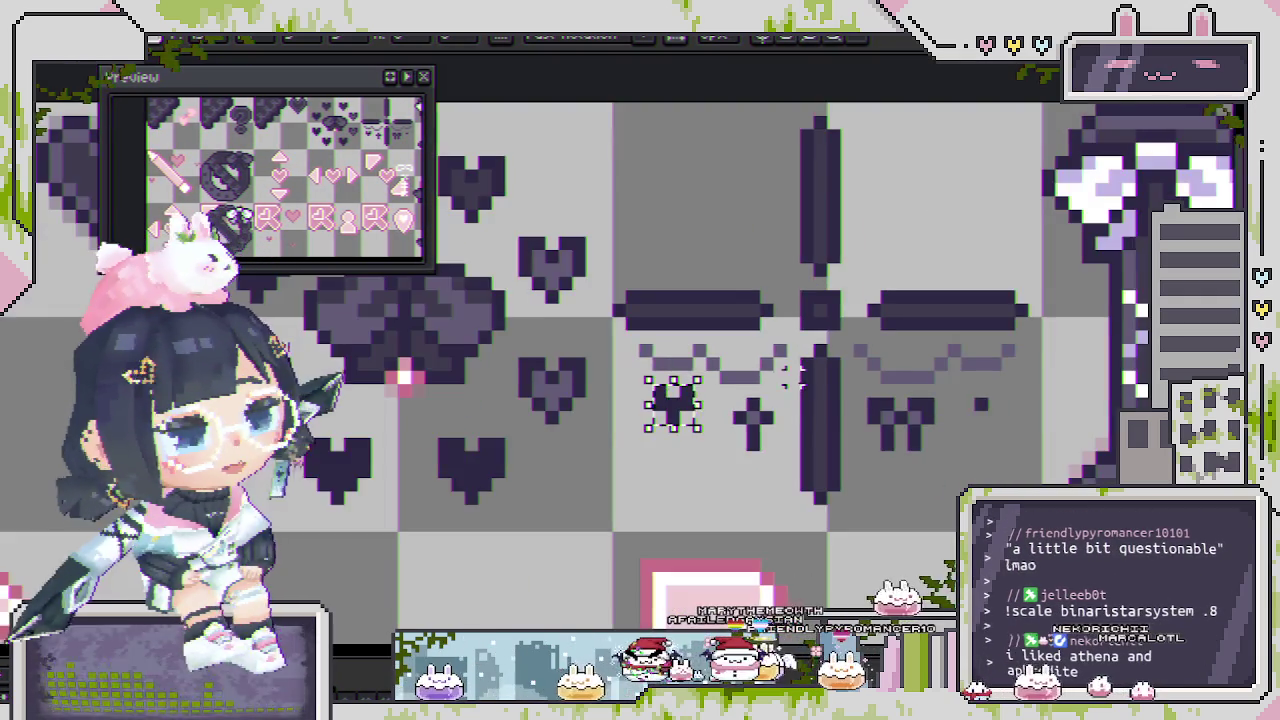
{"action": "scroll", "coordinate": [848, 425], "scroll_direction": "down", "scroll_amount": 1}
{"action": "left_click_drag", "start_coordinate": [851, 423], "coordinate": [874, 391]}
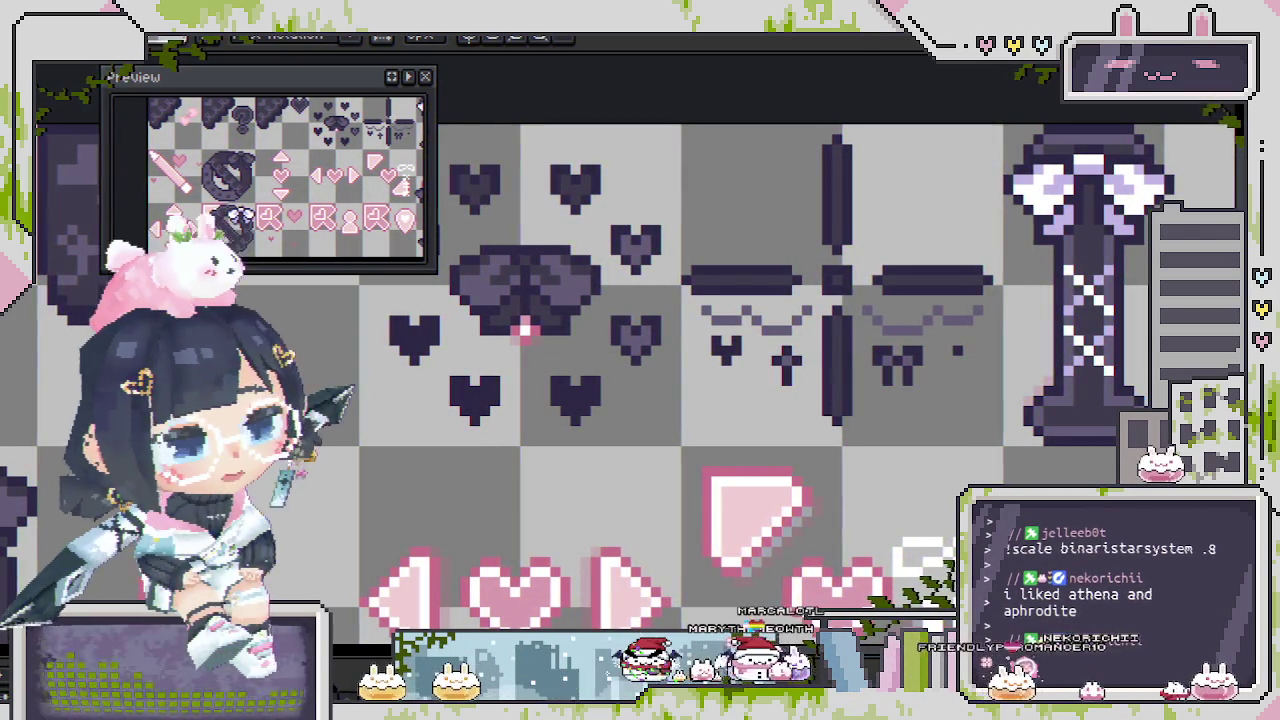
{"action": "scroll", "coordinate": [794, 339], "scroll_direction": "up", "scroll_amount": 1}
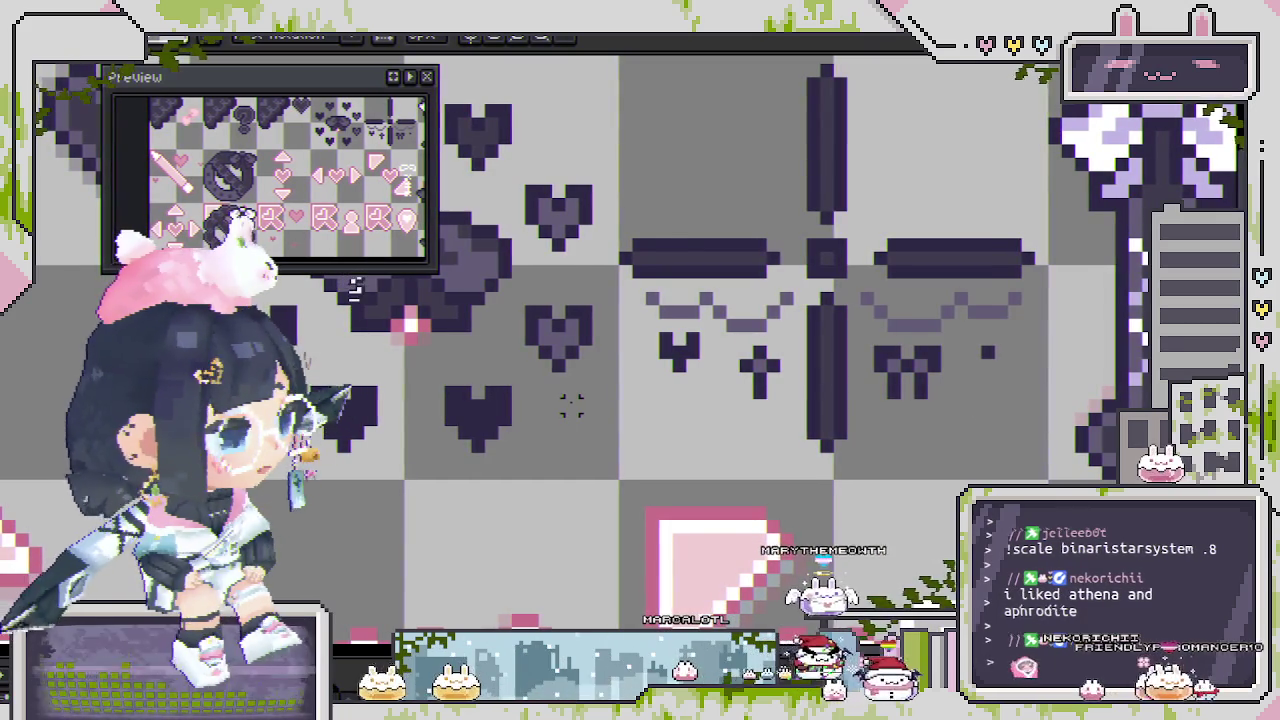
{"action": "scroll", "coordinate": [700, 426], "scroll_direction": "down", "scroll_amount": 1}
{"action": "scroll", "coordinate": [712, 435], "scroll_direction": "down", "scroll_amount": 1}
{"action": "scroll", "coordinate": [724, 444], "scroll_direction": "down", "scroll_amount": 1}
{"action": "scroll", "coordinate": [724, 443], "scroll_direction": "down", "scroll_amount": 2}
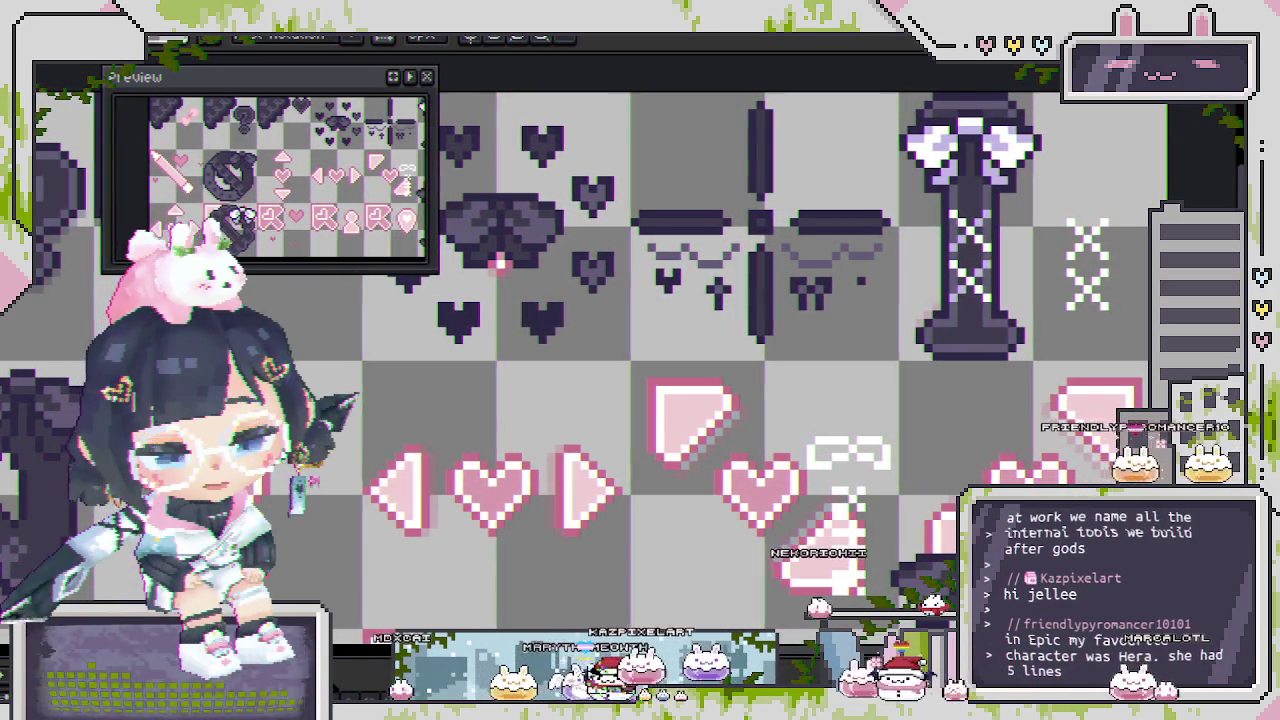
{"action": "scroll", "coordinate": [615, 341], "scroll_direction": "down", "scroll_amount": 3}
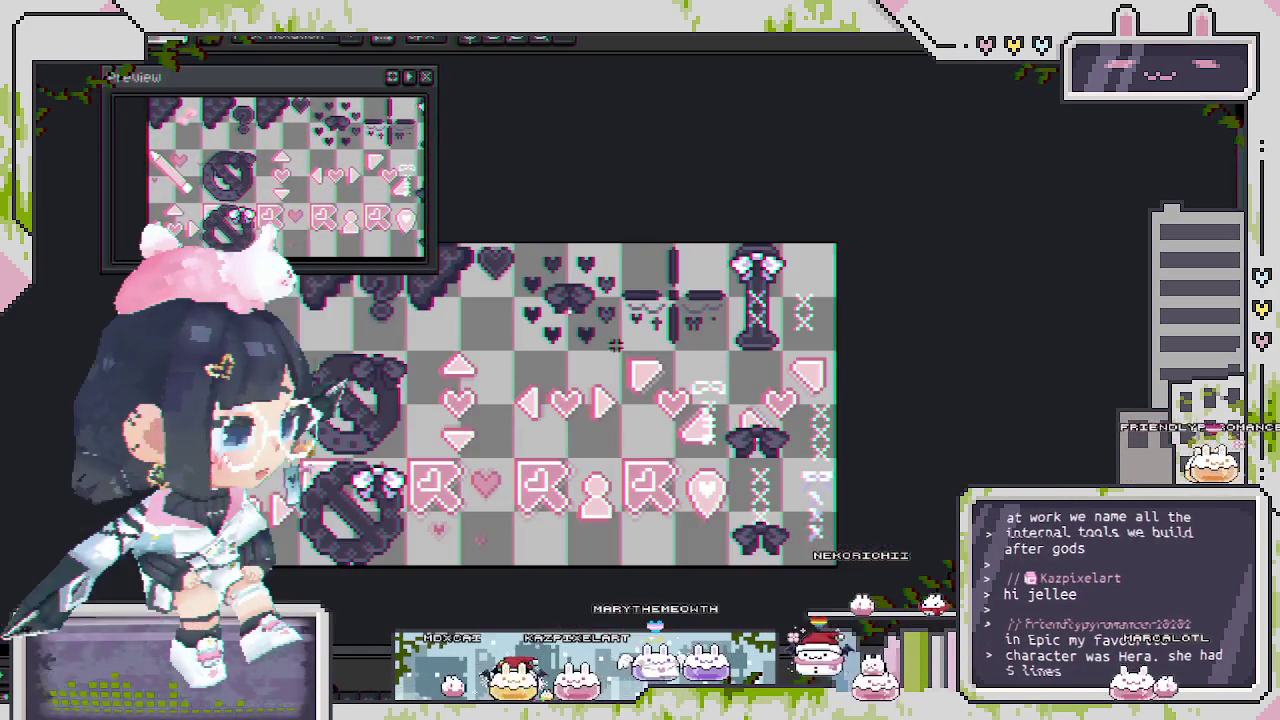
{"action": "scroll", "coordinate": [615, 341], "scroll_direction": "up", "scroll_amount": 1}
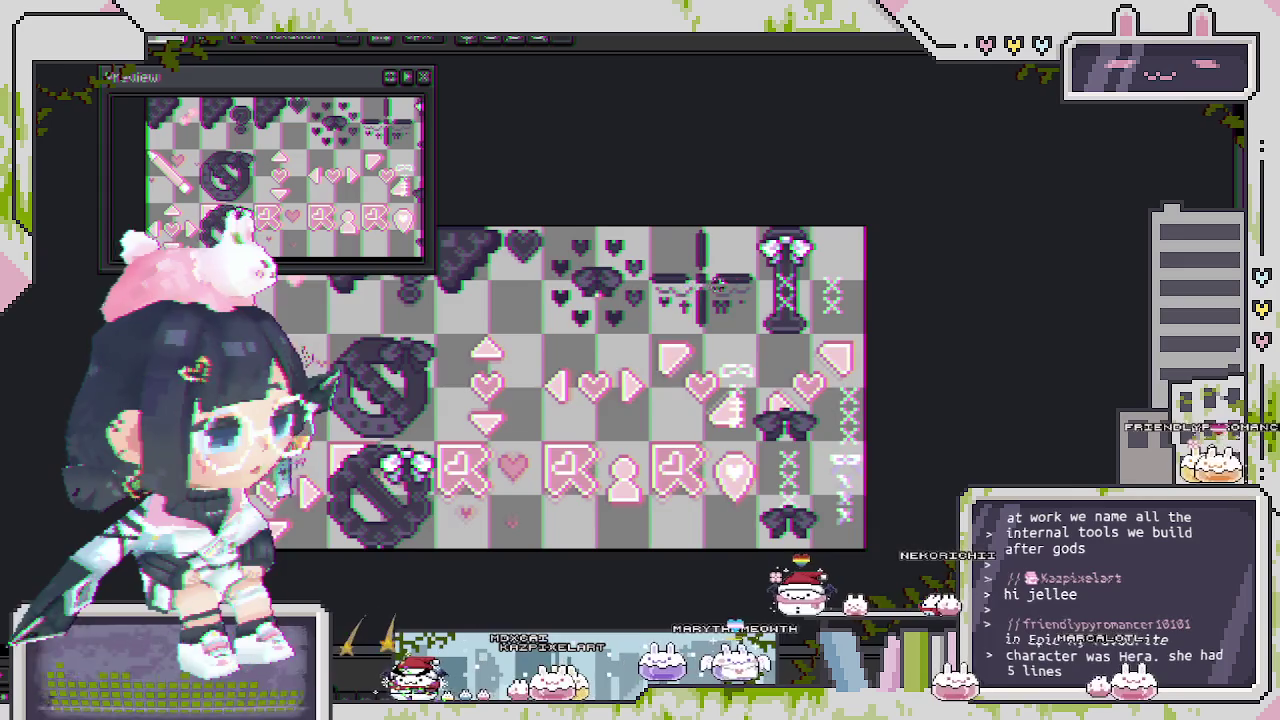
{"action": "scroll", "coordinate": [615, 341], "scroll_direction": "up", "scroll_amount": 2}
{"action": "scroll", "coordinate": [725, 279], "scroll_direction": "up", "scroll_amount": 1}
{"action": "scroll", "coordinate": [725, 290], "scroll_direction": "up", "scroll_amount": 1}
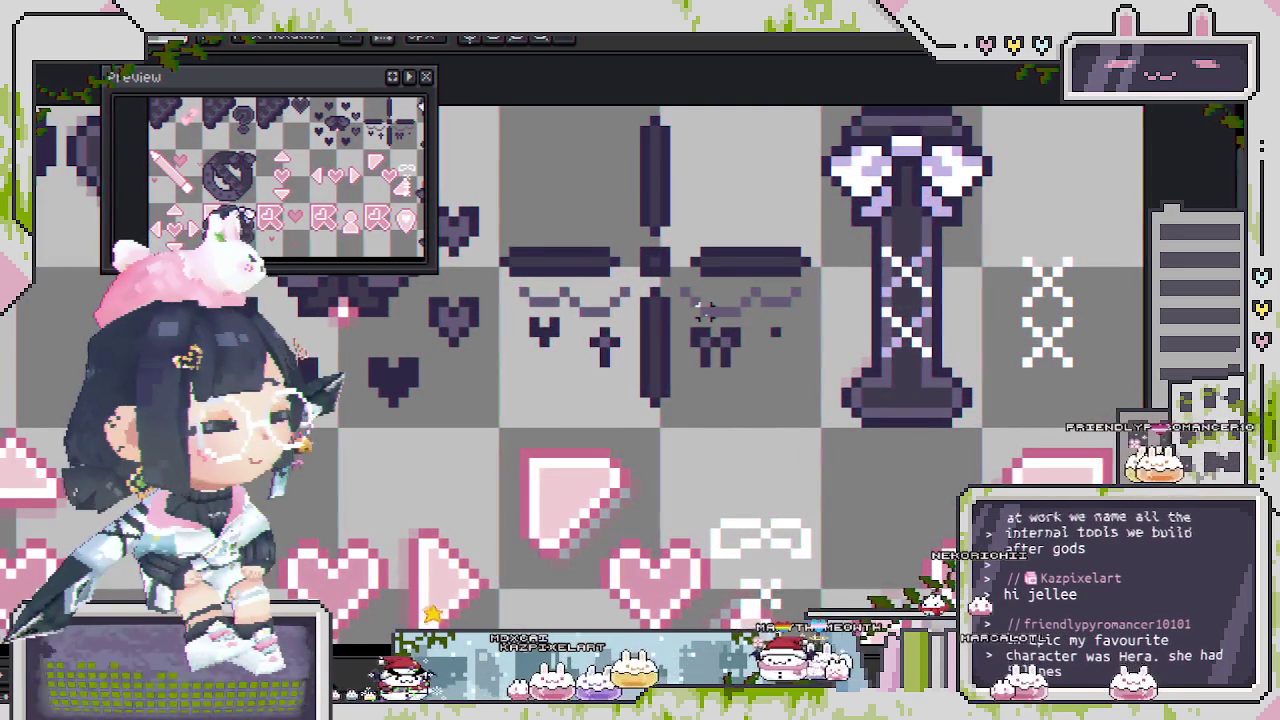
{"action": "scroll", "coordinate": [726, 316], "scroll_direction": "up", "scroll_amount": 1}
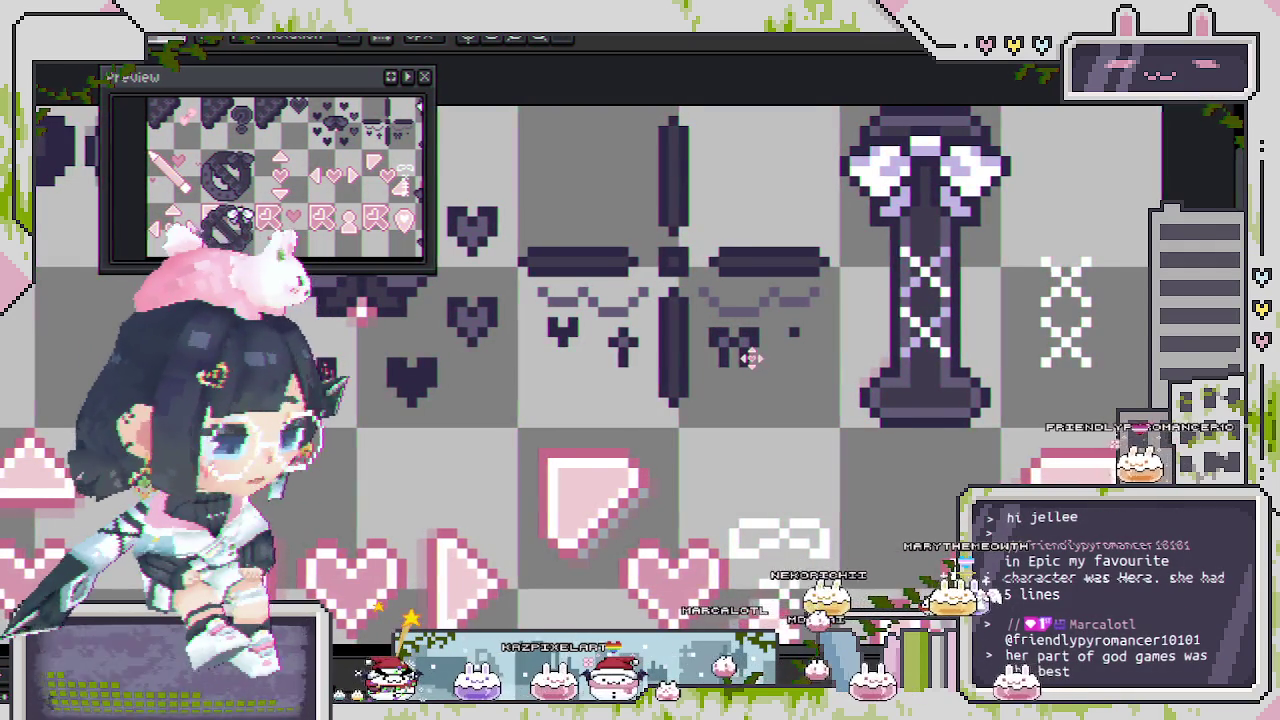
{"action": "scroll", "coordinate": [756, 361], "scroll_direction": "up", "scroll_amount": 1}
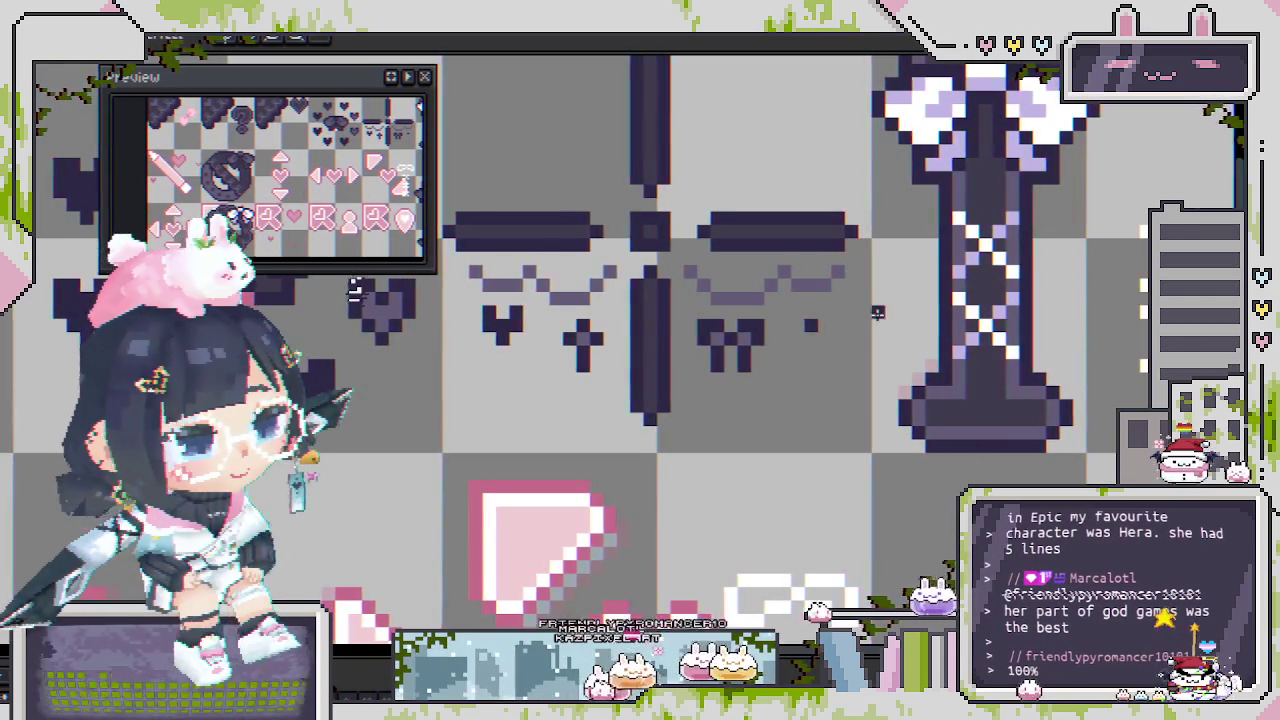
Draw a small dark X of pixels next to the bow under the right wing.
{"action": "scroll", "coordinate": [340, 288], "scroll_direction": "down", "scroll_amount": 3}
{"action": "scroll", "coordinate": [345, 286], "scroll_direction": "up", "scroll_amount": 1}
{"action": "scroll", "coordinate": [350, 288], "scroll_direction": "down", "scroll_amount": 1}
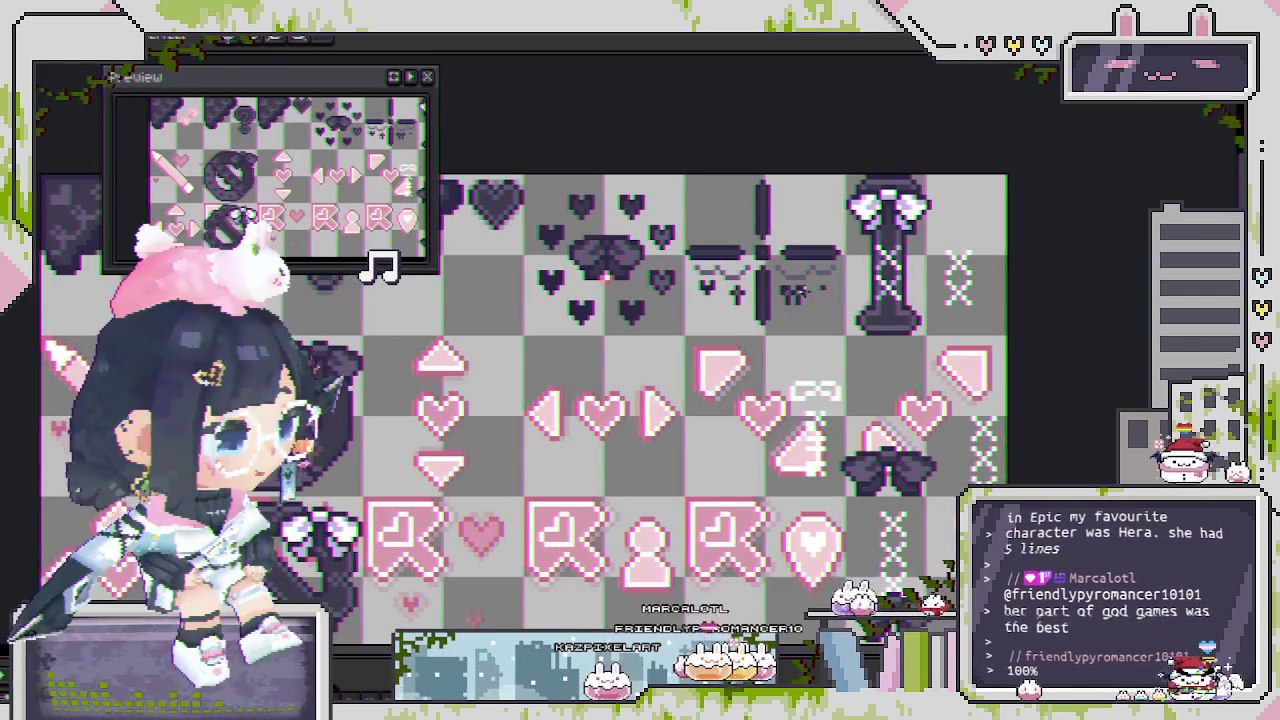
{"action": "scroll", "coordinate": [605, 275], "scroll_direction": "up", "scroll_amount": 1}
{"action": "scroll", "coordinate": [700, 380], "scroll_direction": "up", "scroll_amount": 1}
{"action": "scroll", "coordinate": [755, 487], "scroll_direction": "down", "scroll_amount": 1}
{"action": "scroll", "coordinate": [755, 487], "scroll_direction": "down", "scroll_amount": 1}
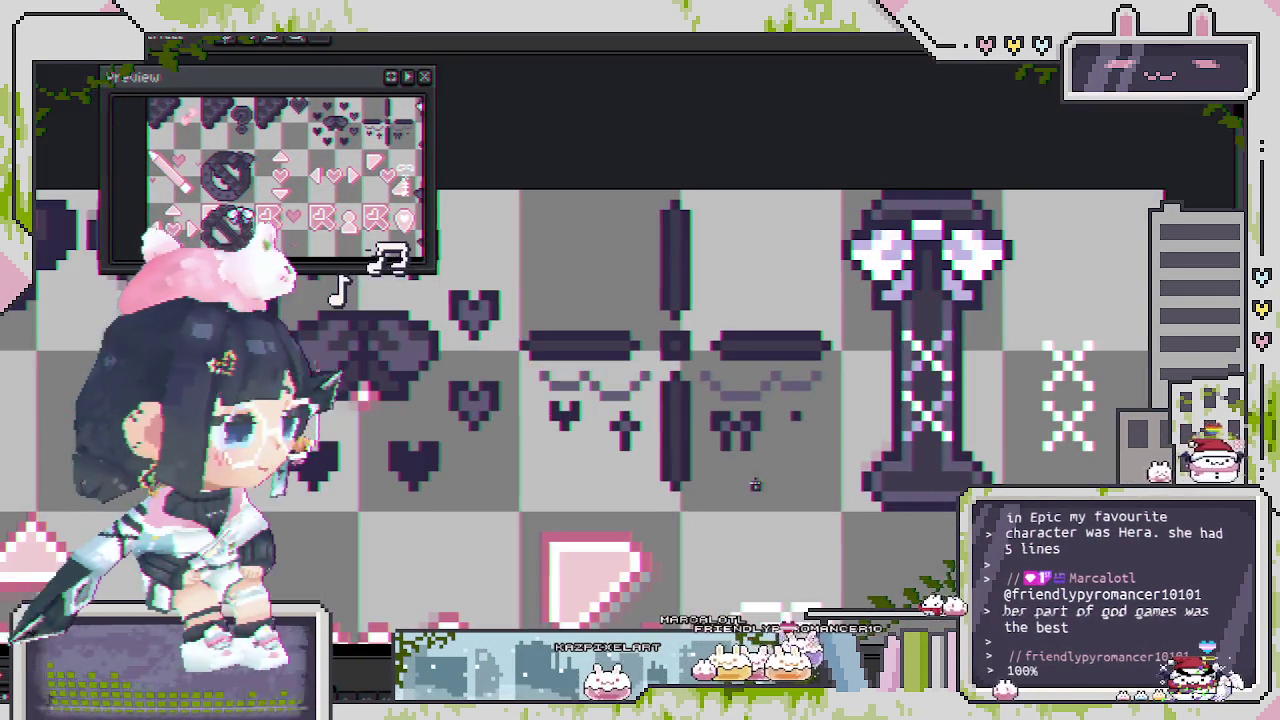
{"action": "scroll", "coordinate": [800, 408], "scroll_direction": "up", "scroll_amount": 3}
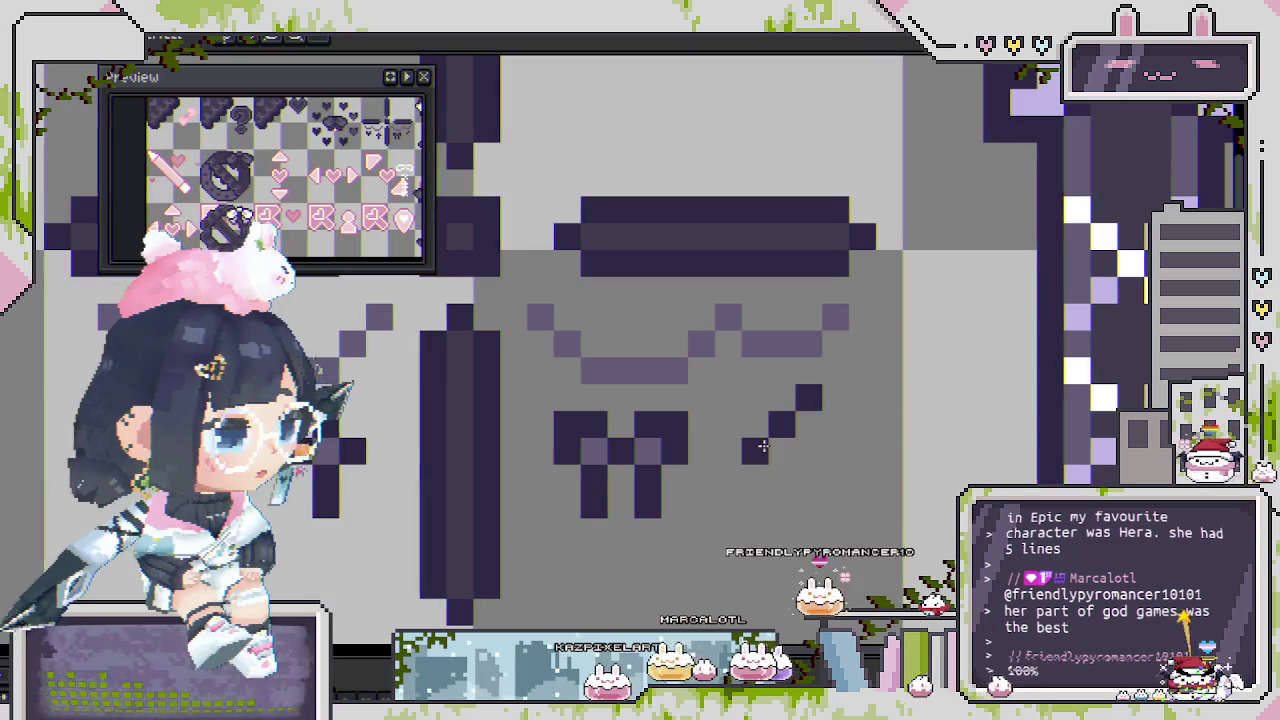
{"action": "left_click_drag", "start_coordinate": [762, 447], "coordinate": [757, 395]}
{"action": "left_click", "coordinate": [800, 450]}
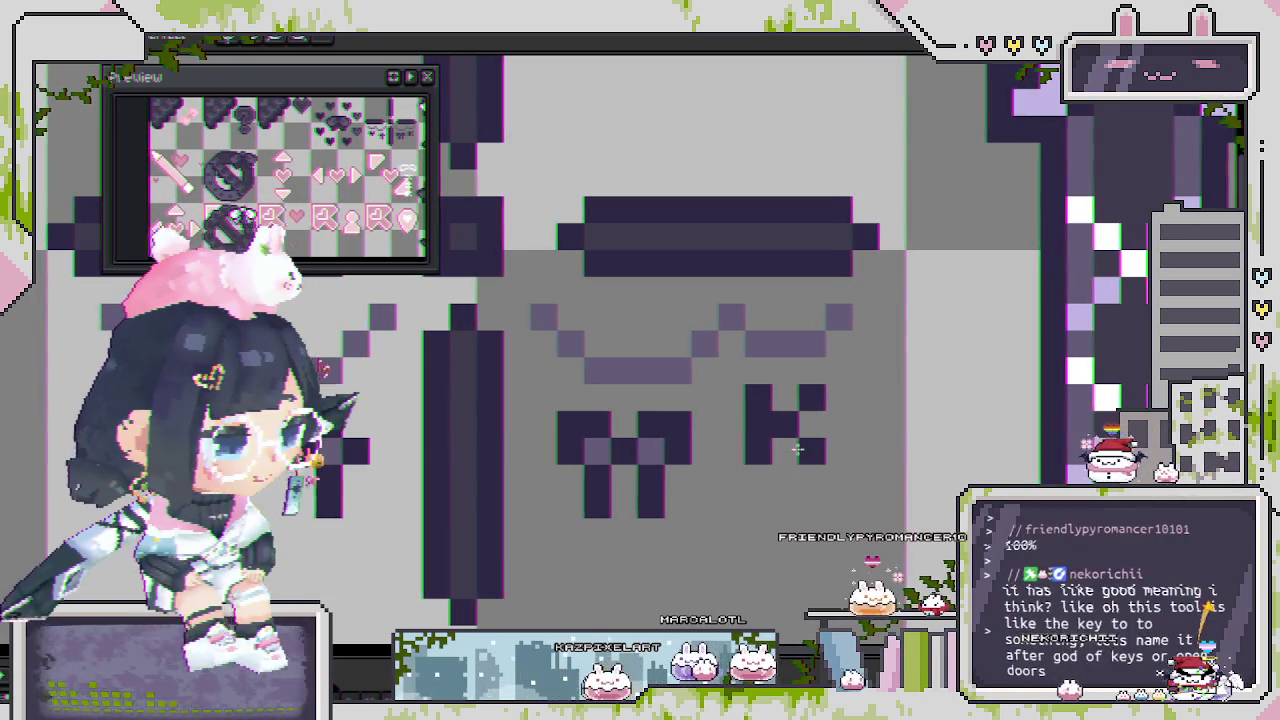
{"action": "scroll", "coordinate": [800, 450], "scroll_direction": "down", "scroll_amount": 2}
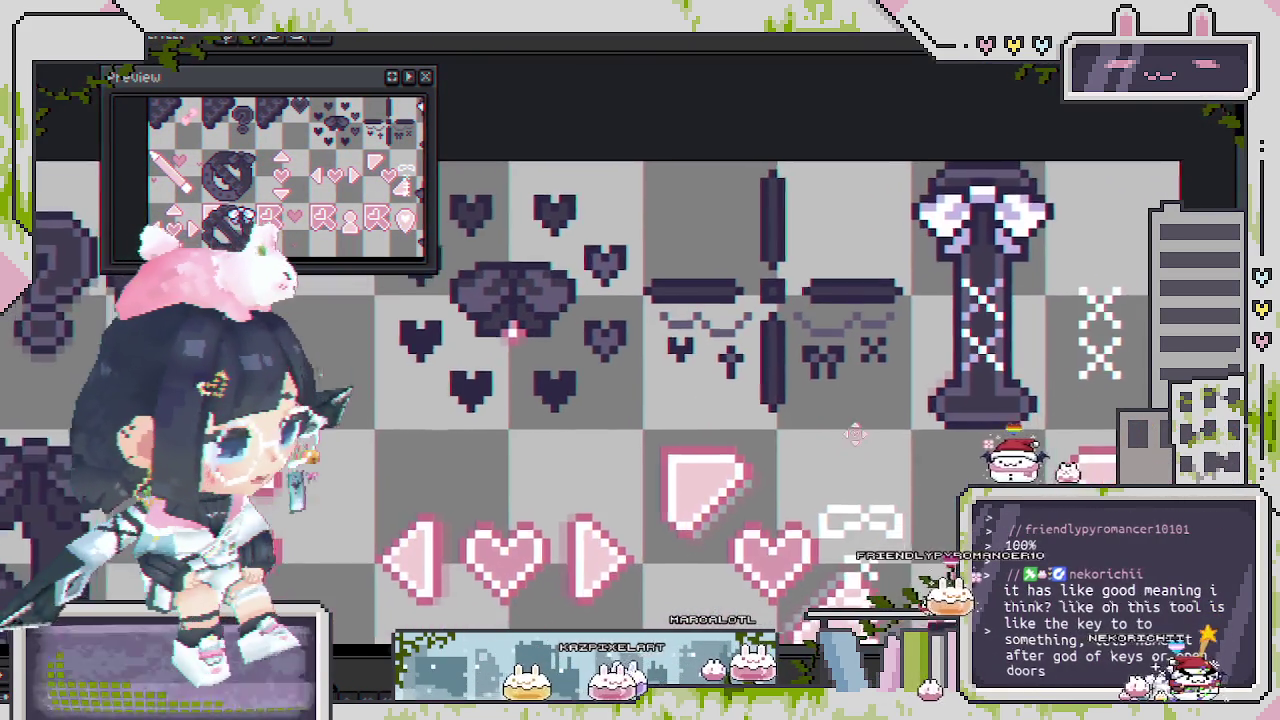
{"action": "scroll", "coordinate": [845, 438], "scroll_direction": "up", "scroll_amount": 2}
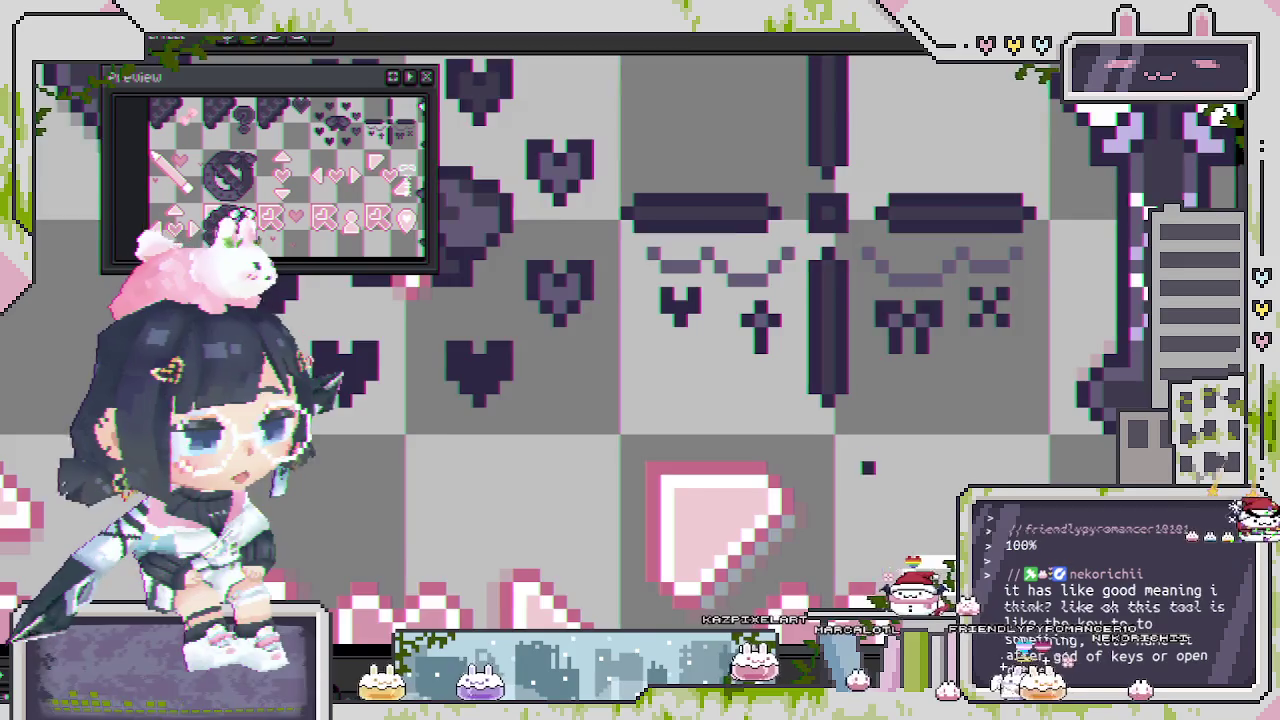
{"action": "scroll", "coordinate": [868, 481], "scroll_direction": "down", "scroll_amount": 2}
{"action": "scroll", "coordinate": [868, 481], "scroll_direction": "down", "scroll_amount": 1}
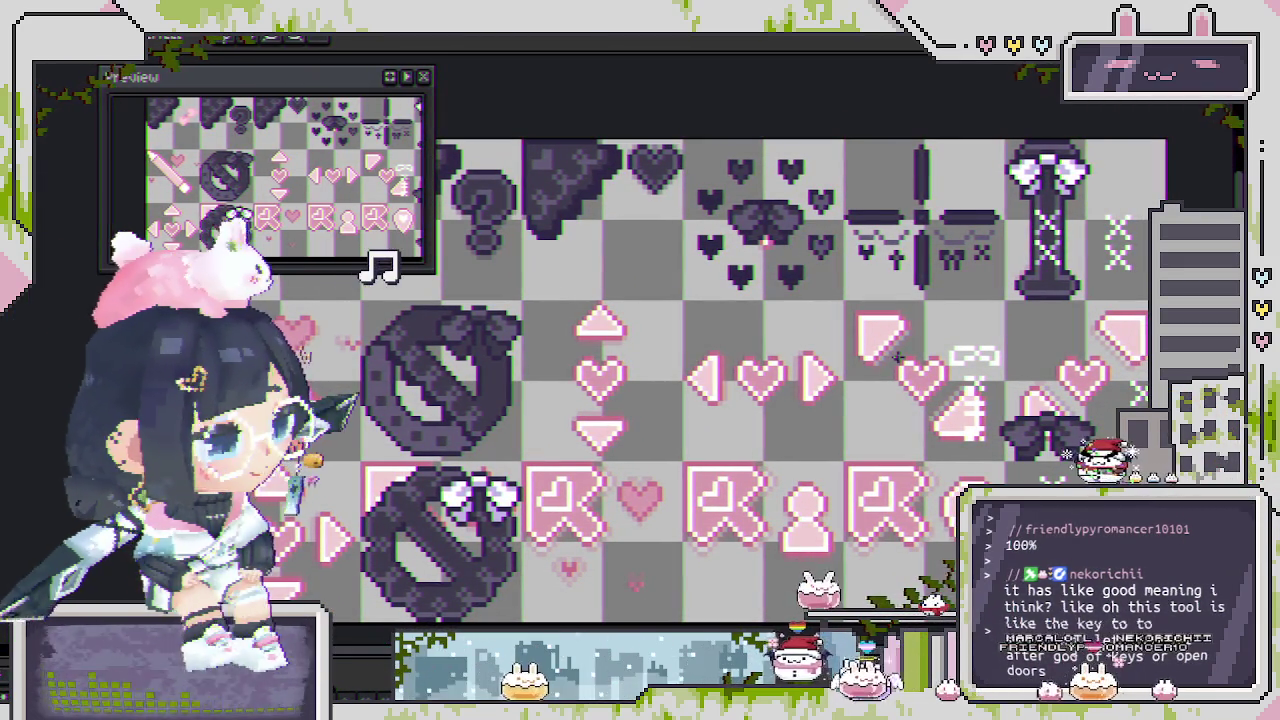
Pan to the sheet's top edge, recentre it, then save the file with Ctrl+S.
{"action": "scroll", "coordinate": [897, 355], "scroll_direction": "left", "scroll_amount": 3}
{"action": "scroll", "coordinate": [897, 355], "scroll_direction": "down", "scroll_amount": 1}
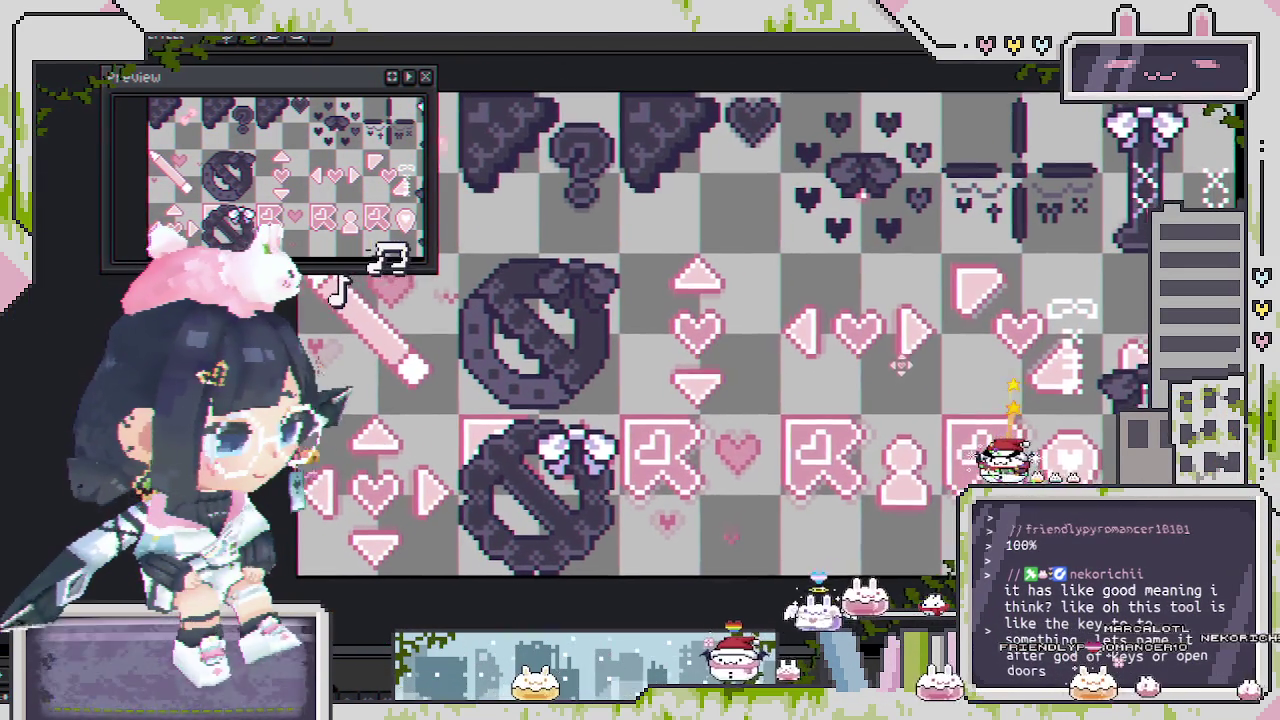
{"action": "scroll", "coordinate": [608, 407], "scroll_direction": "down", "scroll_amount": 2}
{"action": "scroll", "coordinate": [608, 407], "scroll_direction": "left", "scroll_amount": 2}
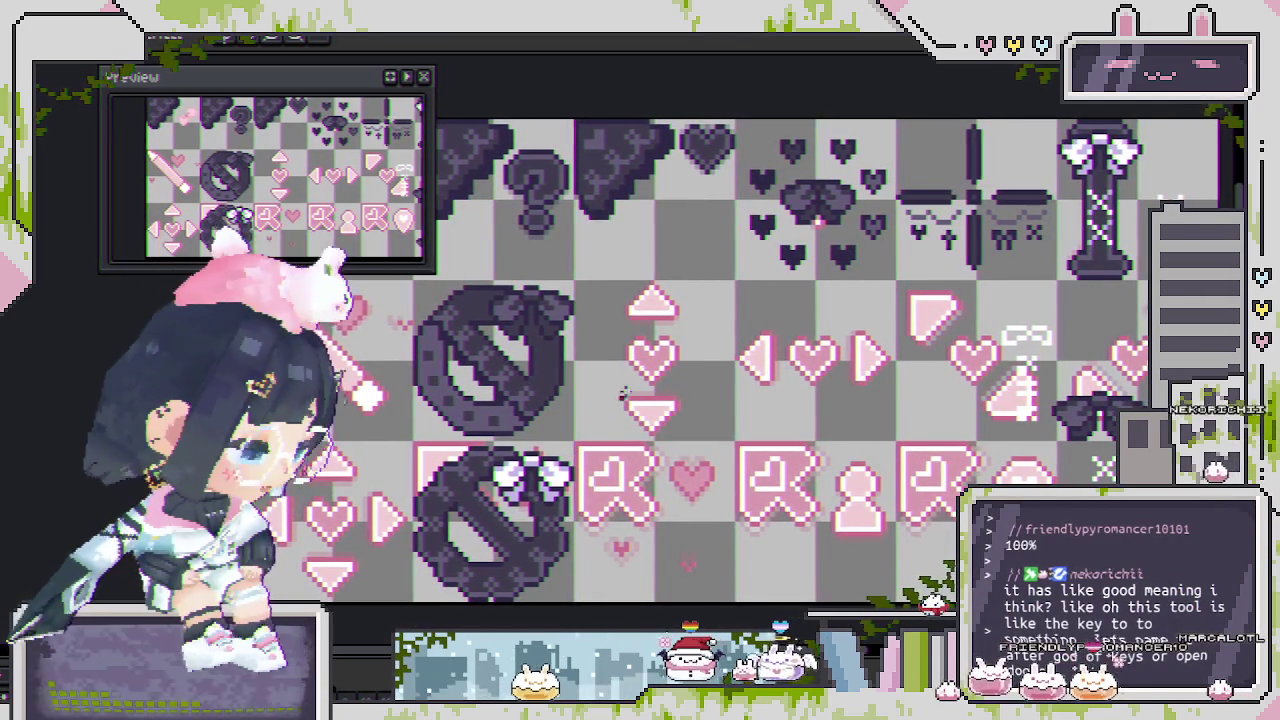
{"action": "mouse_move", "coordinate": [716, 300]}
{"action": "left_mouse_down"}
{"action": "mouse_move", "coordinate": [741, 389]}
{"action": "mouse_move", "coordinate": [768, 418]}
{"action": "mouse_move", "coordinate": [685, 399]}
{"action": "left_mouse_up"}
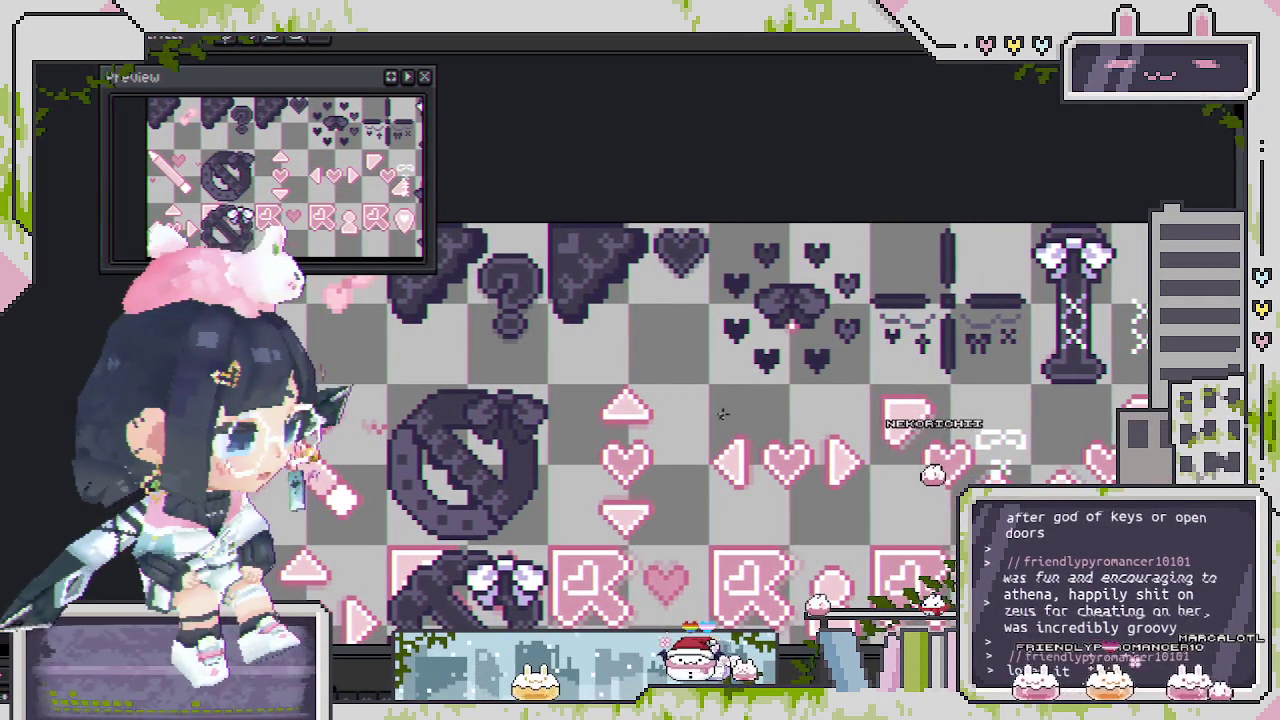
{"action": "mouse_move", "coordinate": [845, 505]}
{"action": "left_mouse_down"}
{"action": "mouse_move", "coordinate": [808, 484]}
{"action": "mouse_move", "coordinate": [791, 444]}
{"action": "left_mouse_up"}
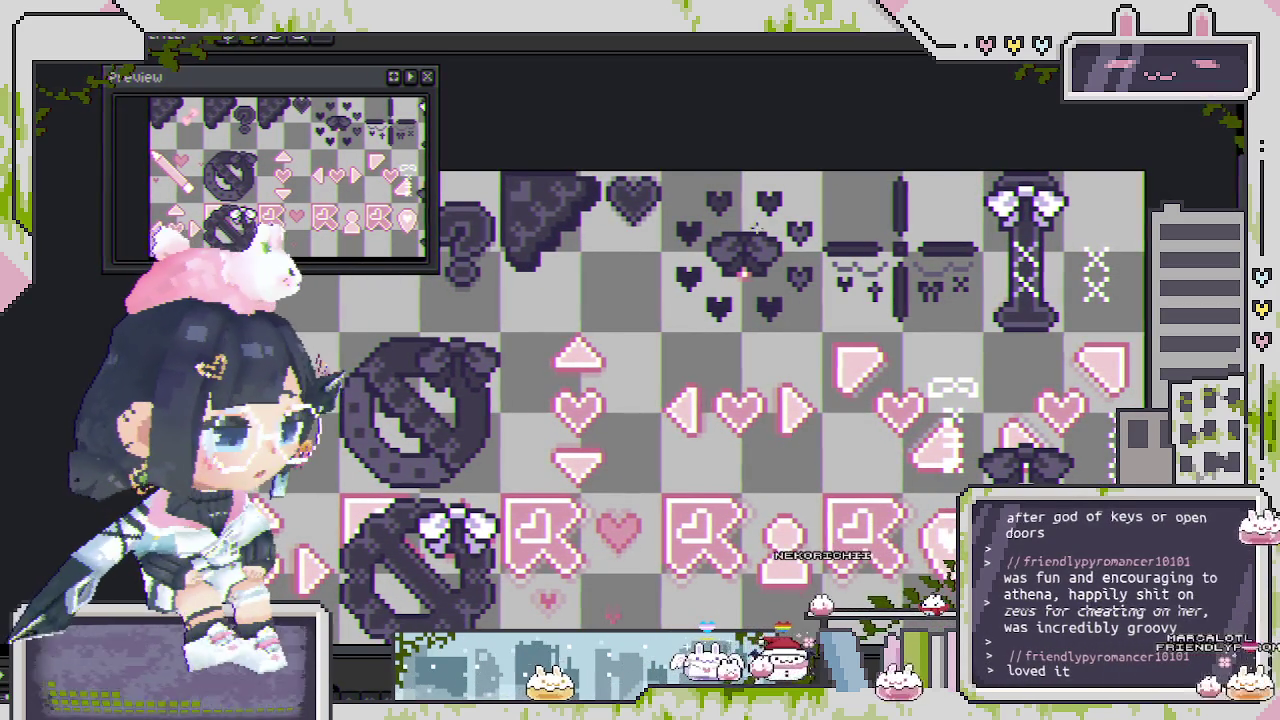
{"action": "key", "text": "ctrl+s"}
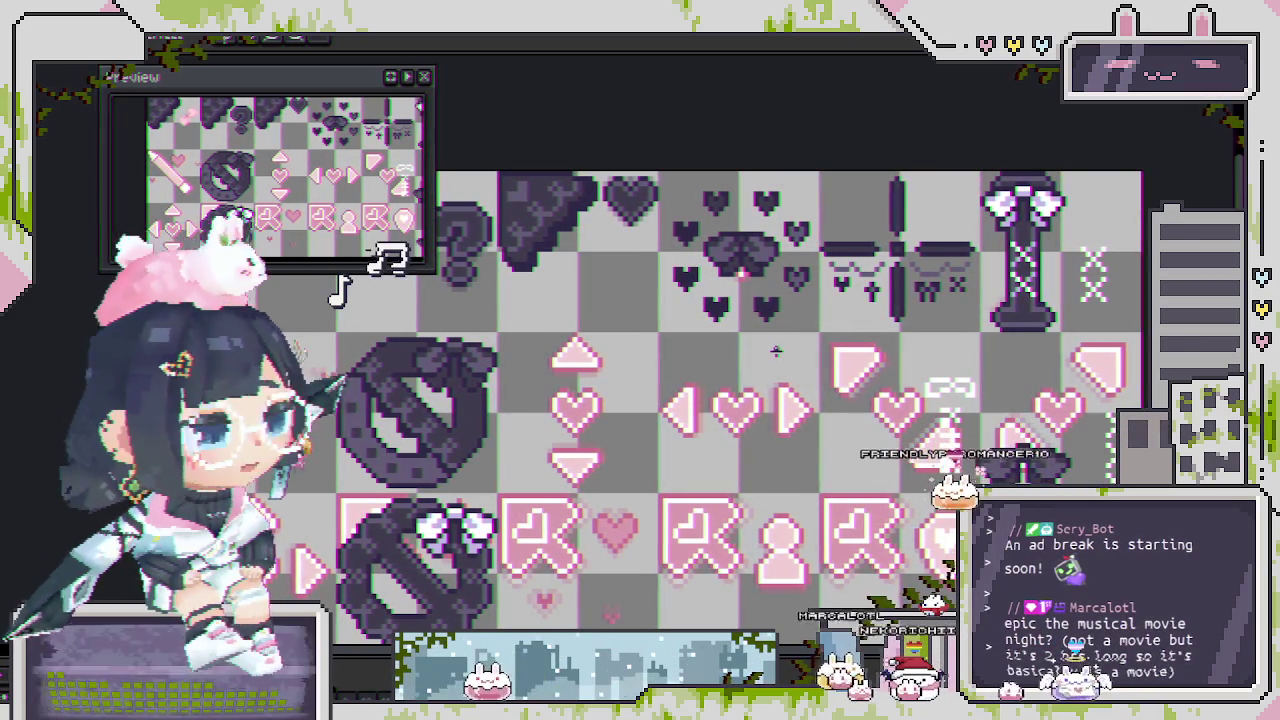
{"action": "scroll", "coordinate": [770, 355], "scroll_direction": "down", "scroll_amount": 1}
{"action": "scroll", "coordinate": [741, 392], "scroll_direction": "down", "scroll_amount": 1}
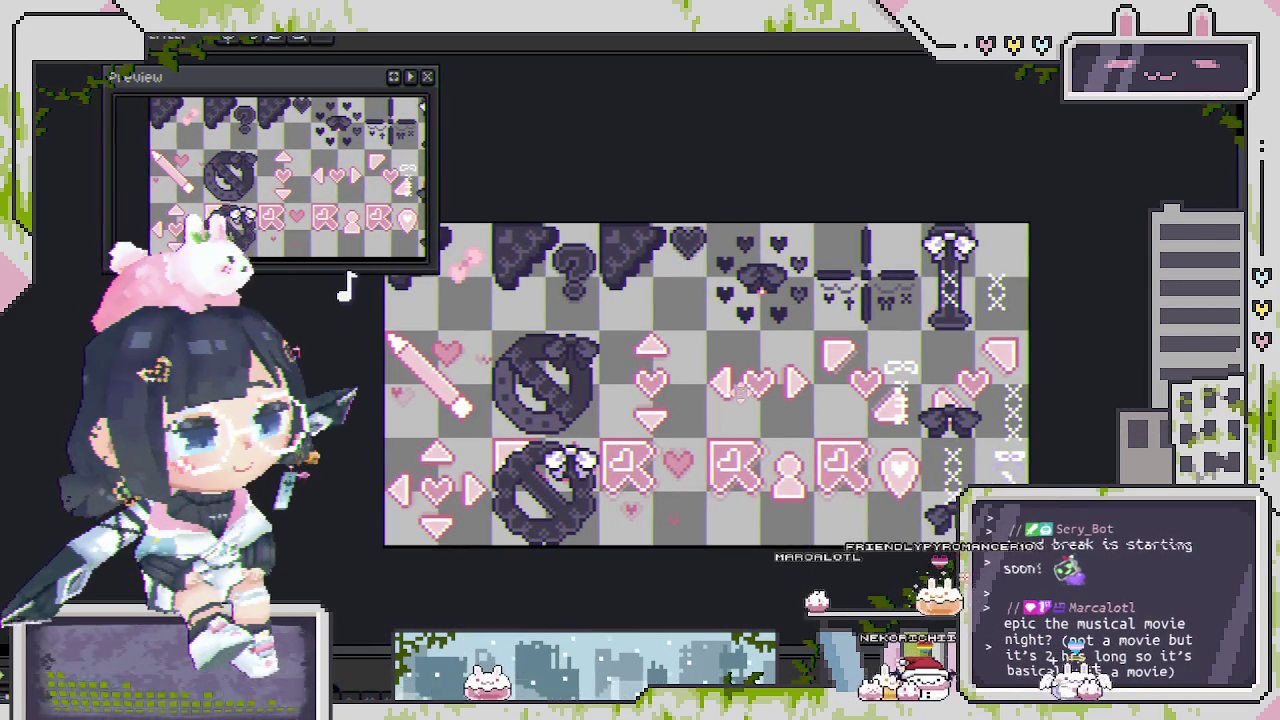